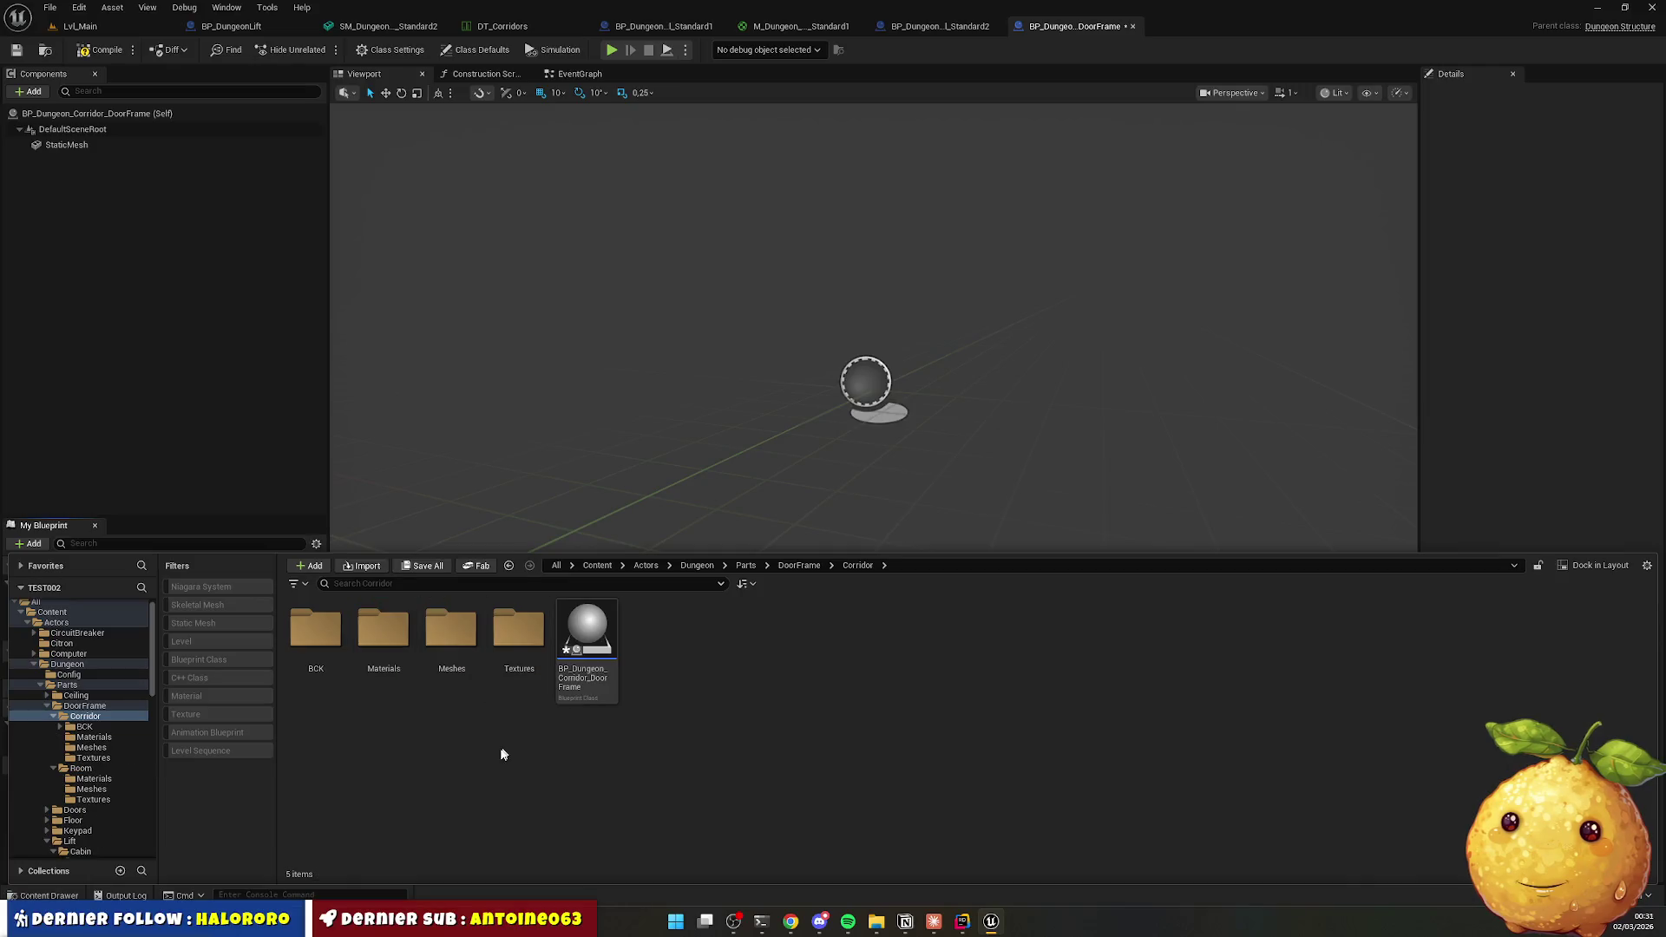
# Browse Corridor's Textures and BCK's Textures folders to compare their contents.
pyautogui.doubleClick(518, 629)
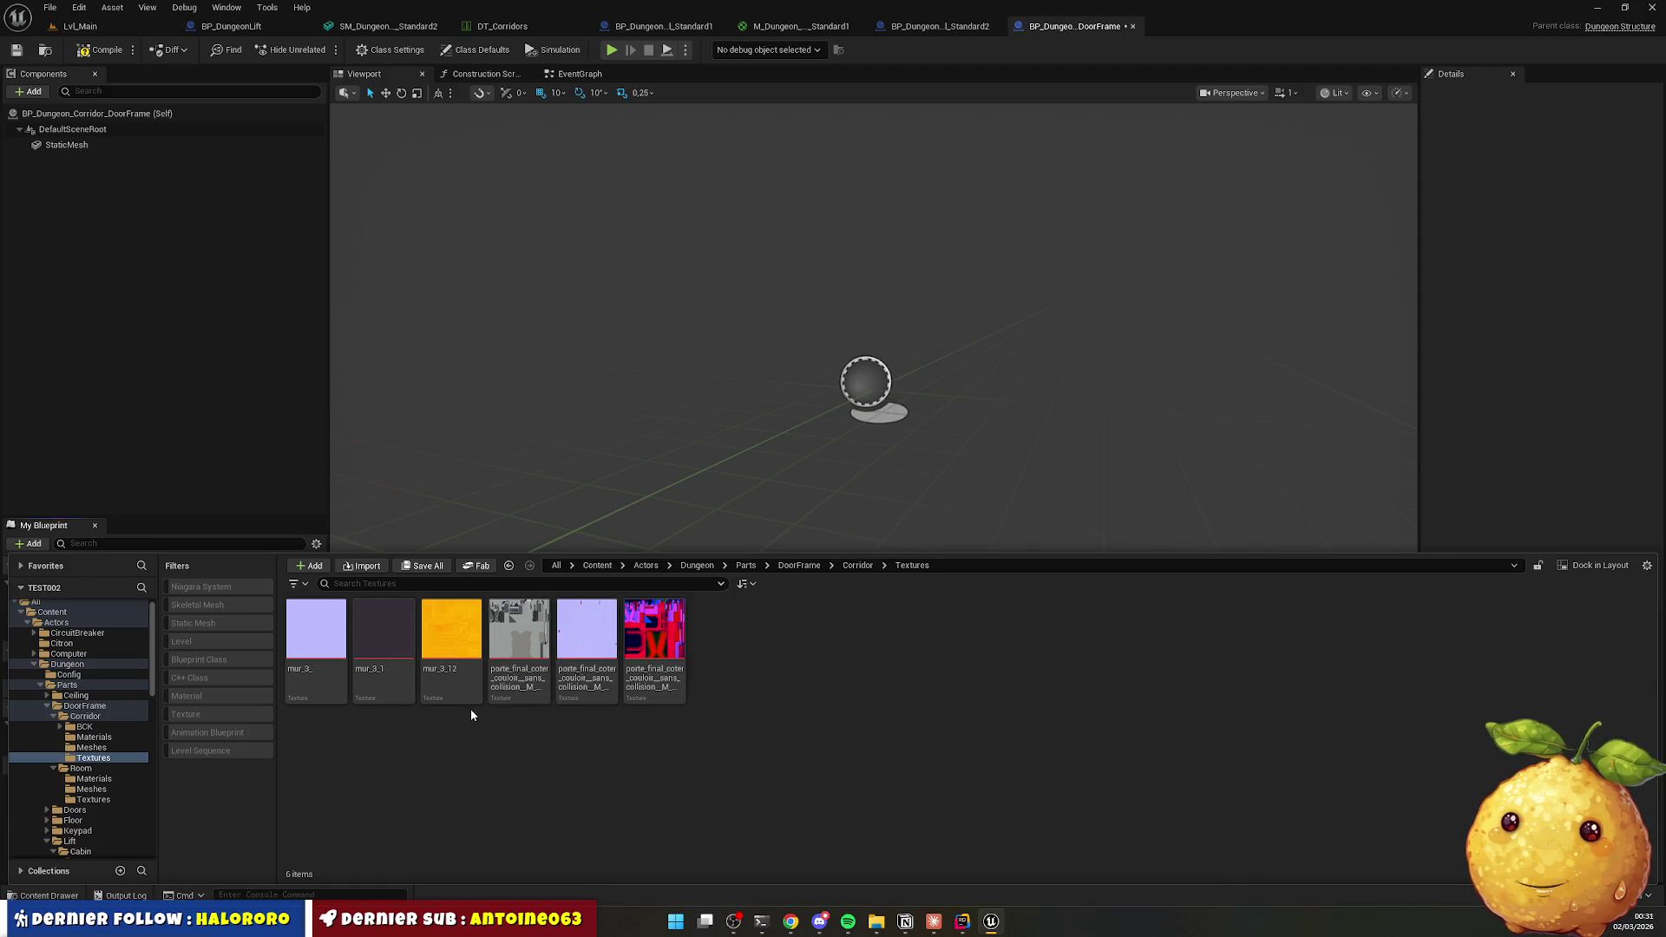
pyautogui.hotkey('alt', 'Left')
pyautogui.doubleClick(316, 632)
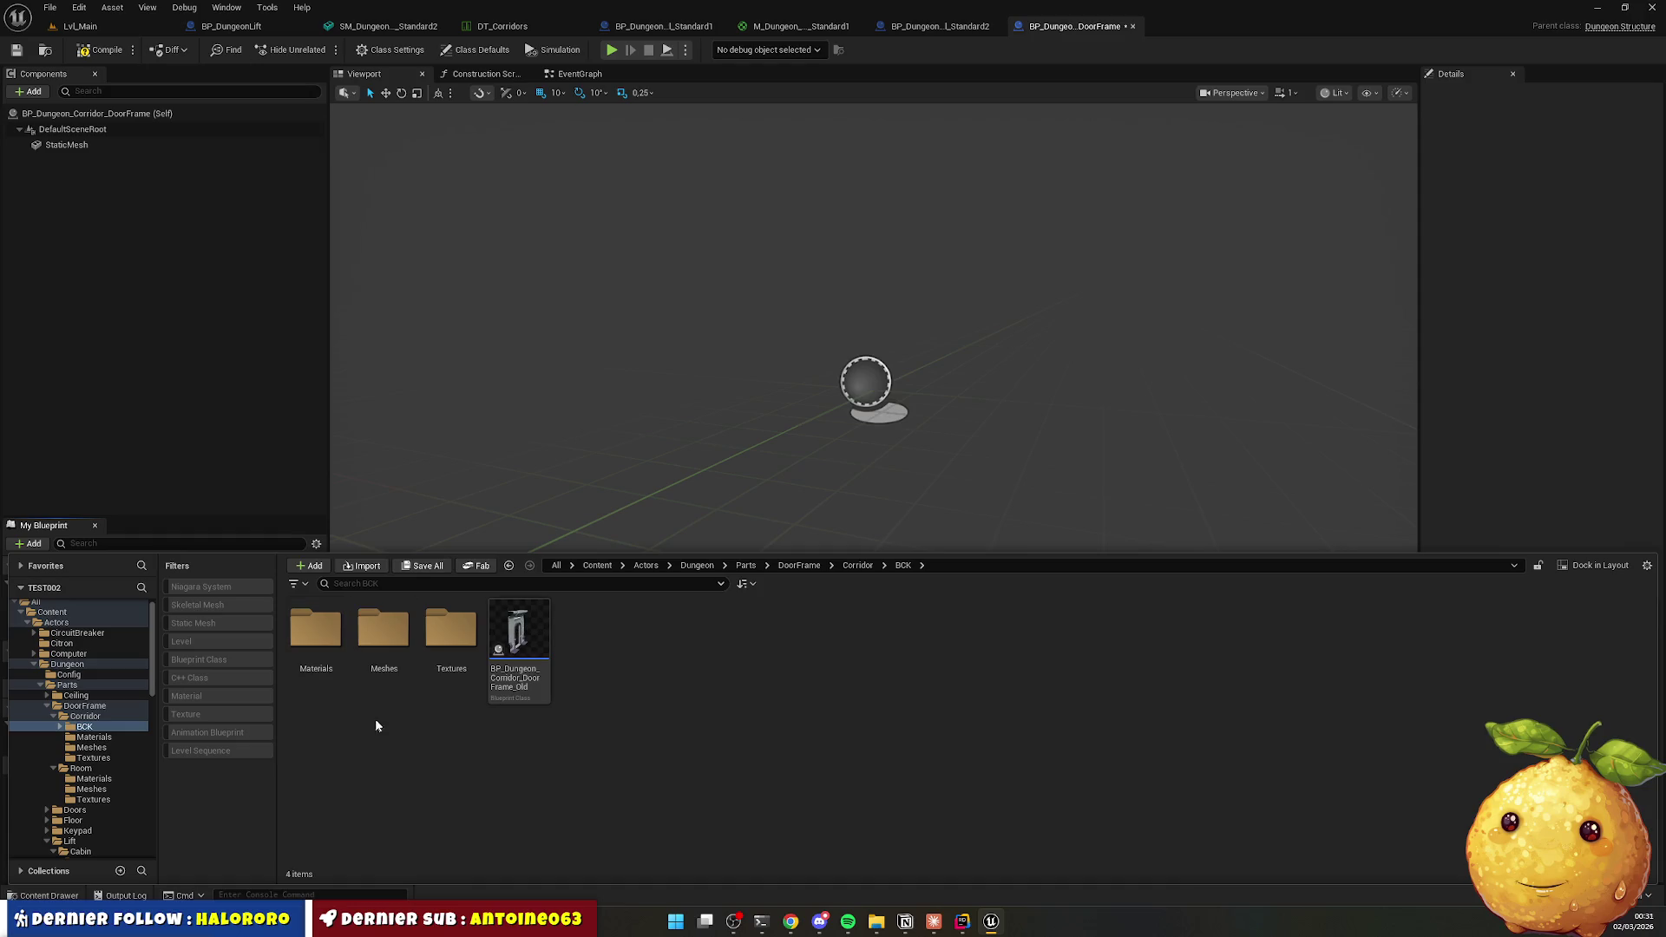
pyautogui.click(458, 645)
pyautogui.doubleClick(458, 645)
pyautogui.hotkey('alt', 'Left')
pyautogui.hotkey('alt', 'Left')
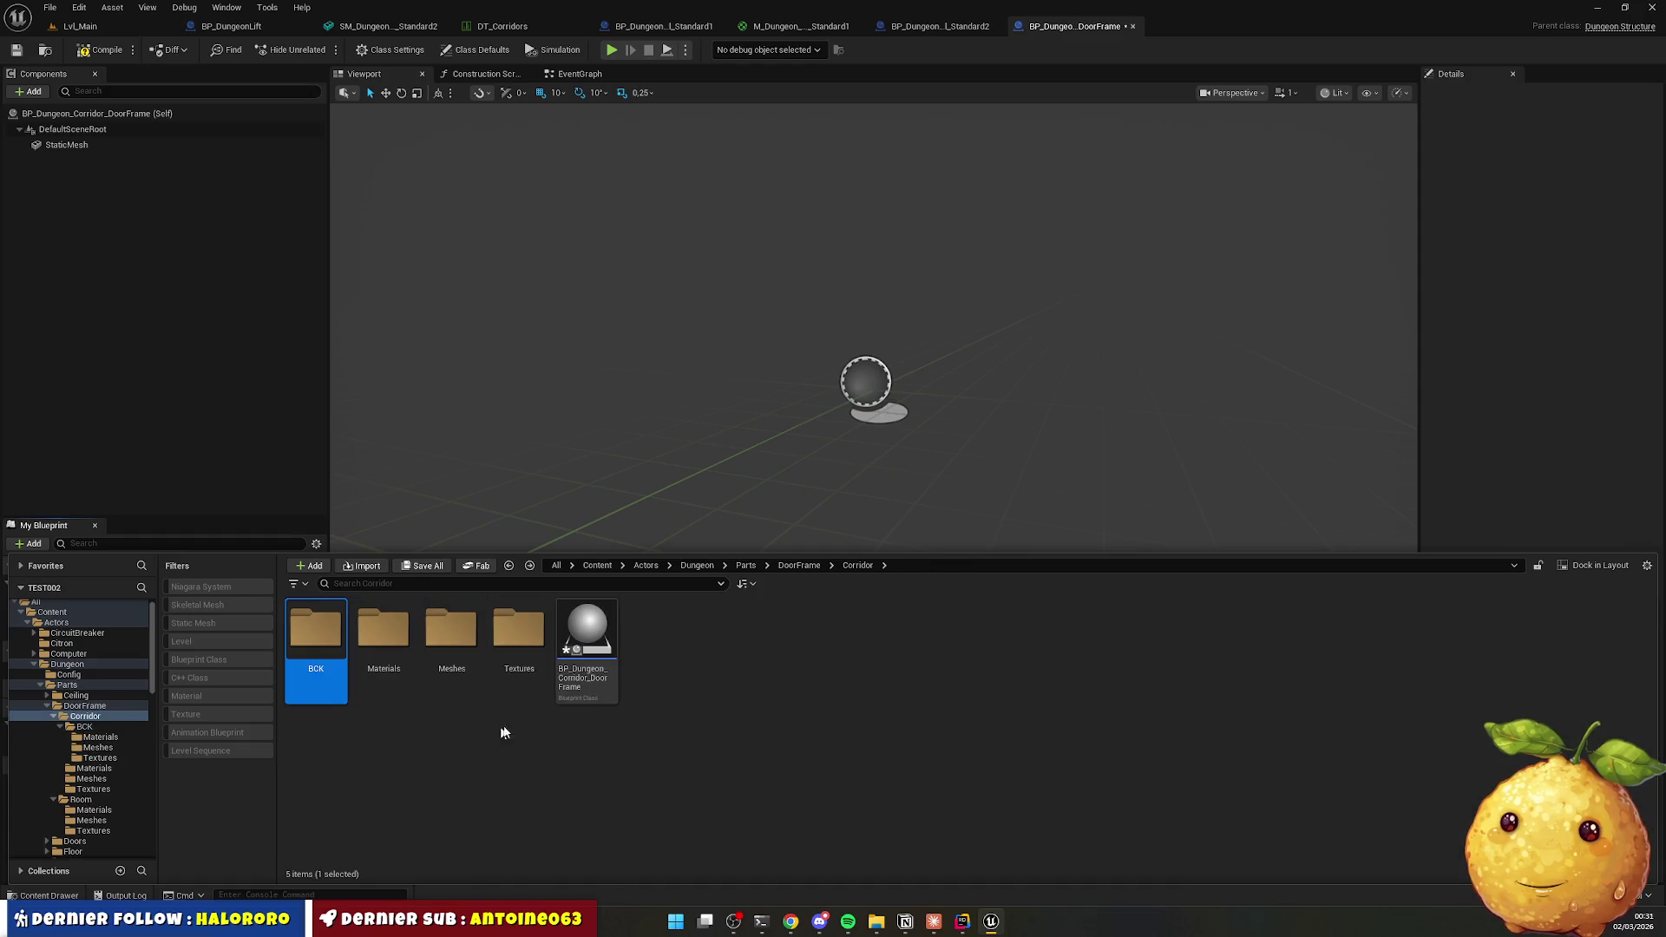
pyautogui.doubleClick(518, 652)
# Select the three mur_3 textures, start a delete, then cancel and clear the selection.
pyautogui.click(316, 629)
pyautogui.keyDown('shift'); pyautogui.click(460, 626); pyautogui.keyUp('shift')
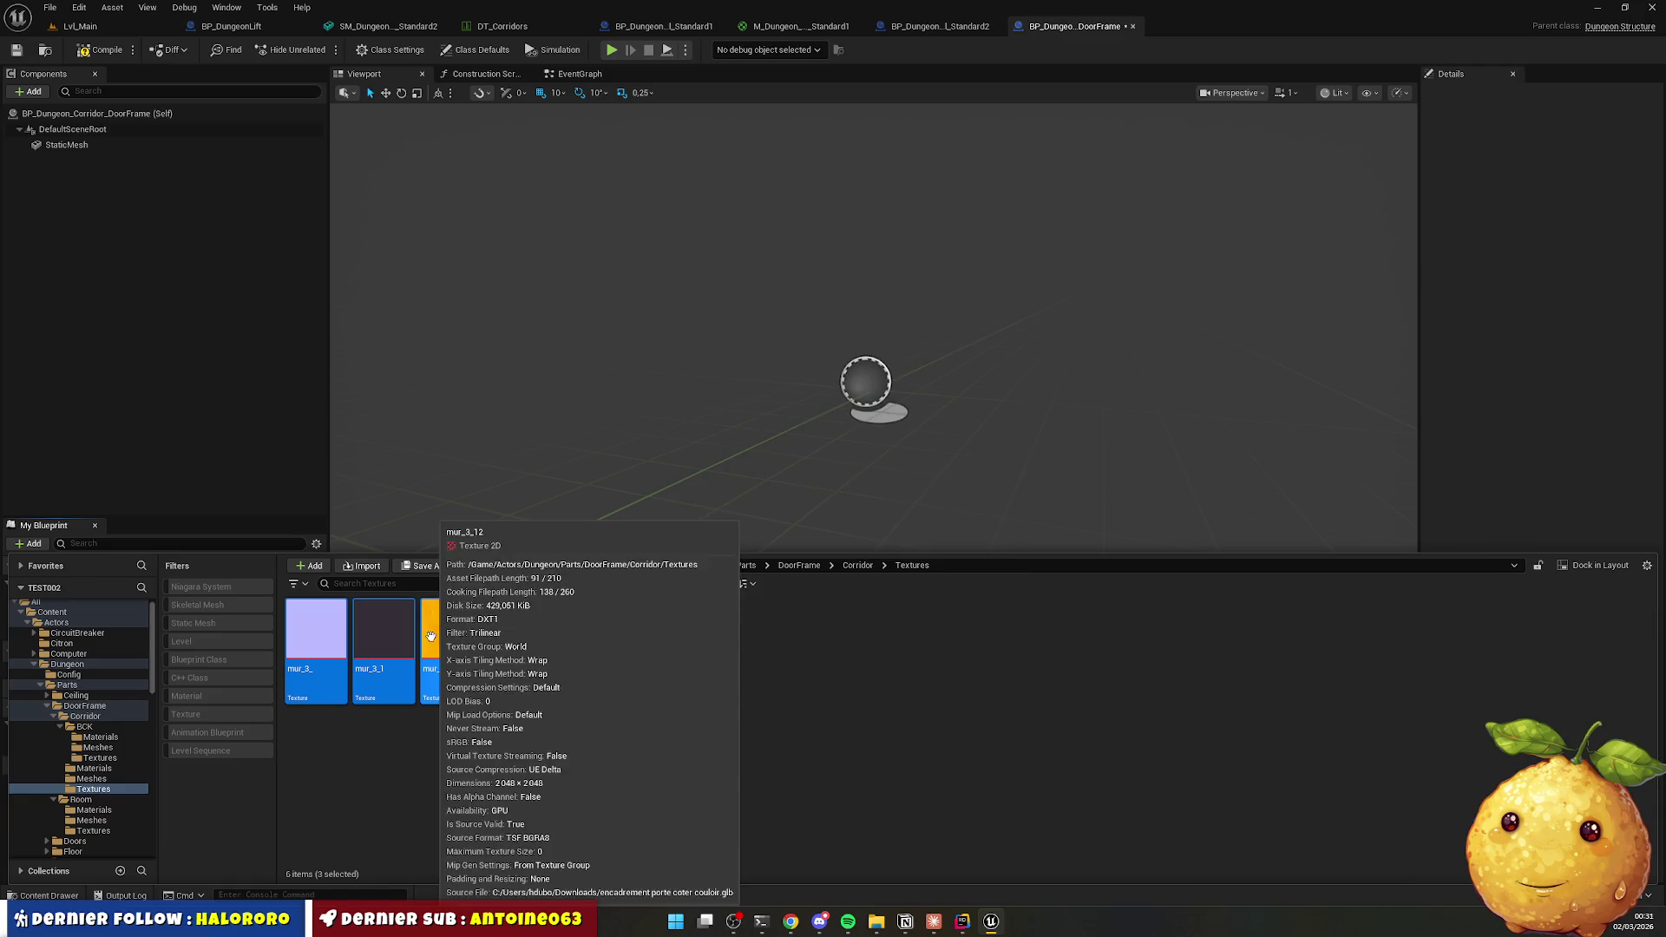
pyautogui.press('Delete')
pyautogui.click(933, 676)
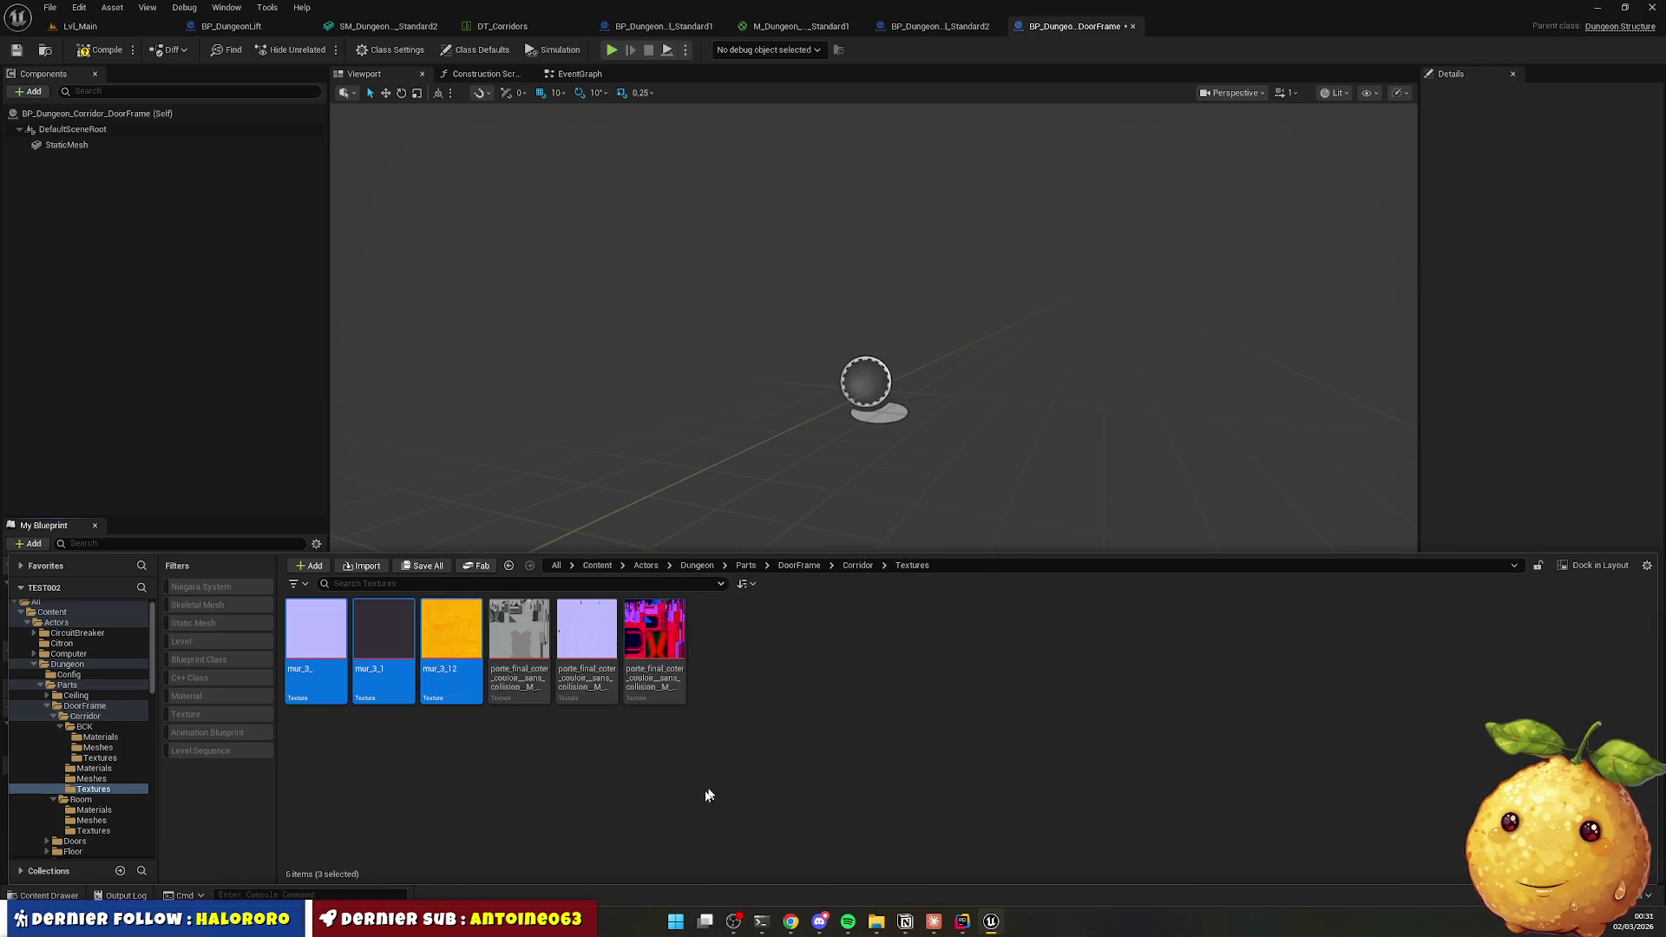
pyautogui.click(587, 752)
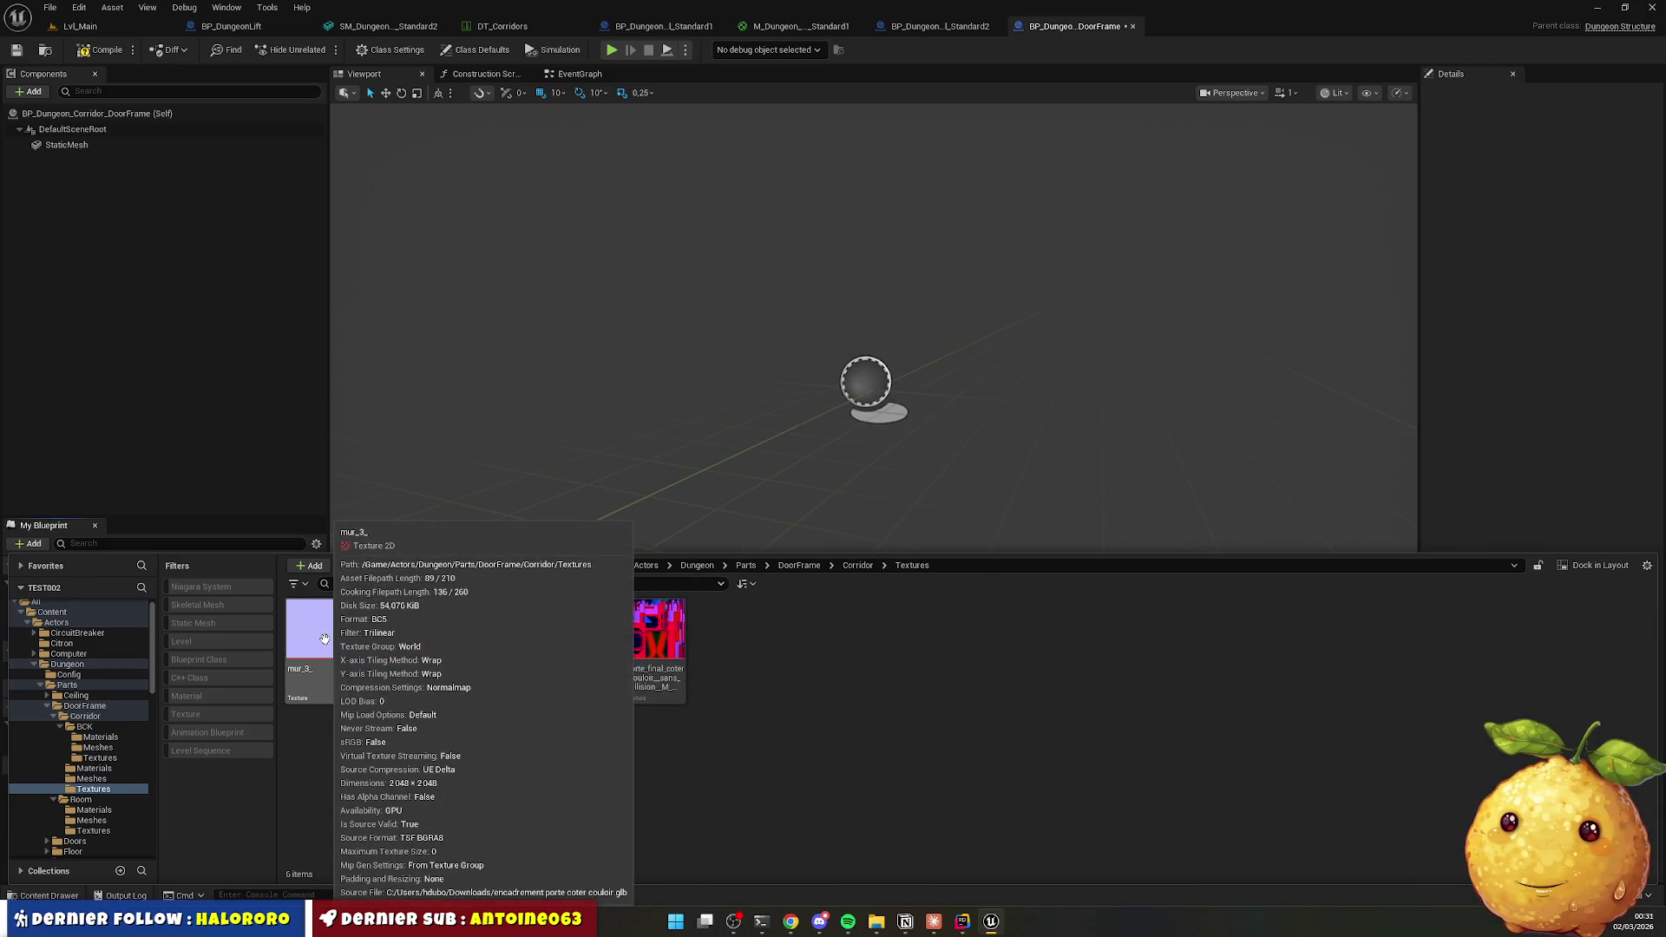
pyautogui.hotkey('alt', 'Left')
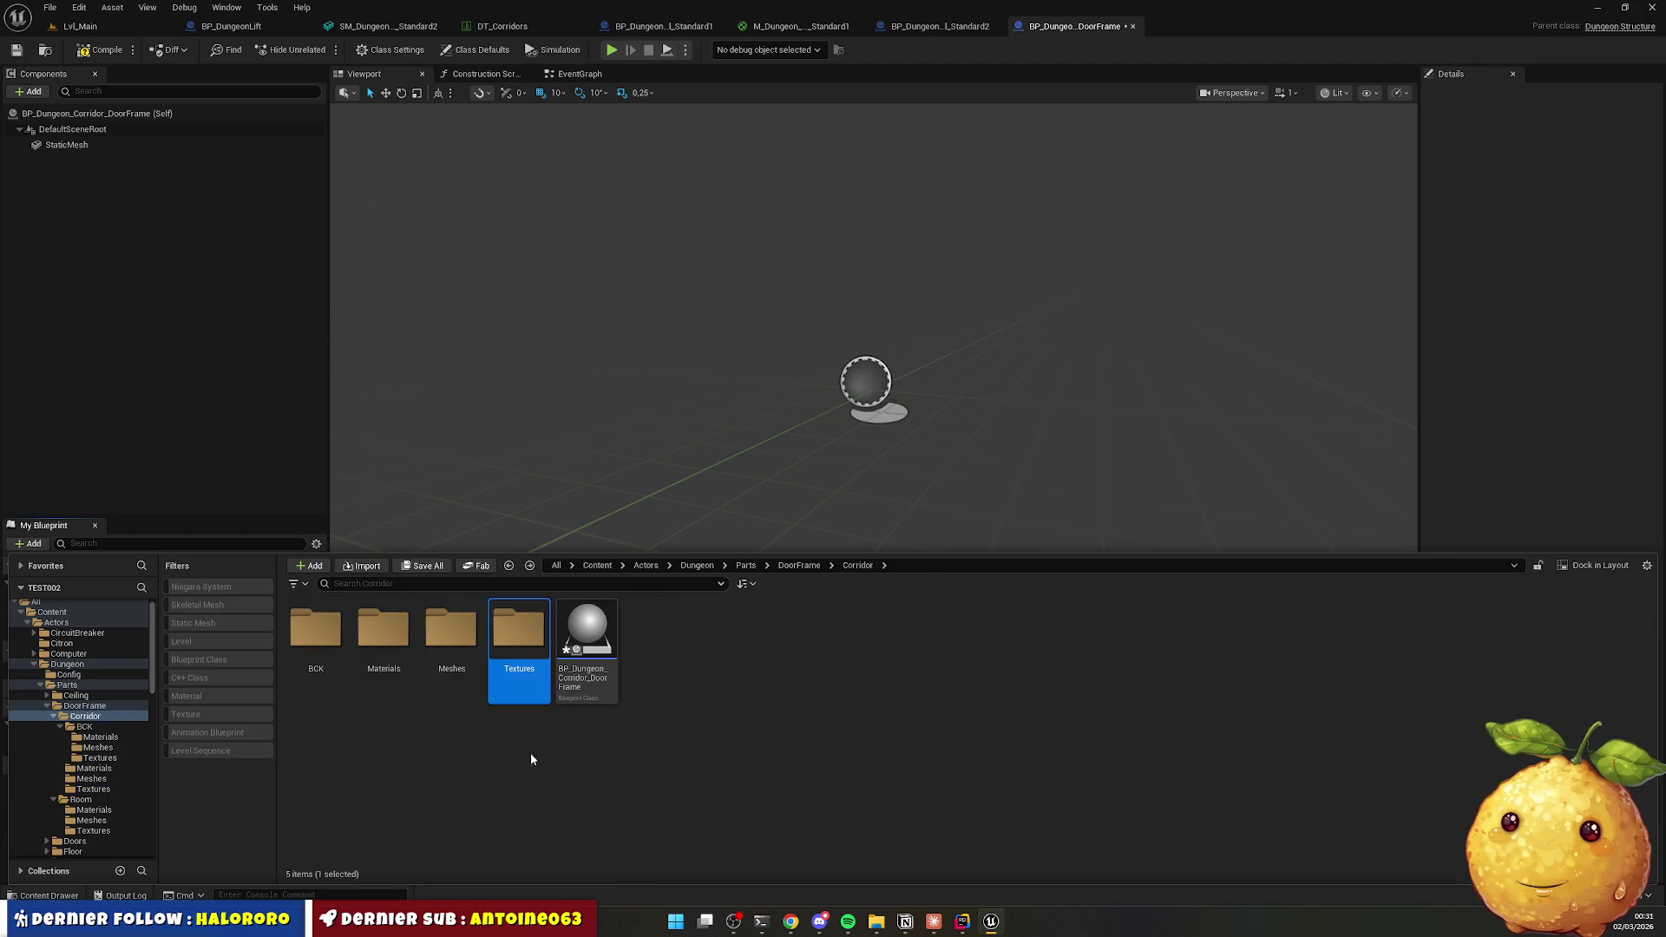
# Check the right-click actions of Corridor's and BCK's Textures folders without choosing any.
pyautogui.rightClick(518, 632)
pyautogui.click(600, 501)
pyautogui.rightClick(540, 660)
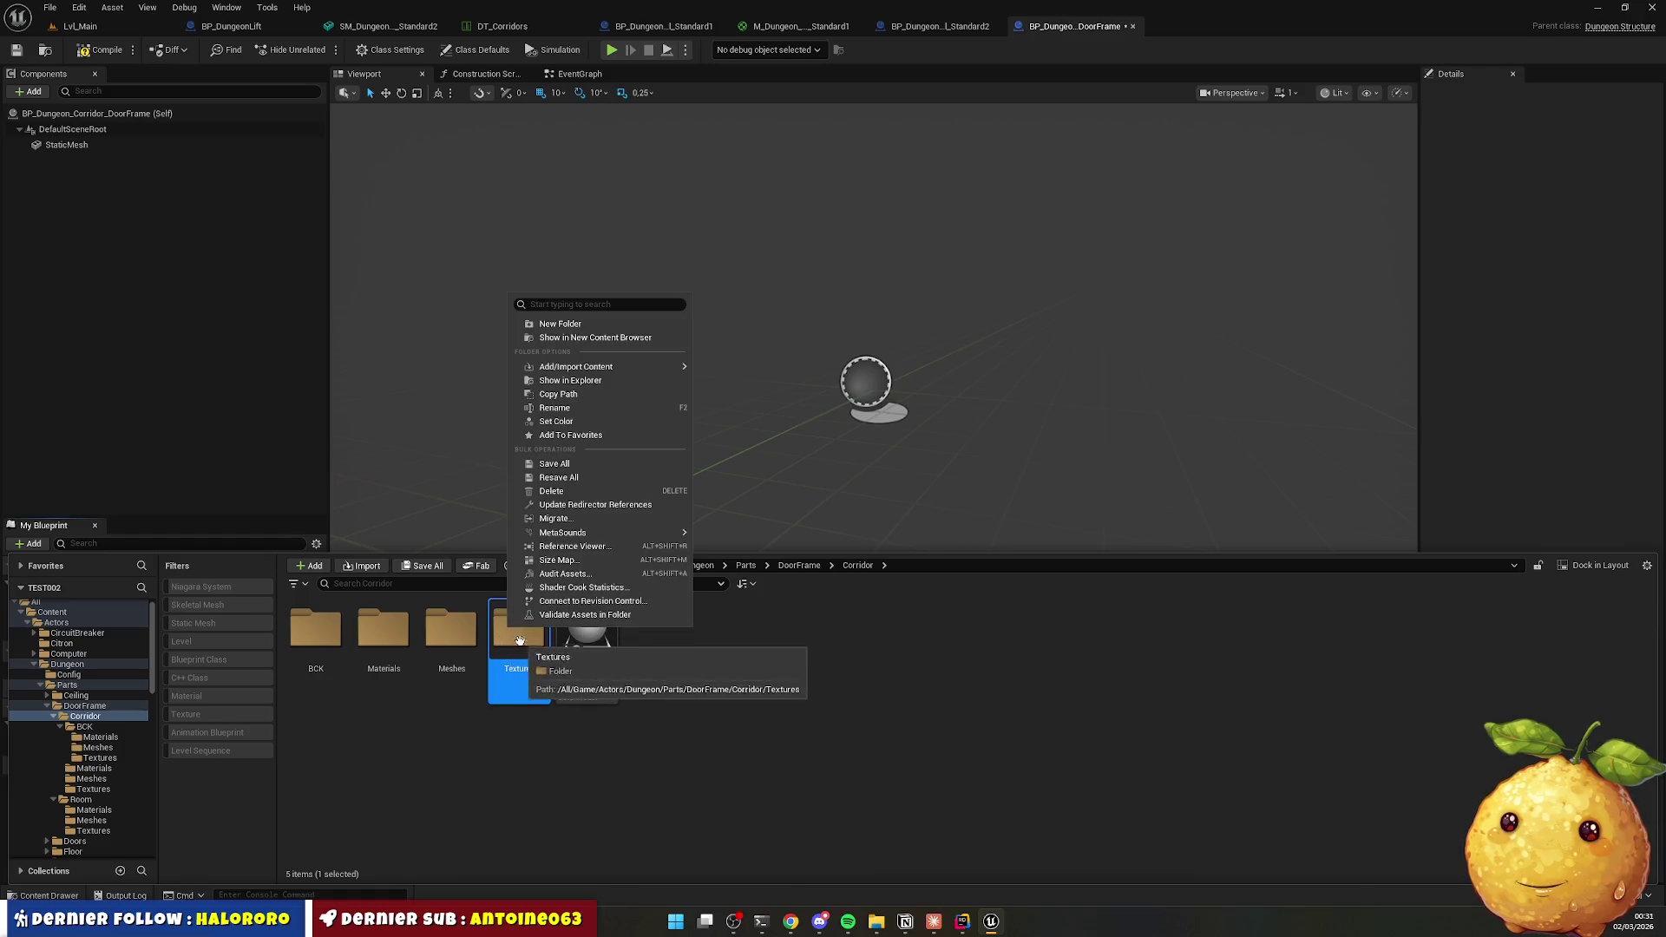
pyautogui.click(560, 520)
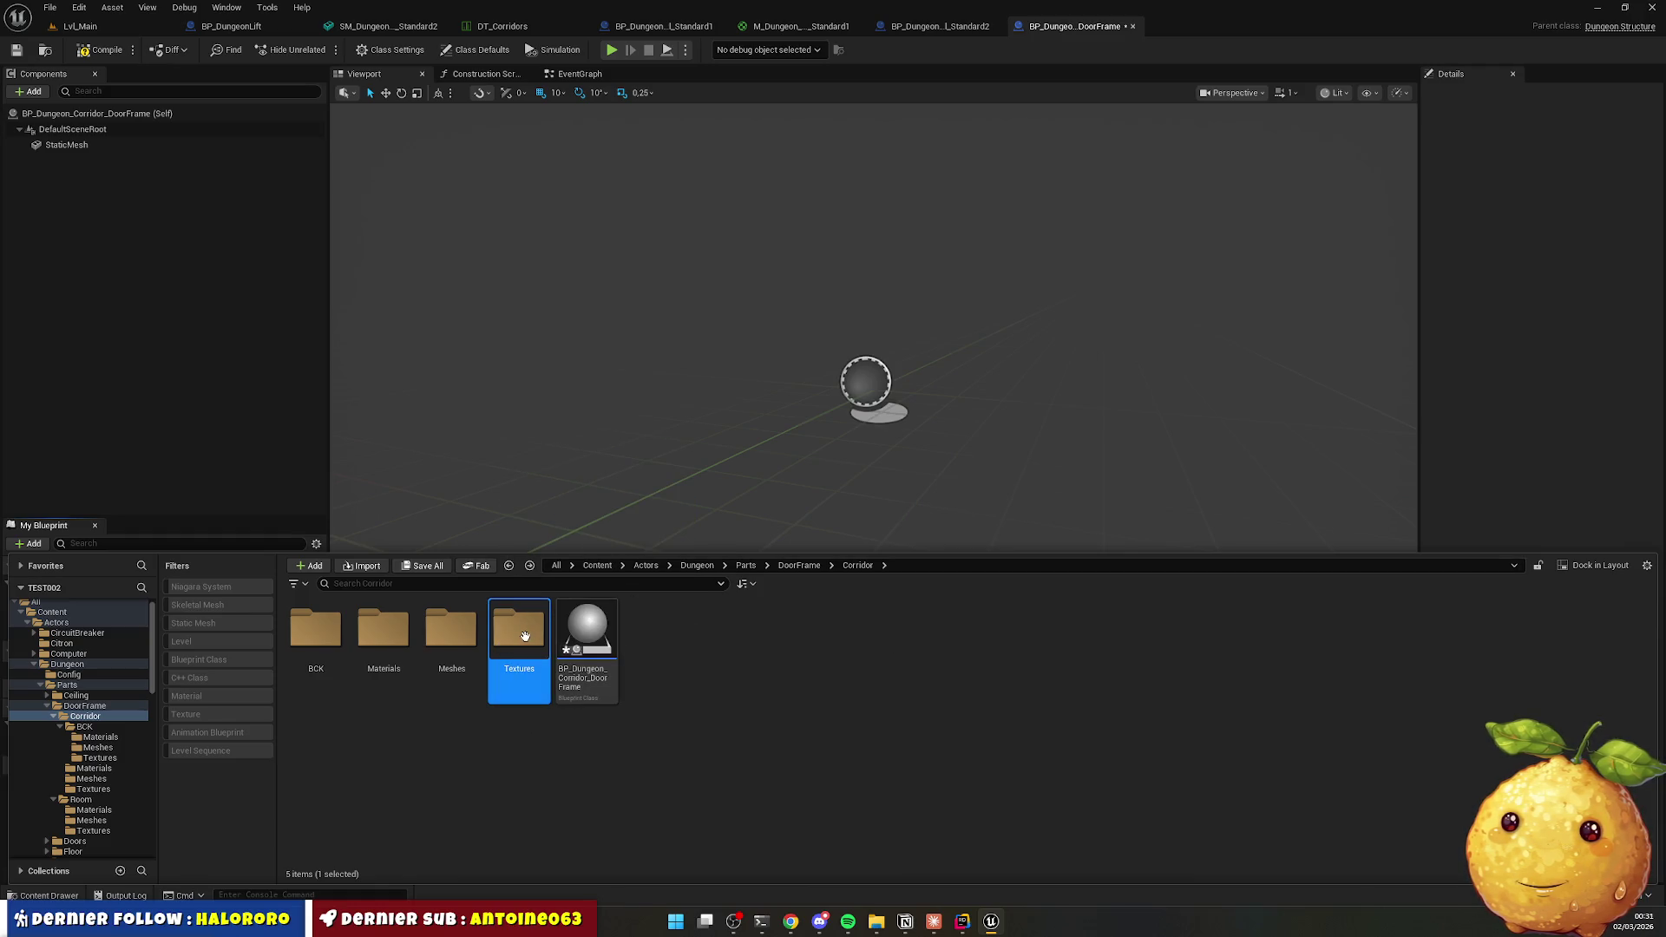
pyautogui.doubleClick(519, 634)
pyautogui.click(84, 726)
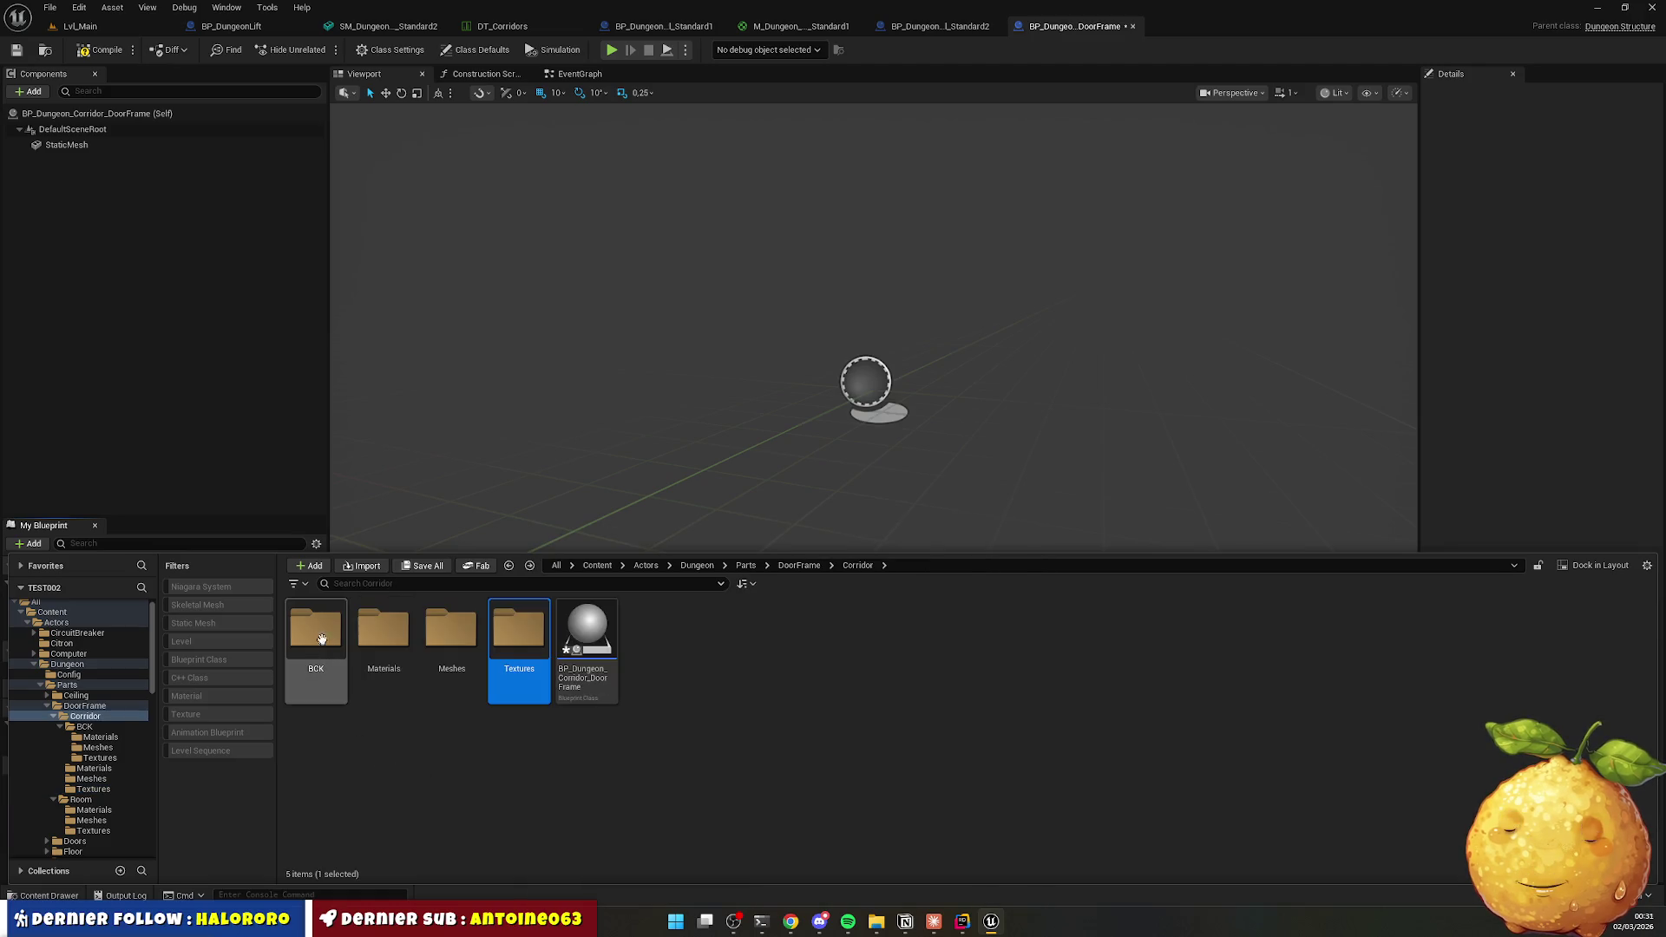
pyautogui.click(316, 629)
pyautogui.click(451, 629)
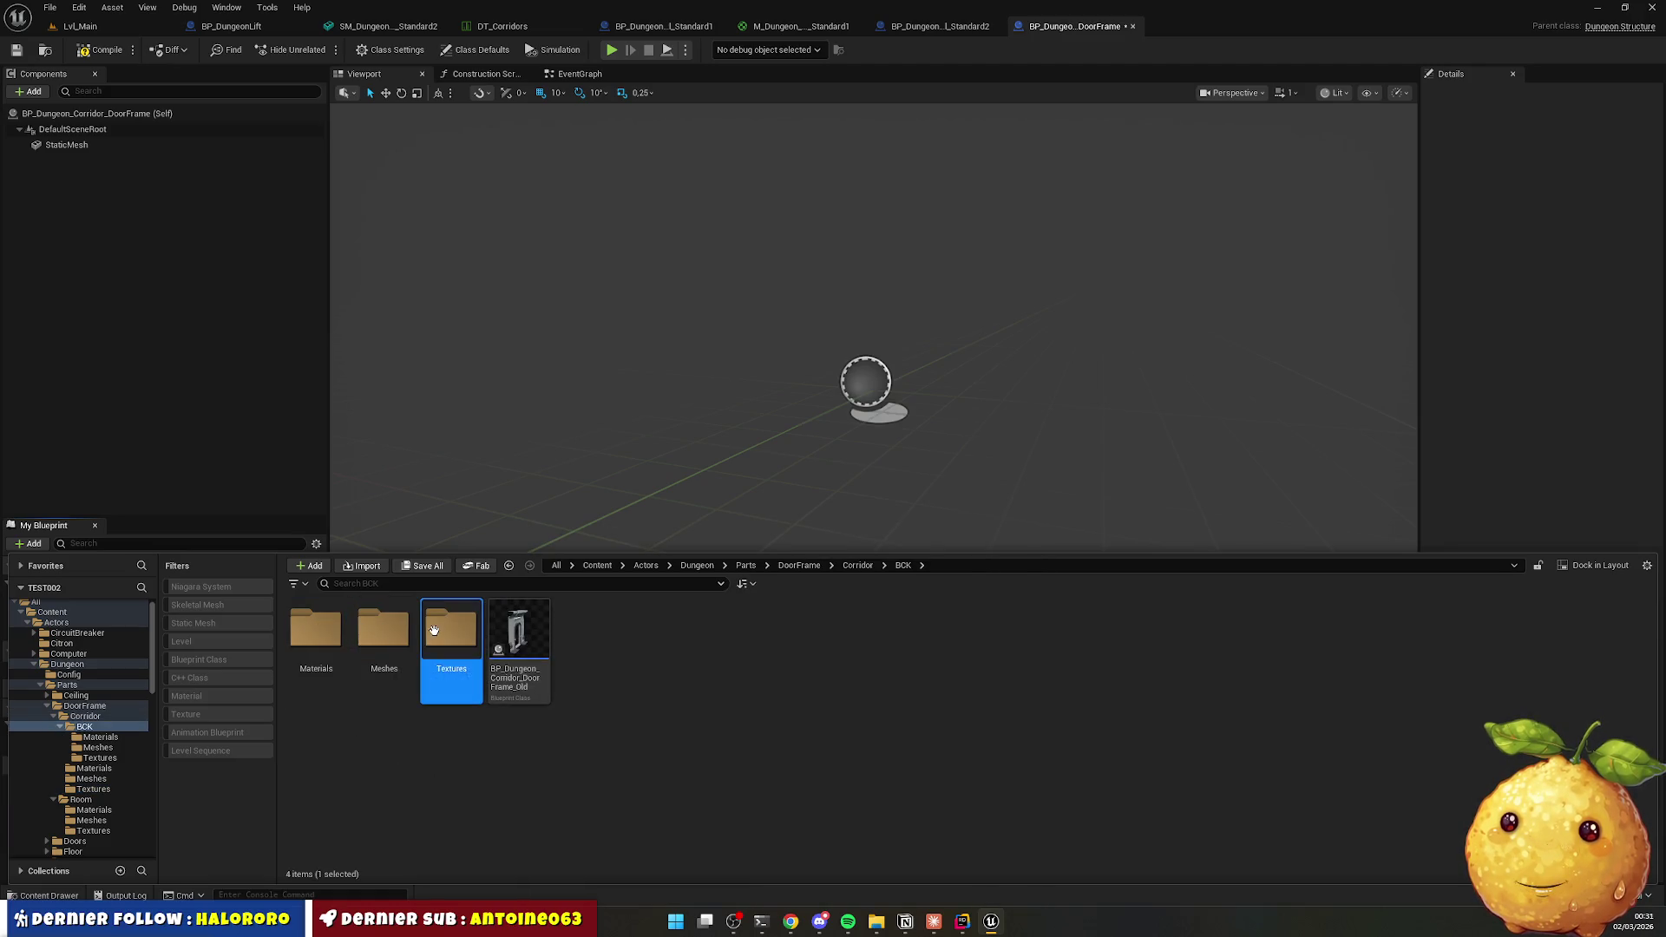
pyautogui.rightClick(452, 629)
pyautogui.click(579, 560)
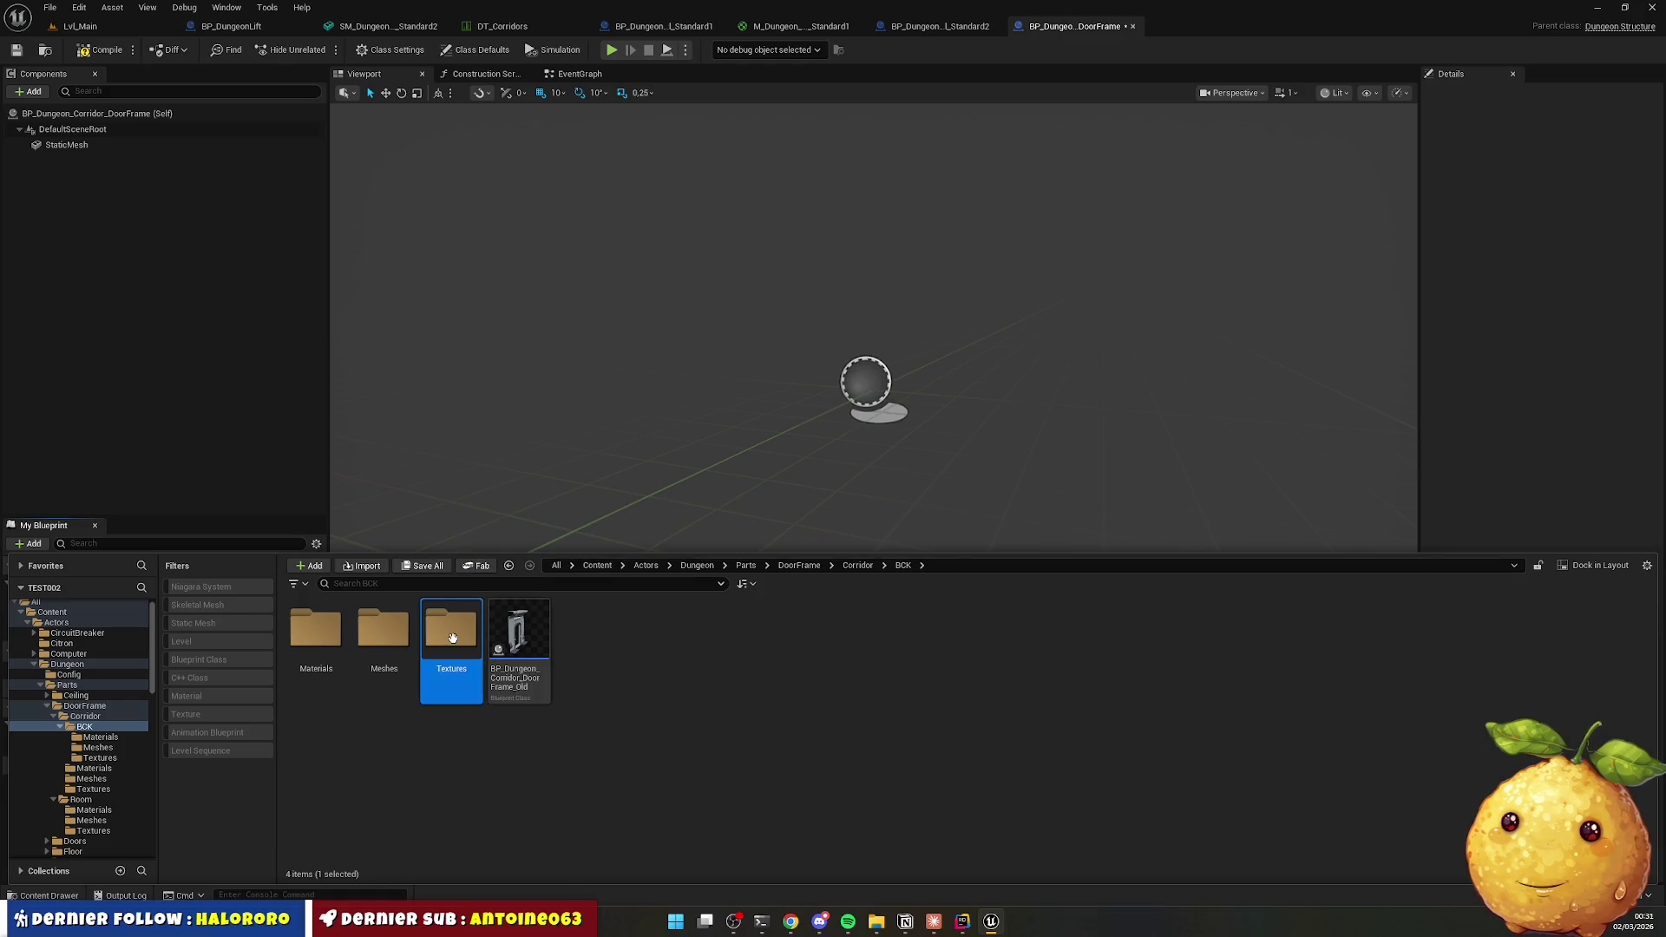
pyautogui.doubleClick(452, 638)
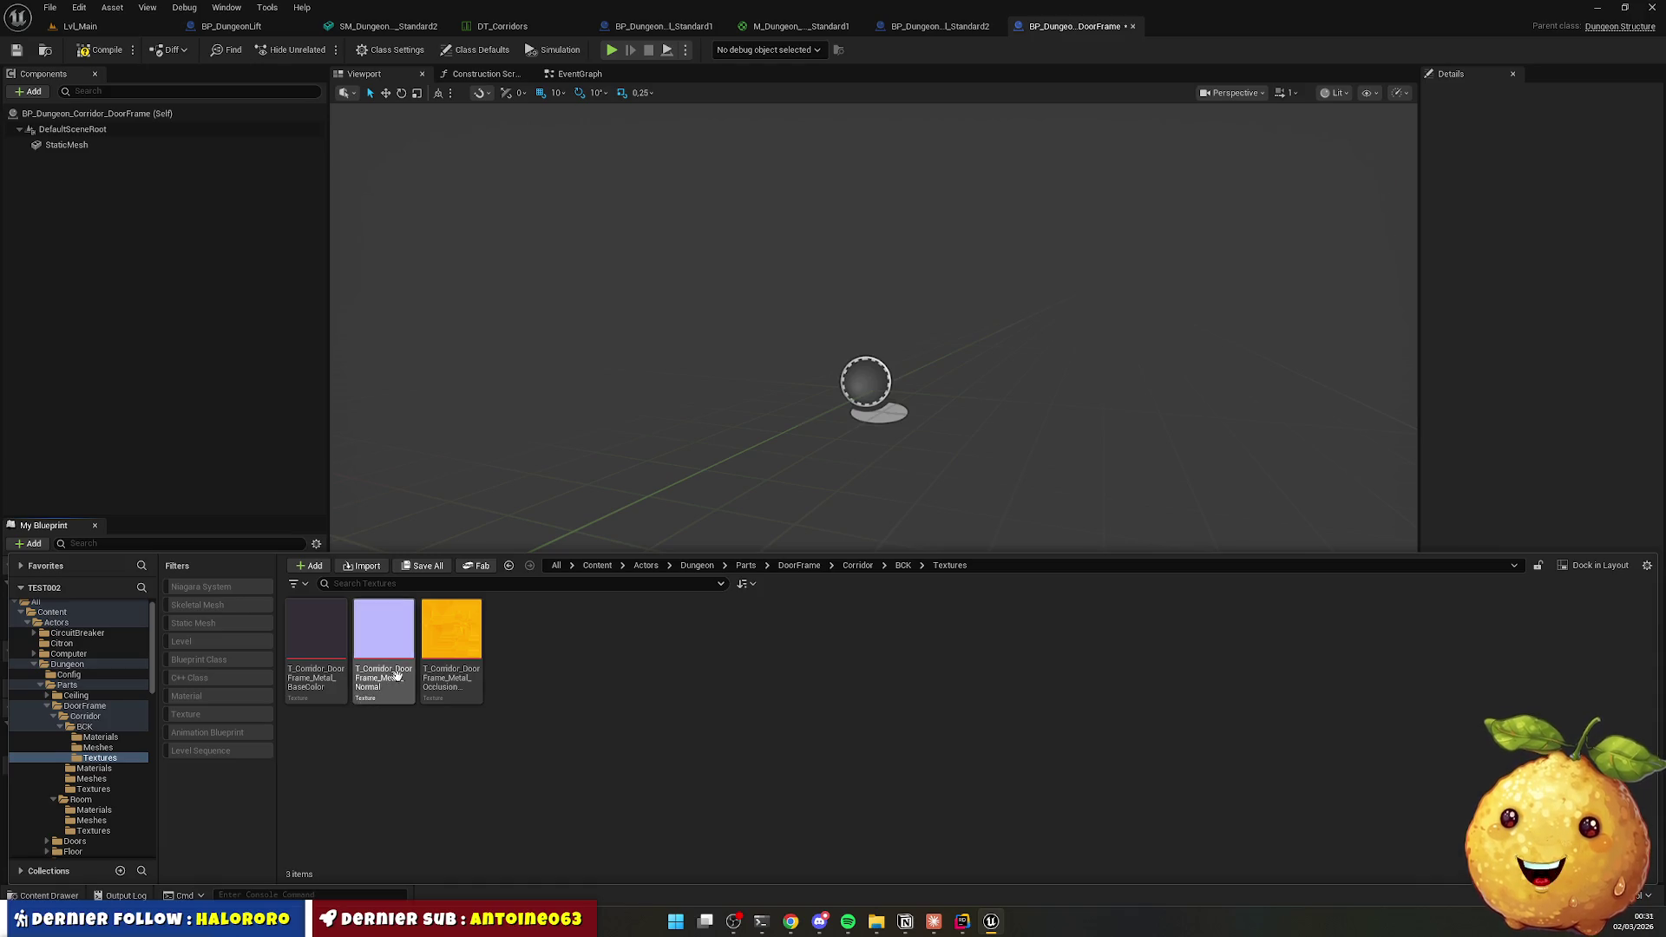
# Check BCK's Materials and Textures, then reselect the three mur_3 textures in Corridor's Textures.
pyautogui.hotkey('alt', 'Left')
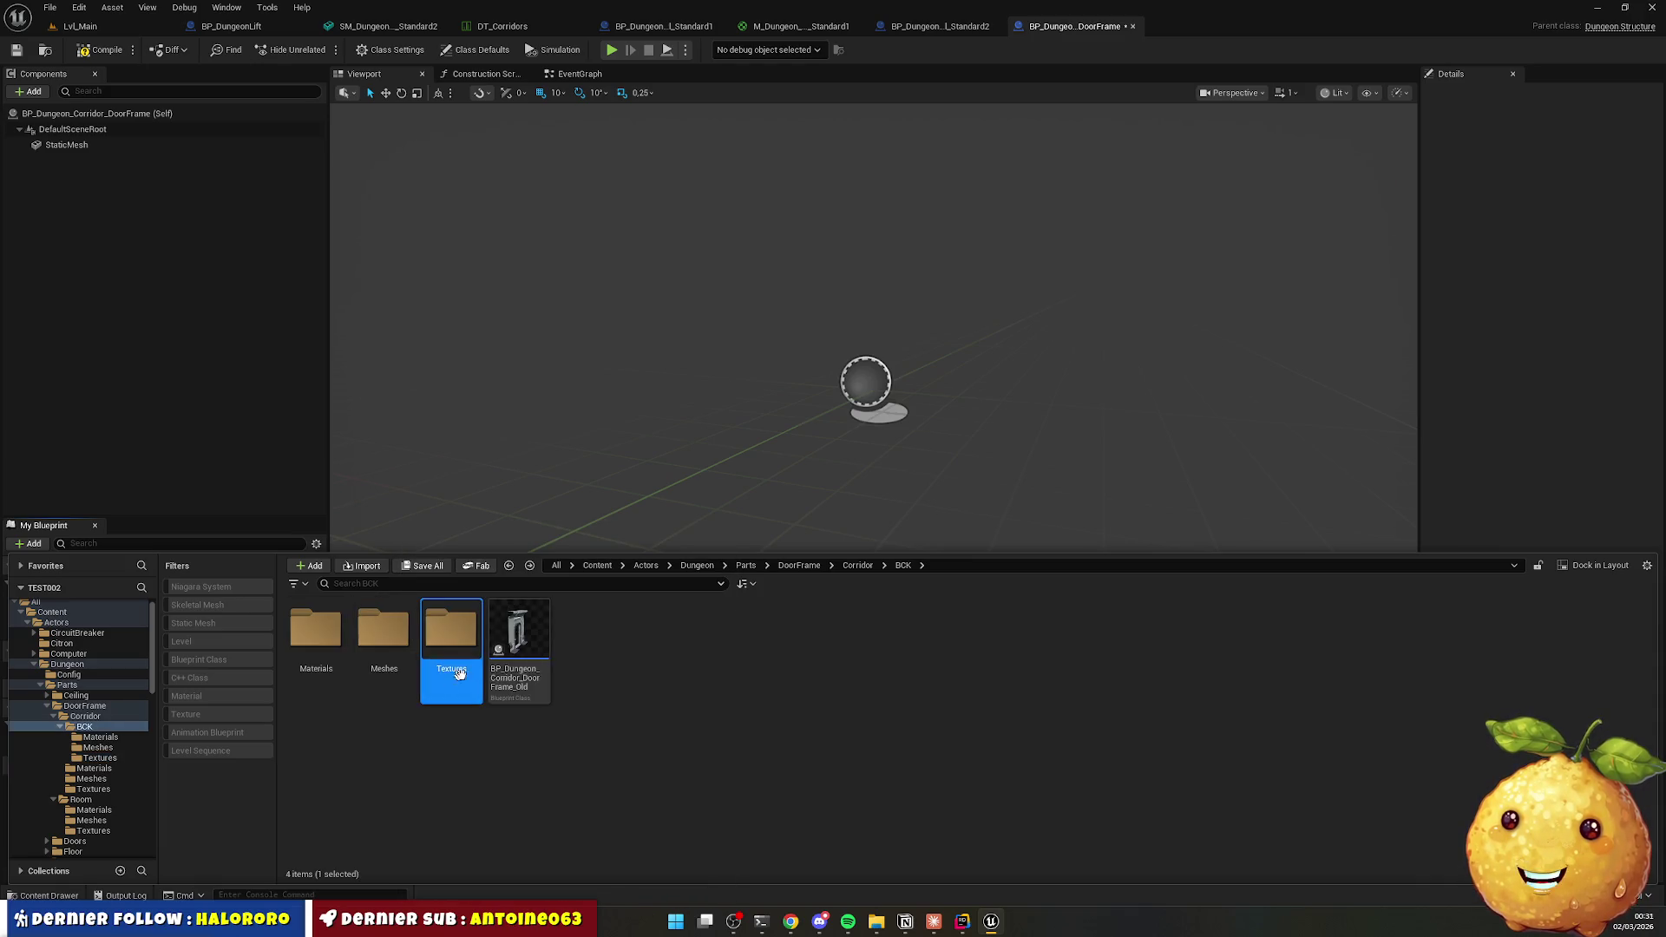
pyautogui.hotkey('alt', 'Left')
pyautogui.doubleClick(519, 642)
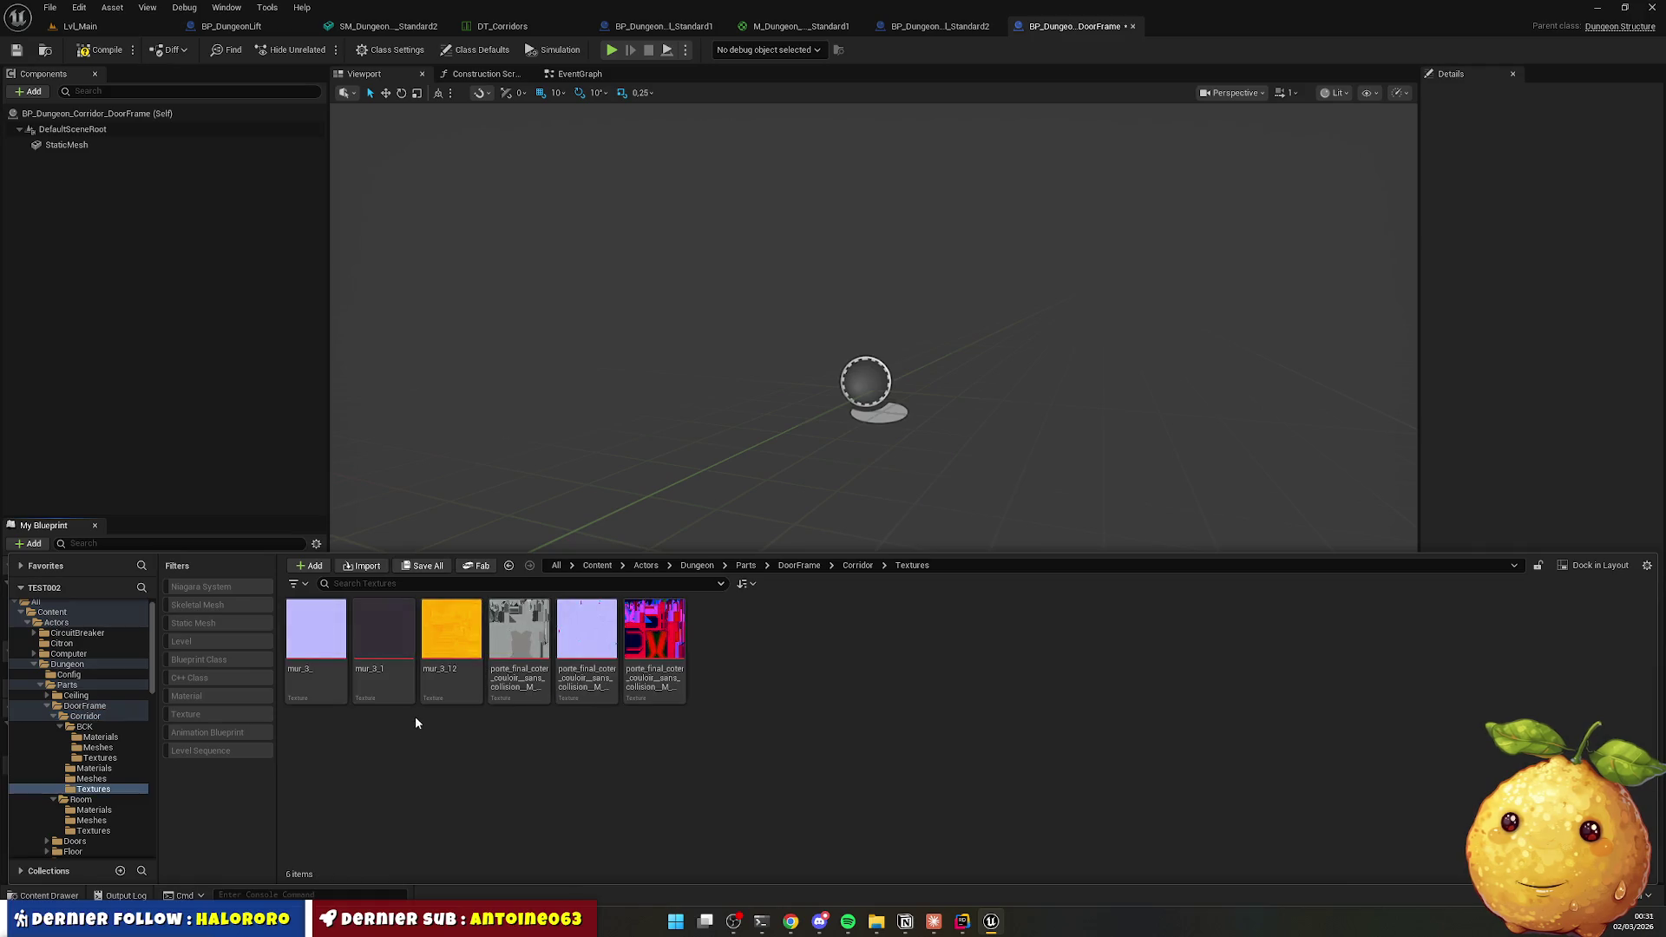
pyautogui.hotkey('alt', 'Left')
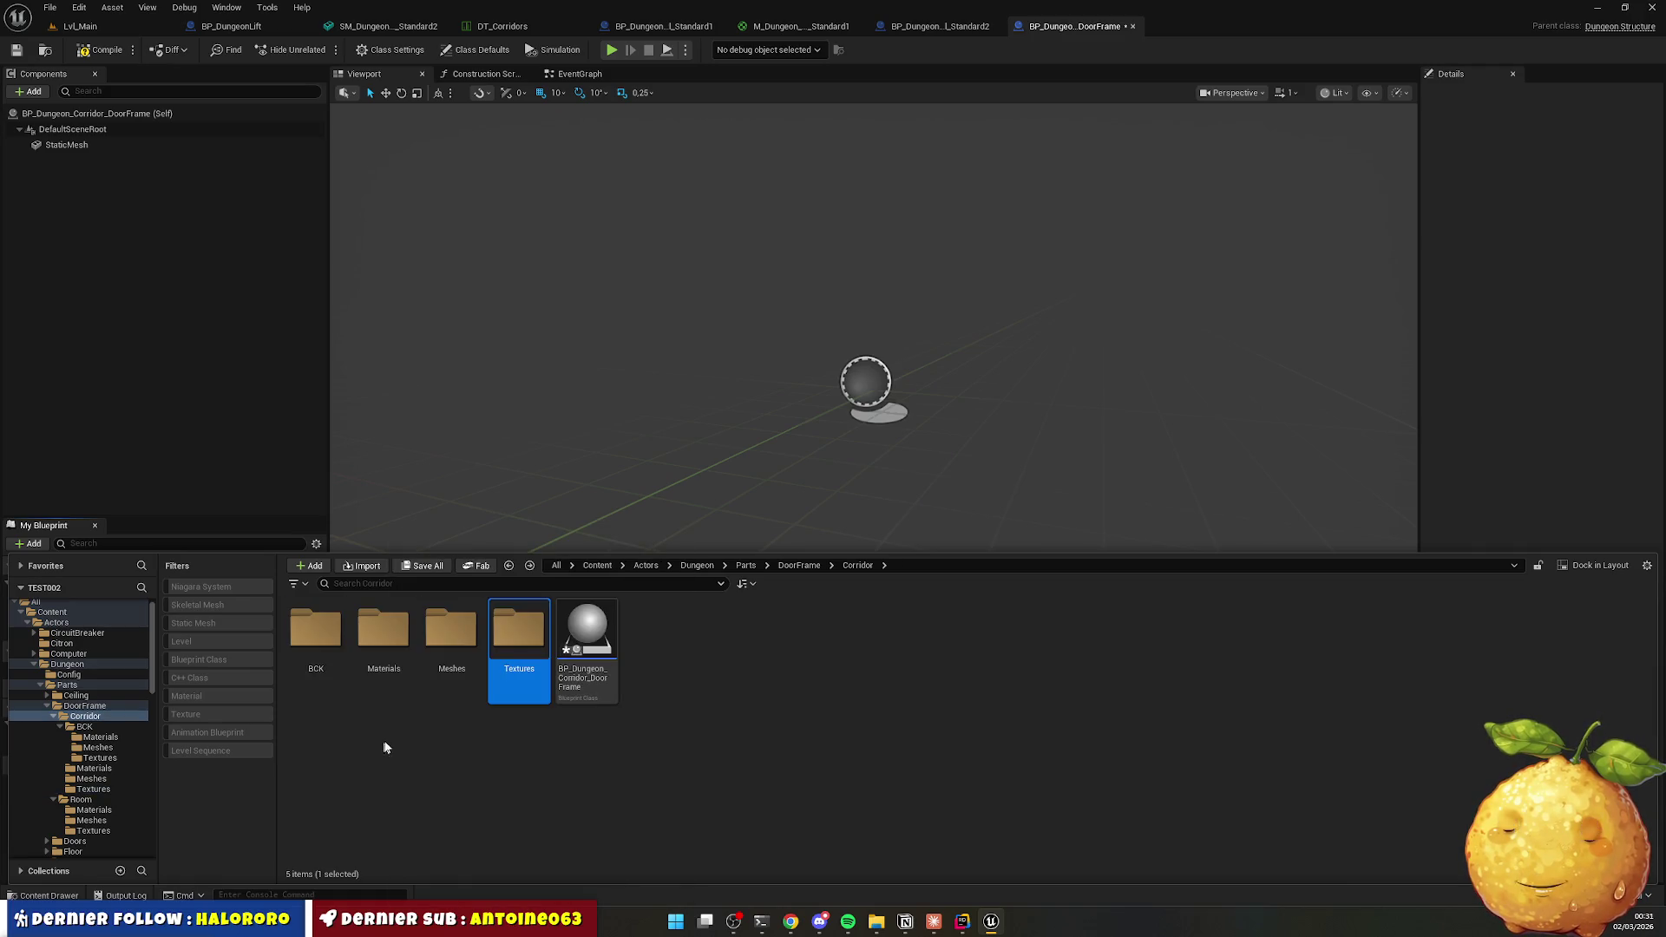
pyautogui.doubleClick(334, 634)
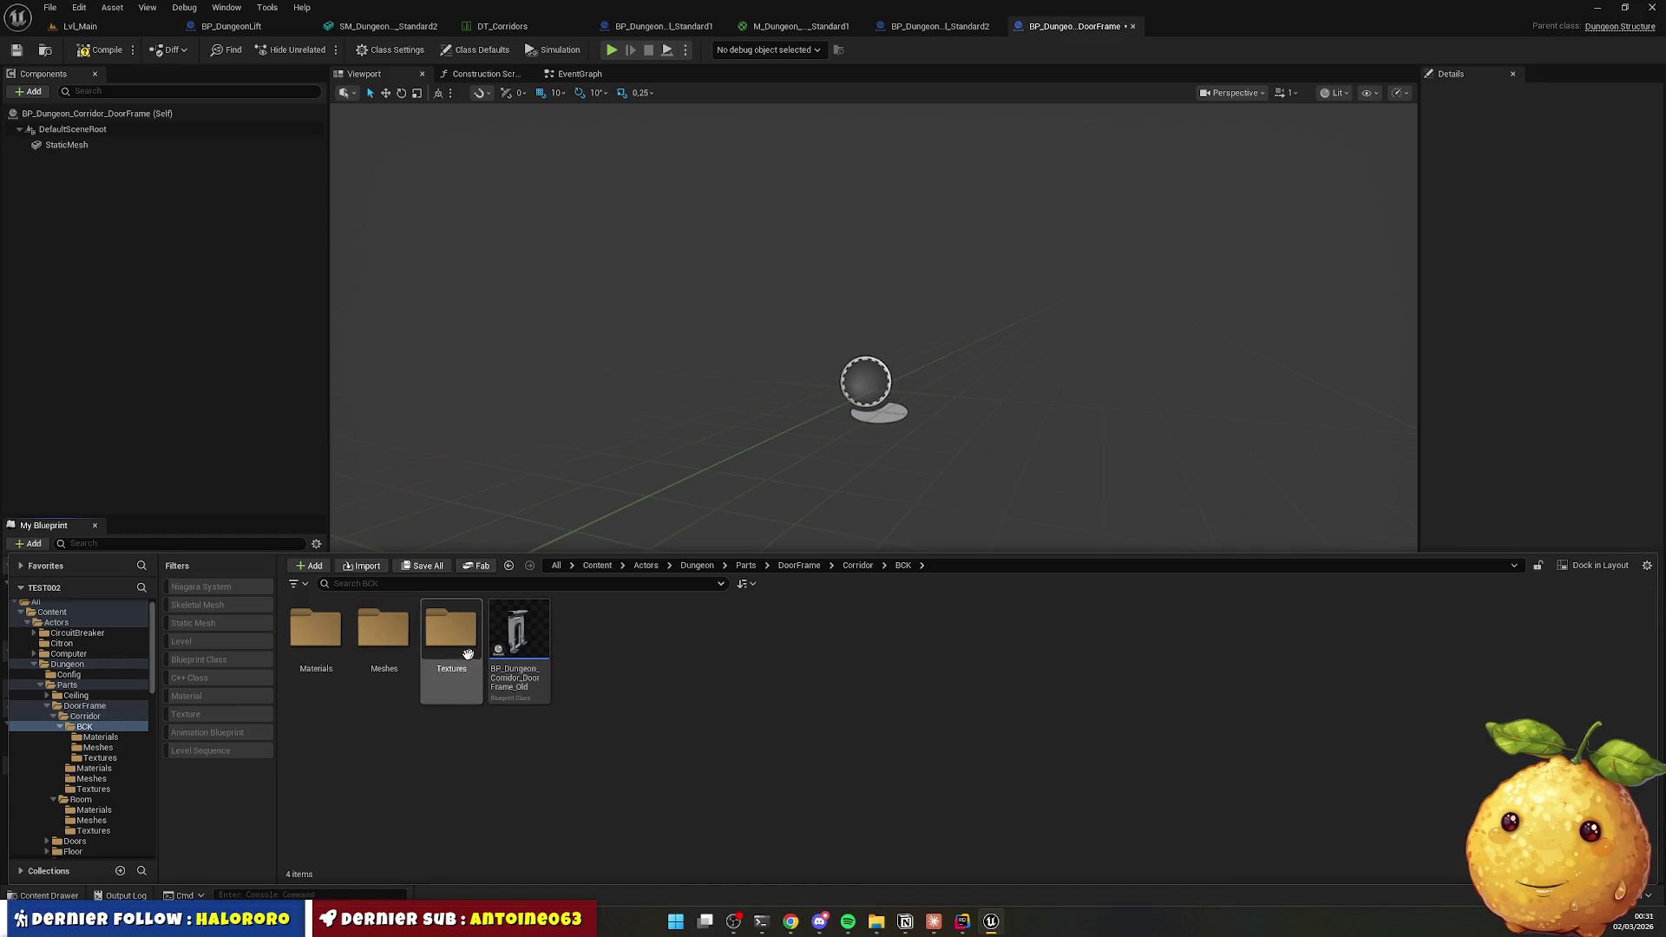
pyautogui.doubleClick(336, 638)
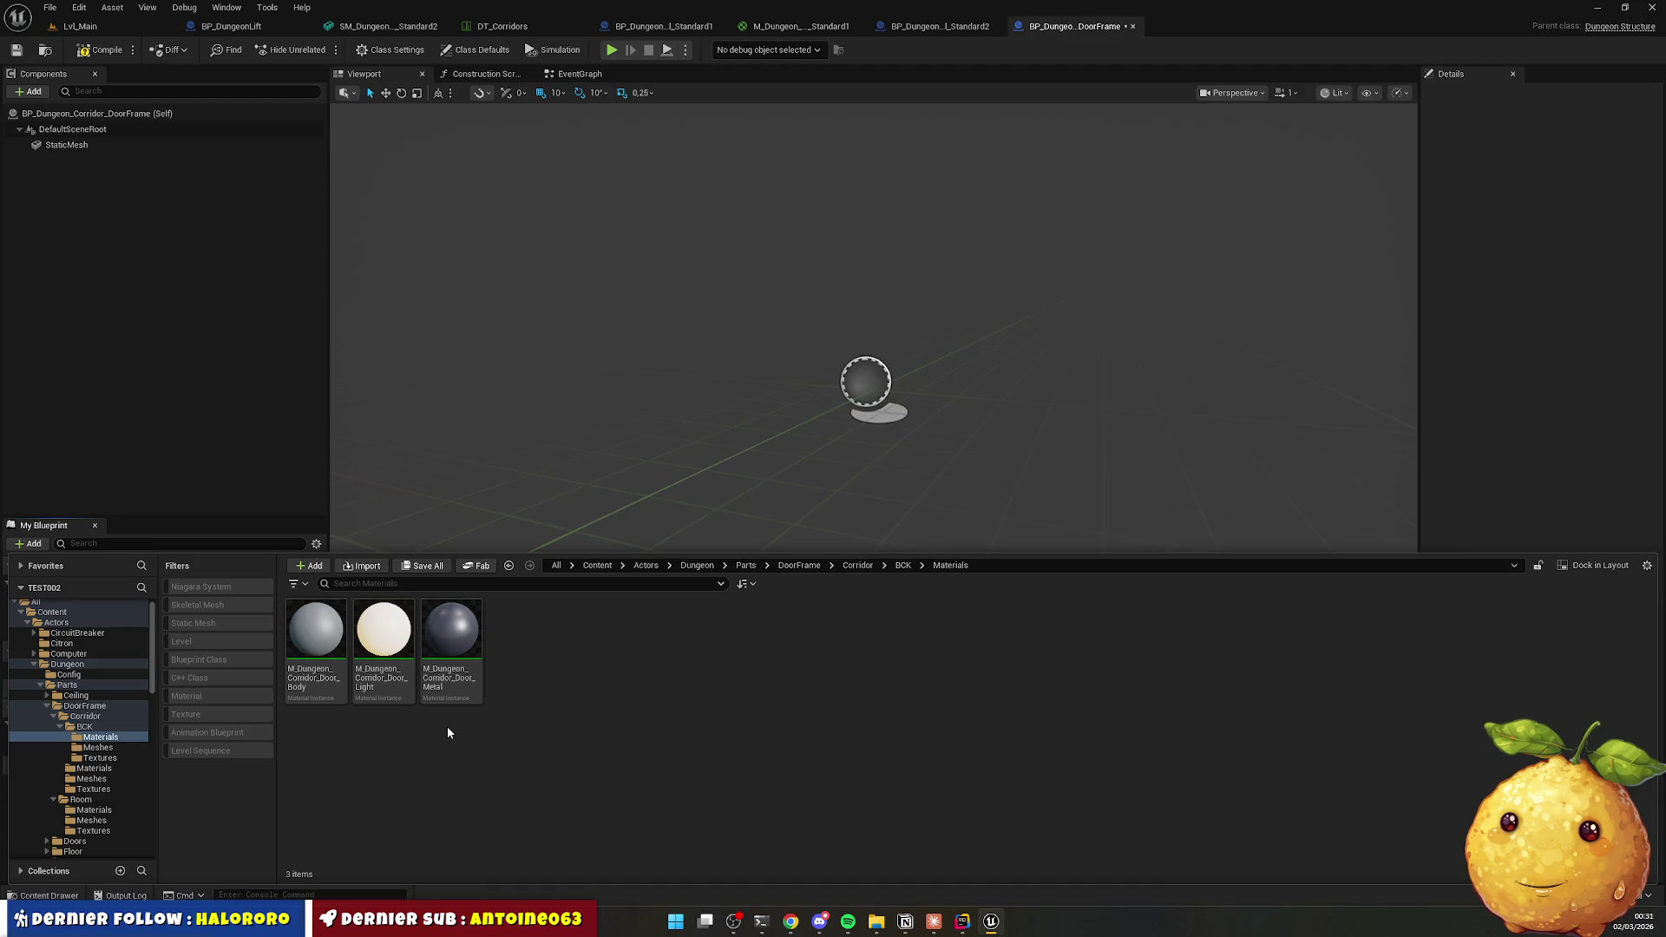
pyautogui.hotkey('alt', 'Left')
pyautogui.doubleClick(439, 647)
pyautogui.hotkey('alt', 'Left')
pyautogui.hotkey('alt', 'Left')
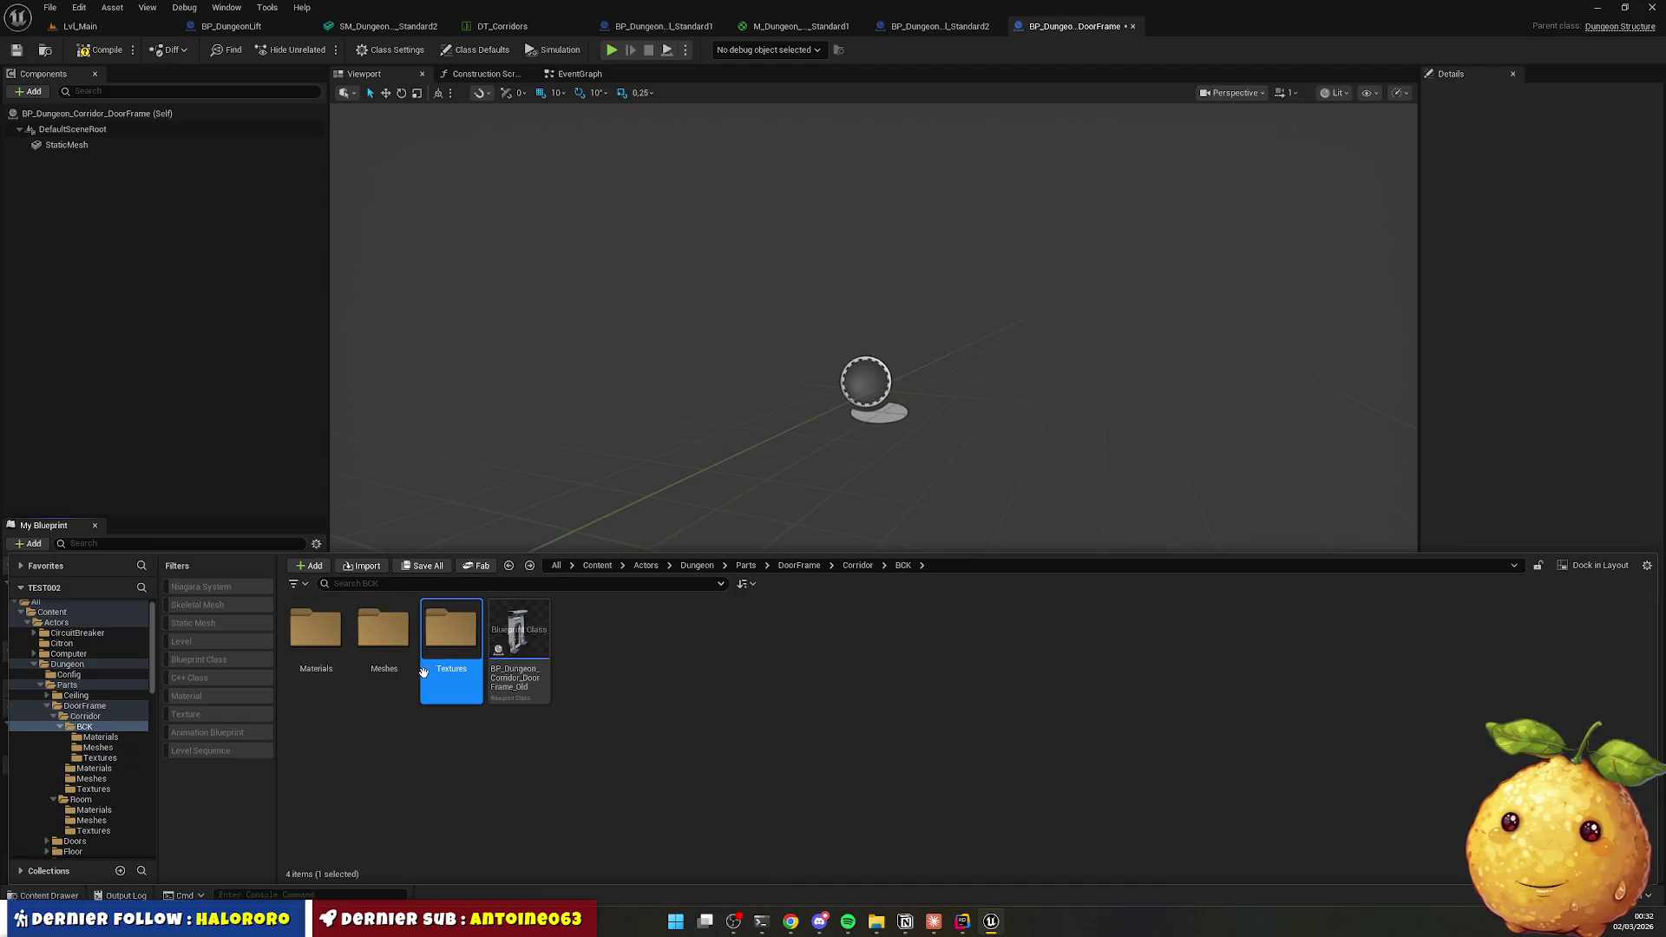
pyautogui.doubleClick(519, 633)
pyautogui.click(323, 644)
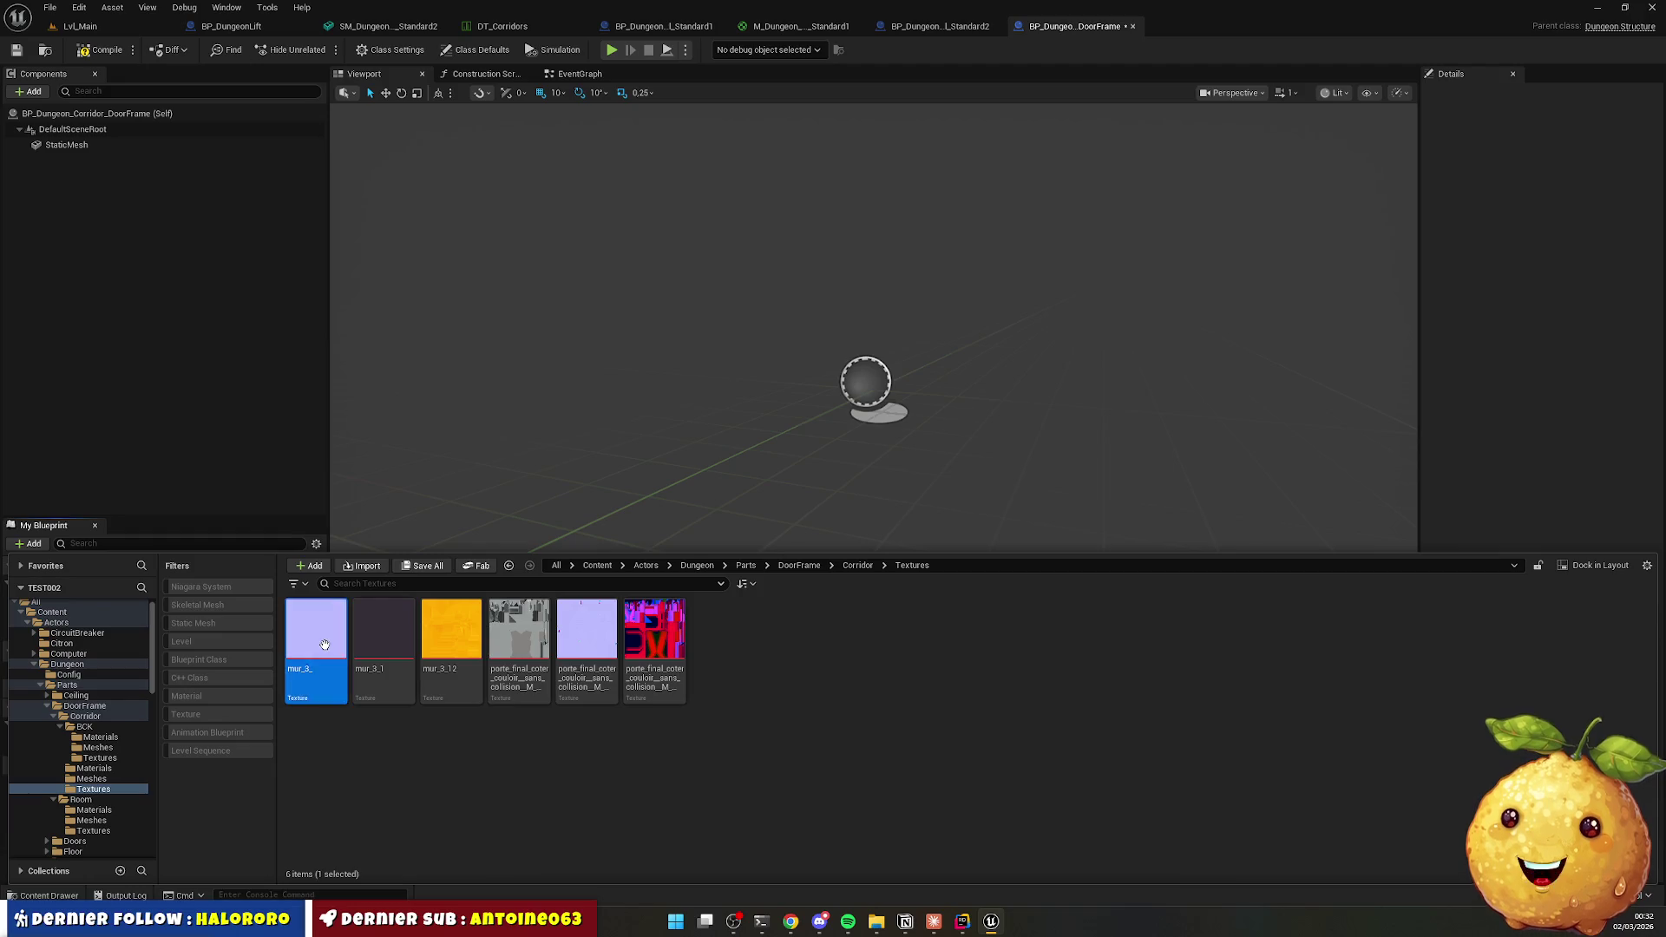
pyautogui.keyDown('shift'); pyautogui.click(446, 659); pyautogui.keyUp('shift')
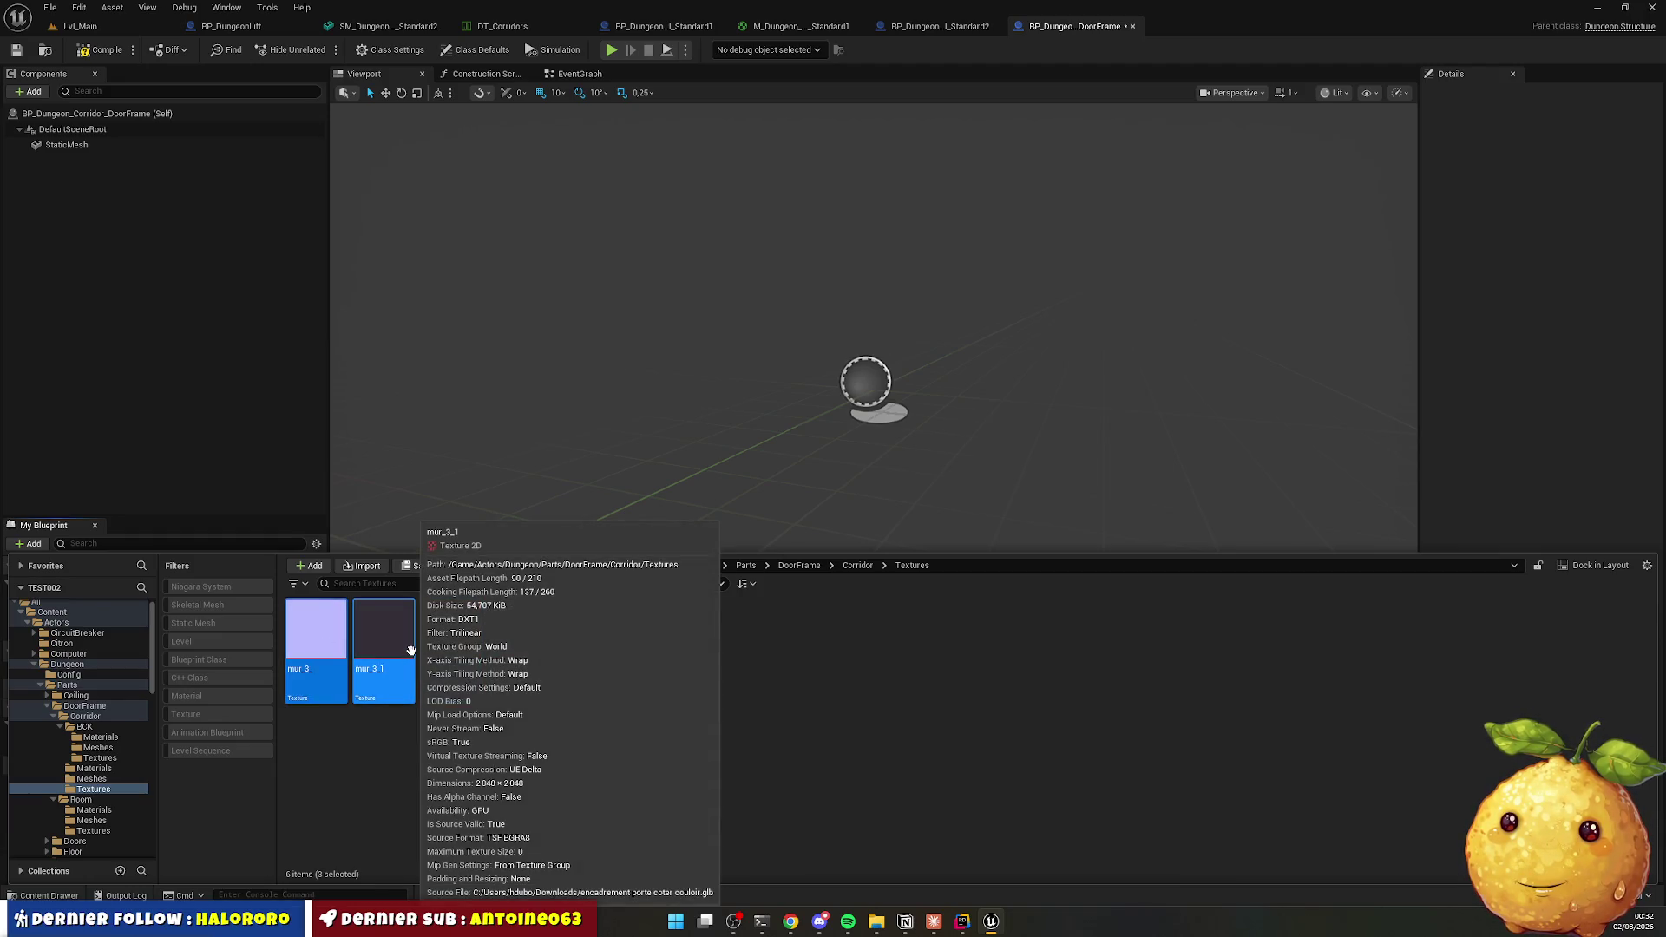
# Move the three mur_3 textures into BCK's Textures folder instead of deleting them.
pyautogui.press('Delete')
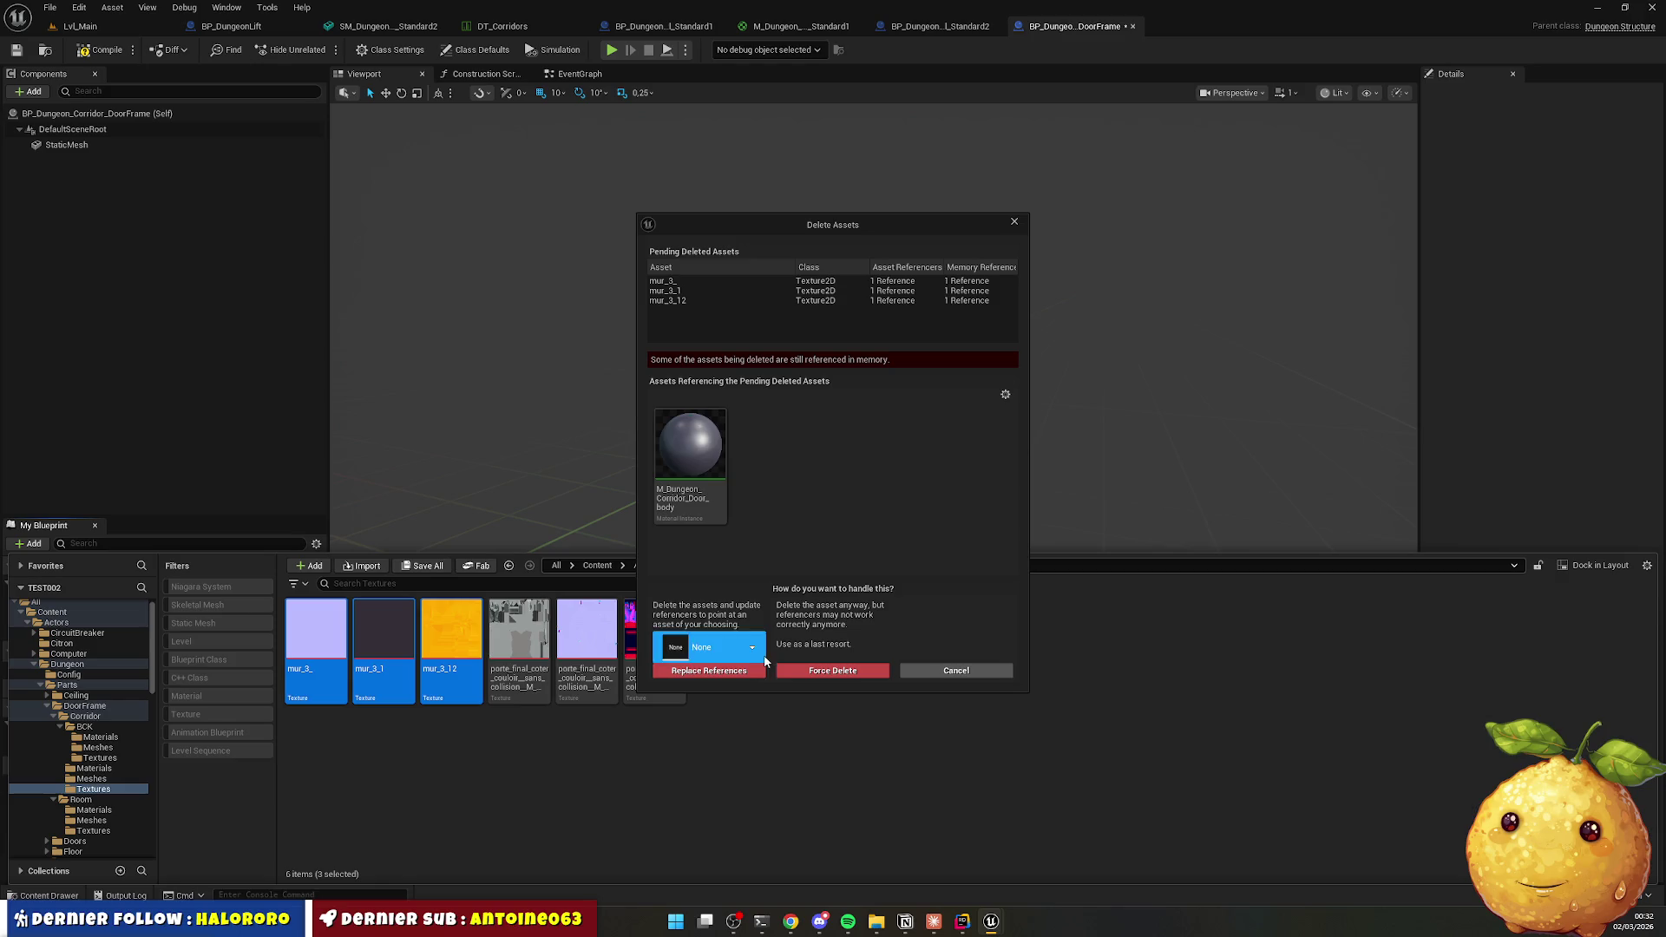
pyautogui.click(934, 675)
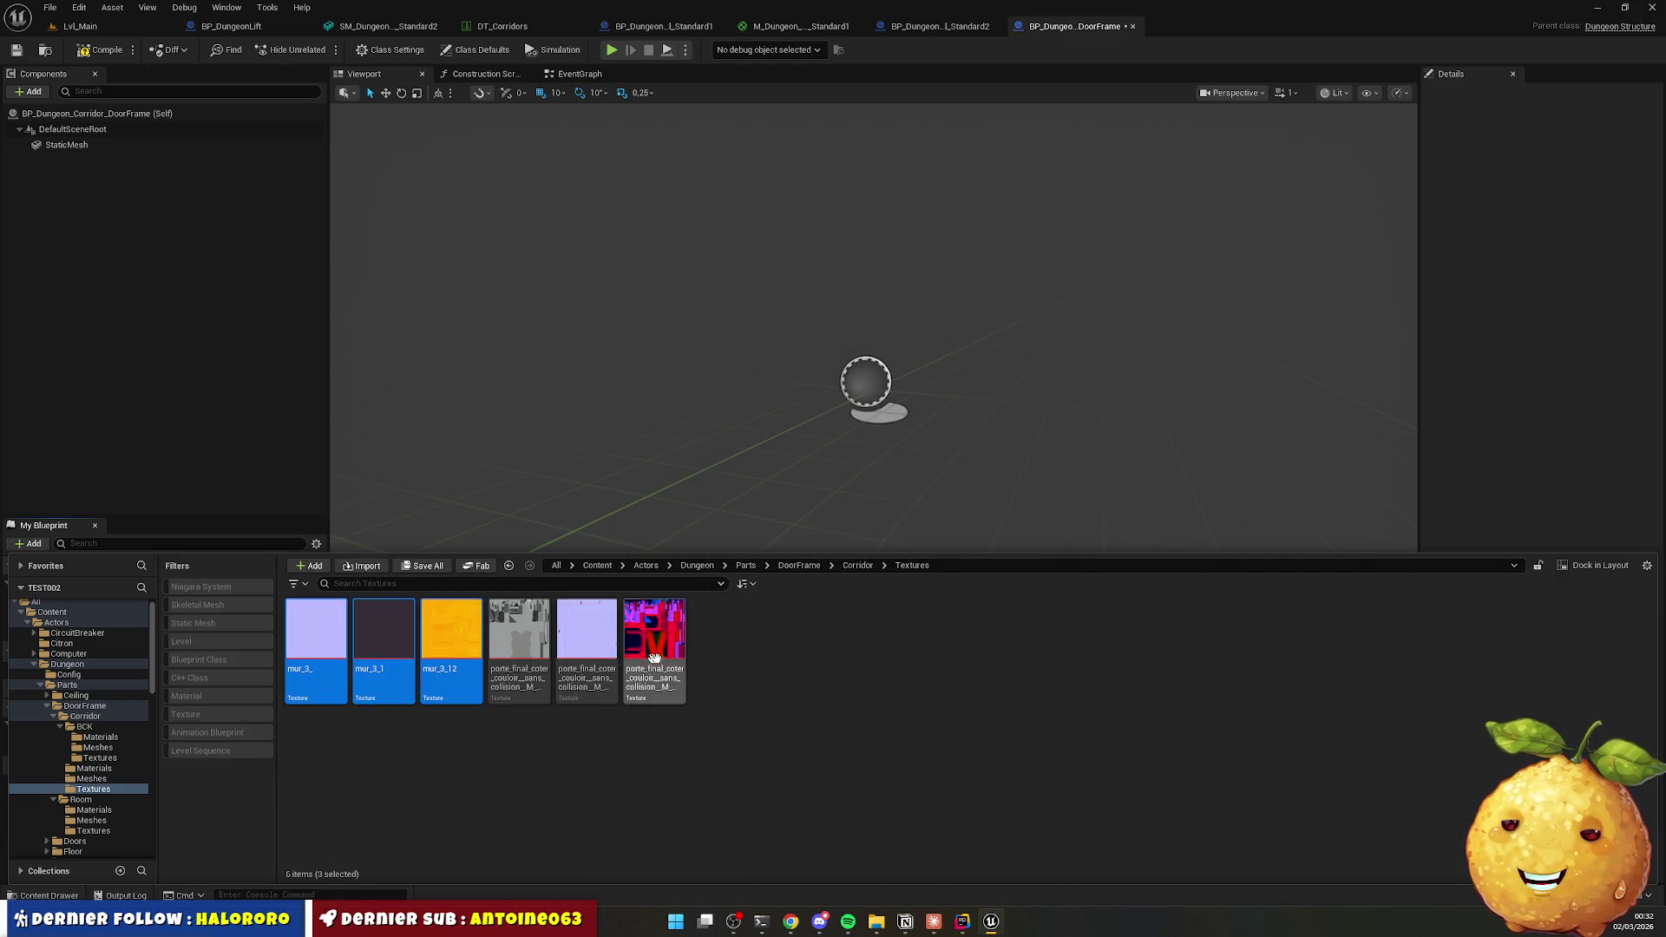
pyautogui.moveTo(369, 657)
pyautogui.mouseDown()
pyautogui.moveTo(220, 762)
pyautogui.moveTo(126, 744)
pyautogui.moveTo(111, 763)
pyautogui.mouseUp()
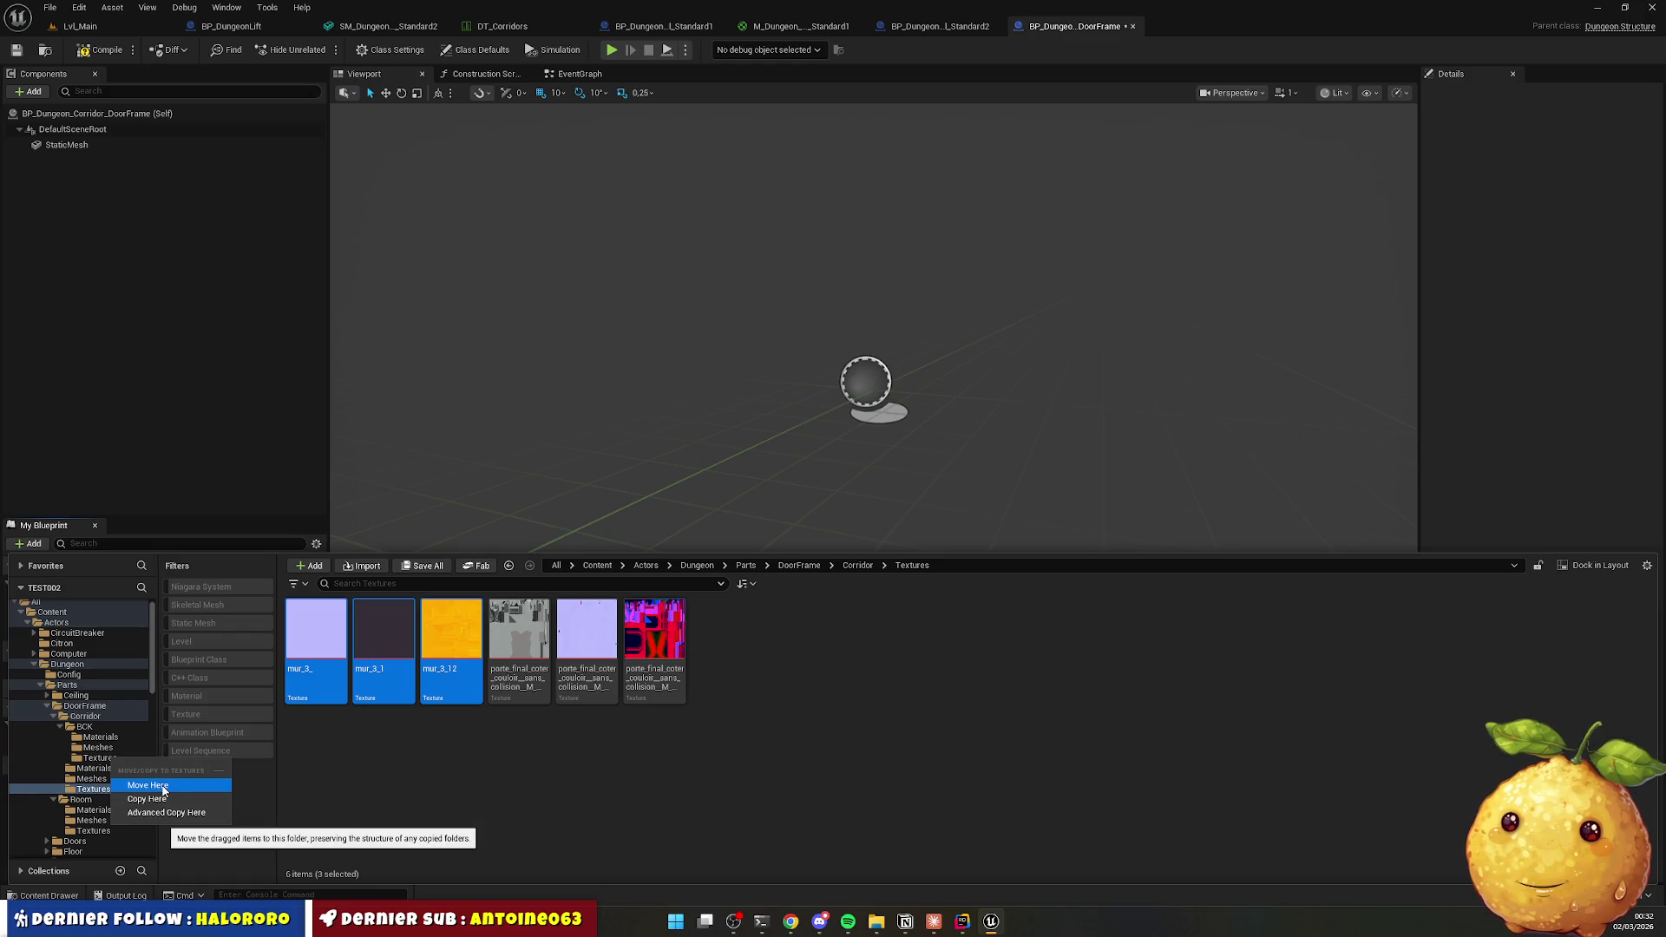
pyautogui.click(163, 786)
pyautogui.click(478, 633)
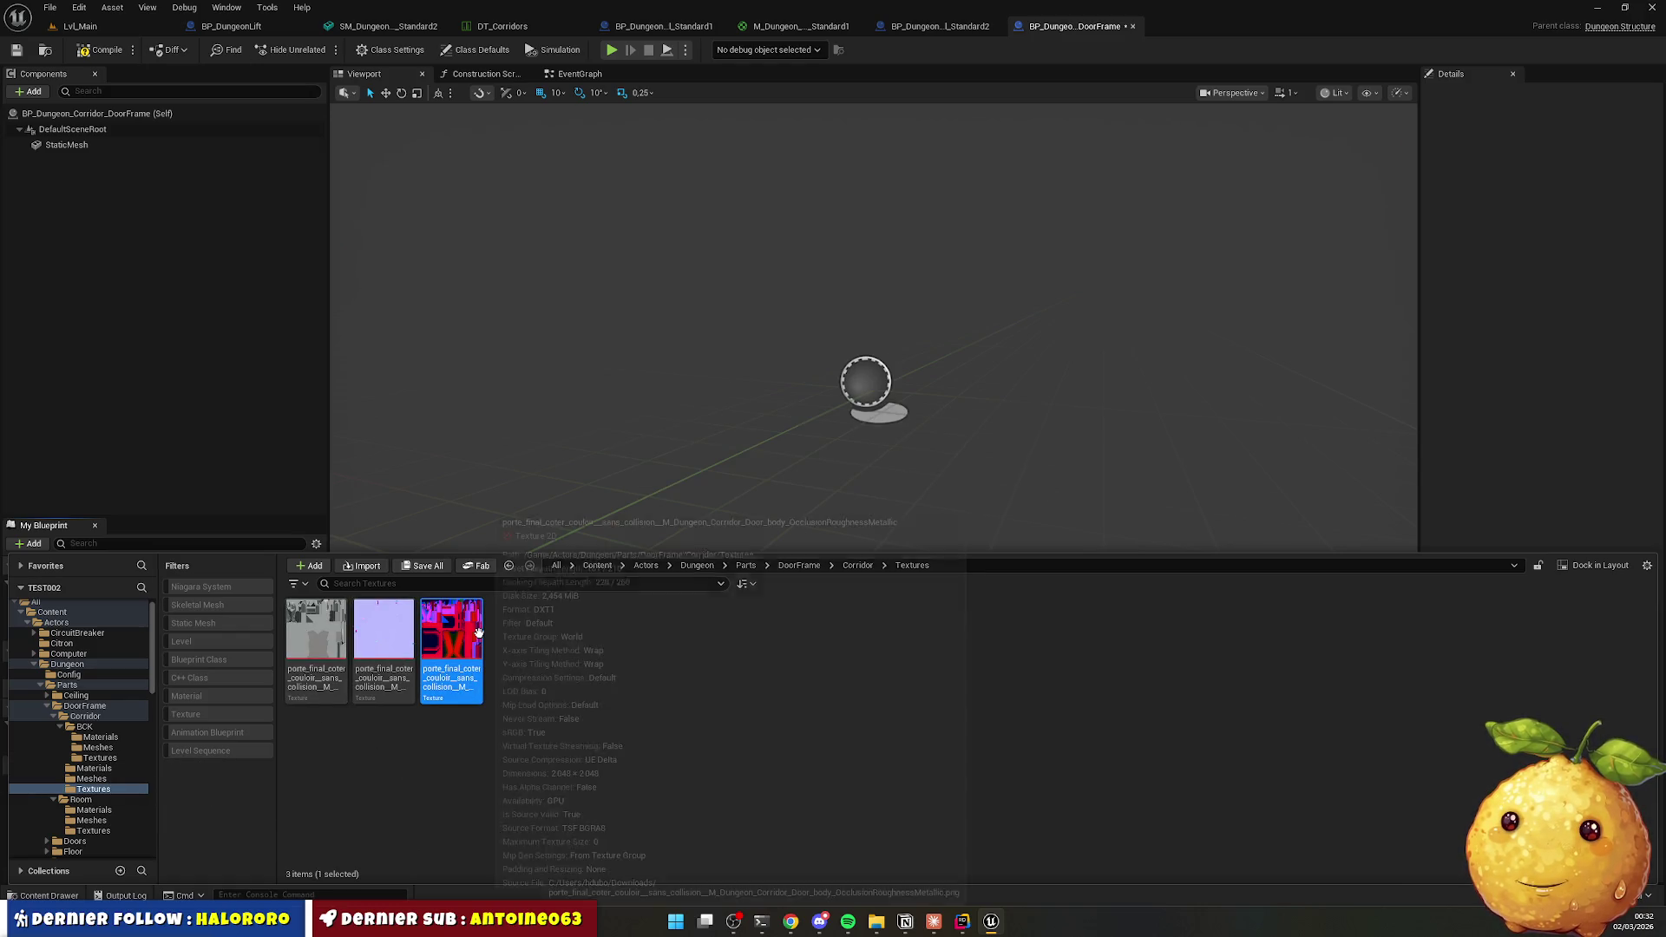
pyautogui.rightClick(478, 632)
# Set the porte_final OcclusionRoughnessMetallic texture's compression to Masks (no sRGB) and close it.
pyautogui.doubleClick(442, 646)
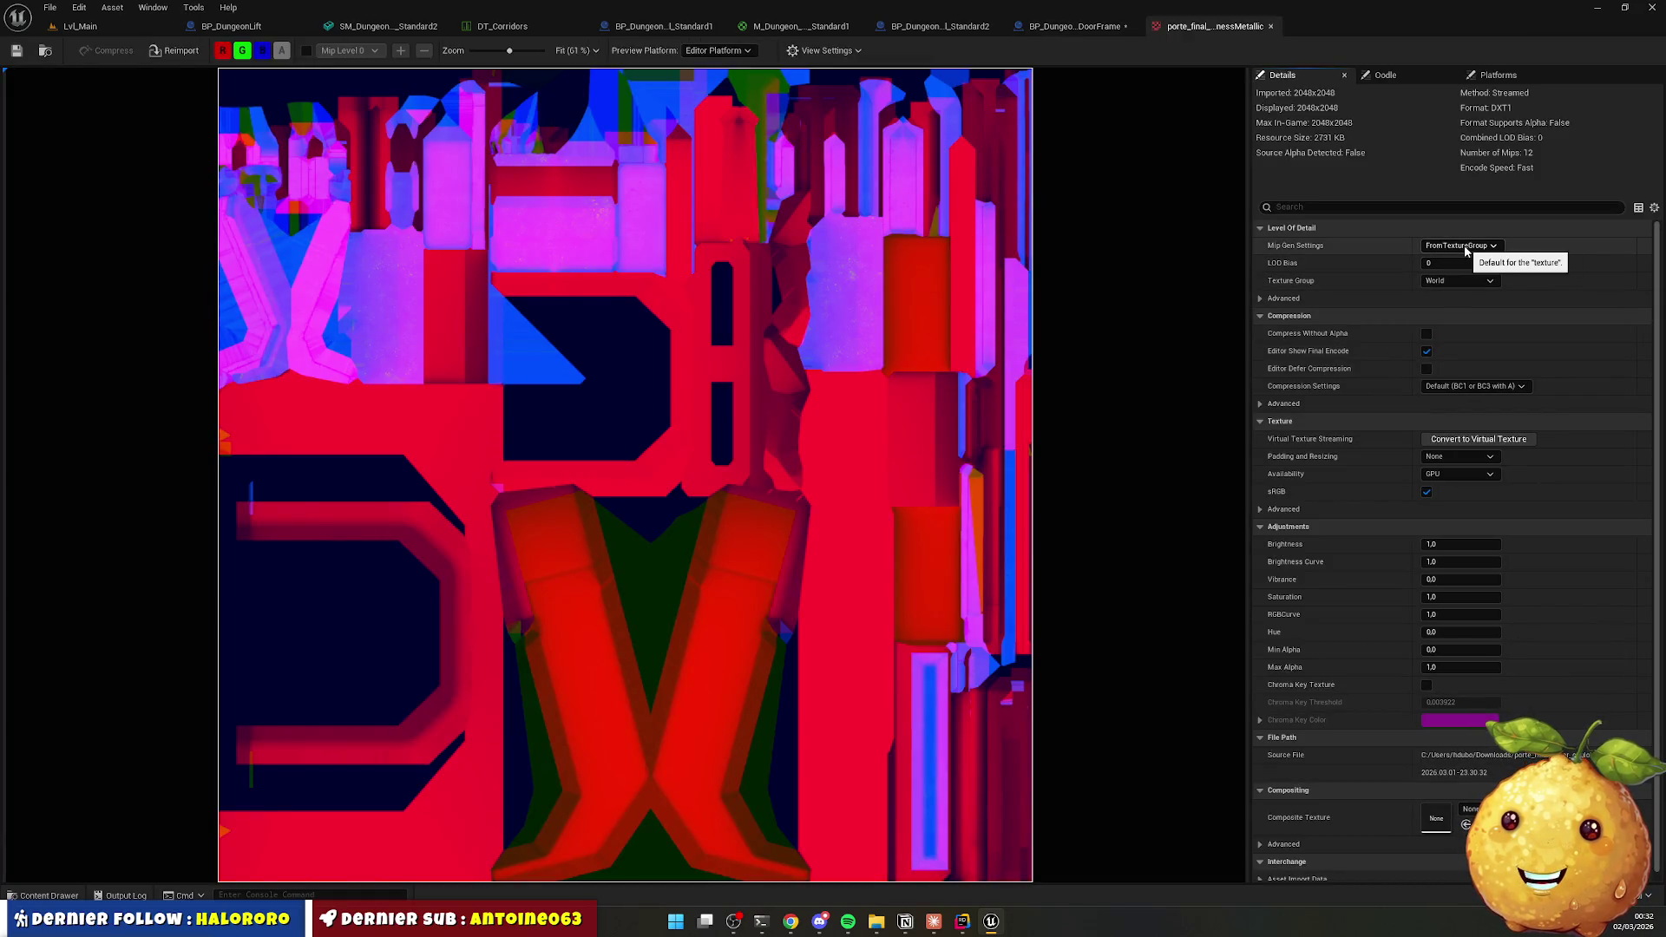
pyautogui.click(1470, 386)
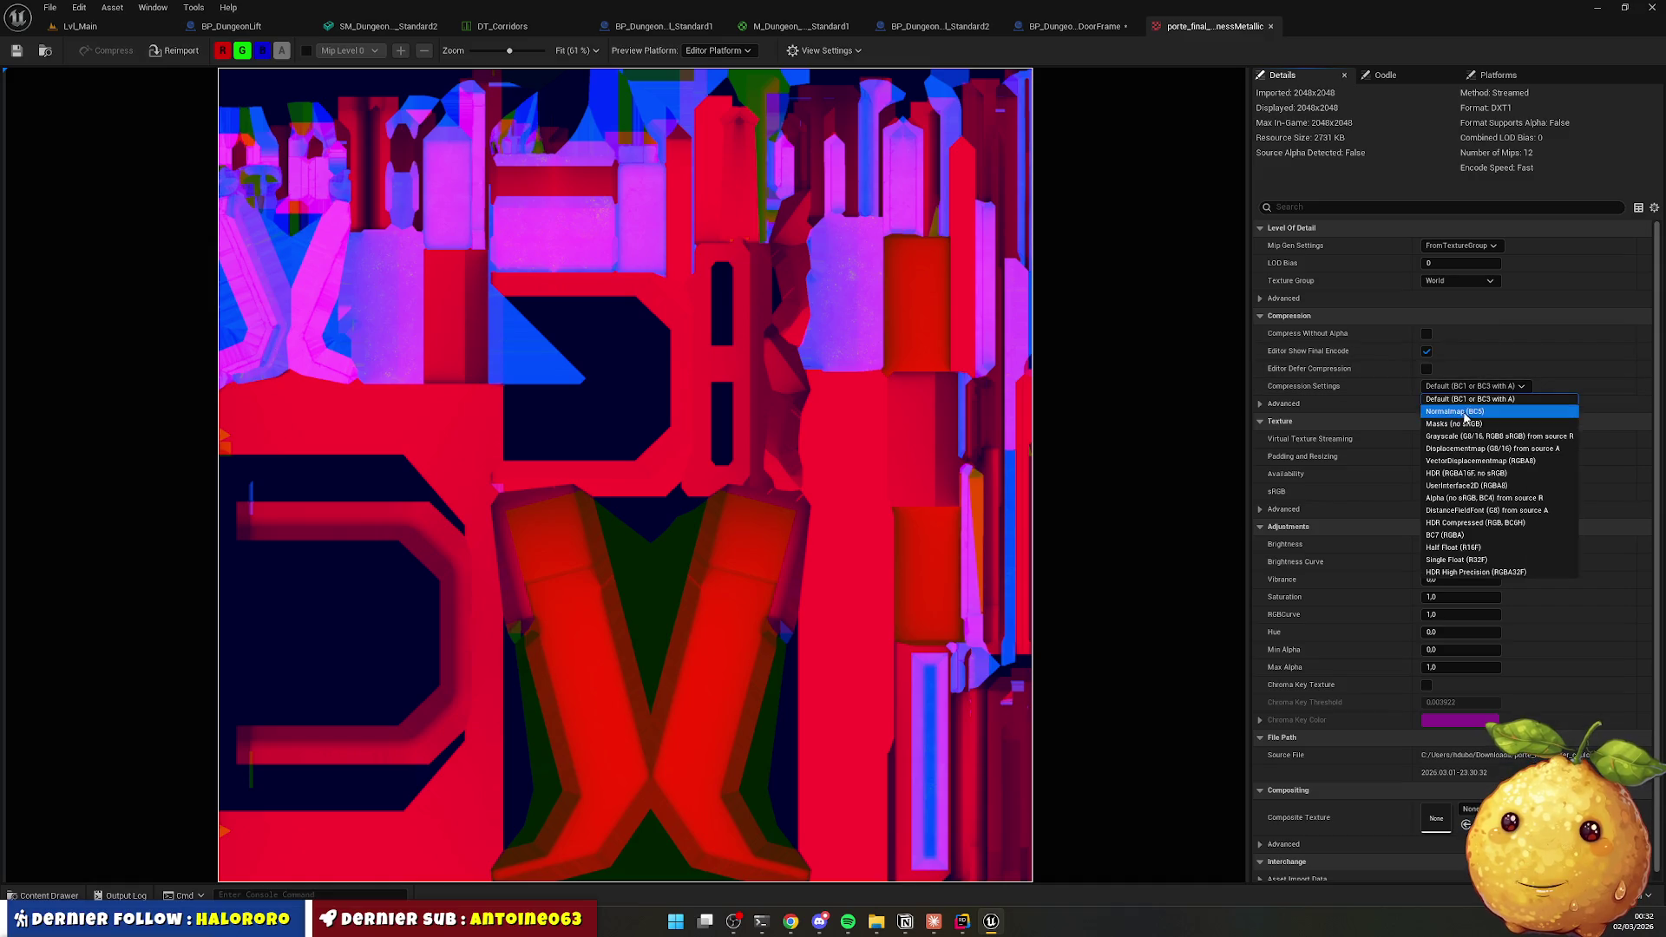
pyautogui.click(1462, 424)
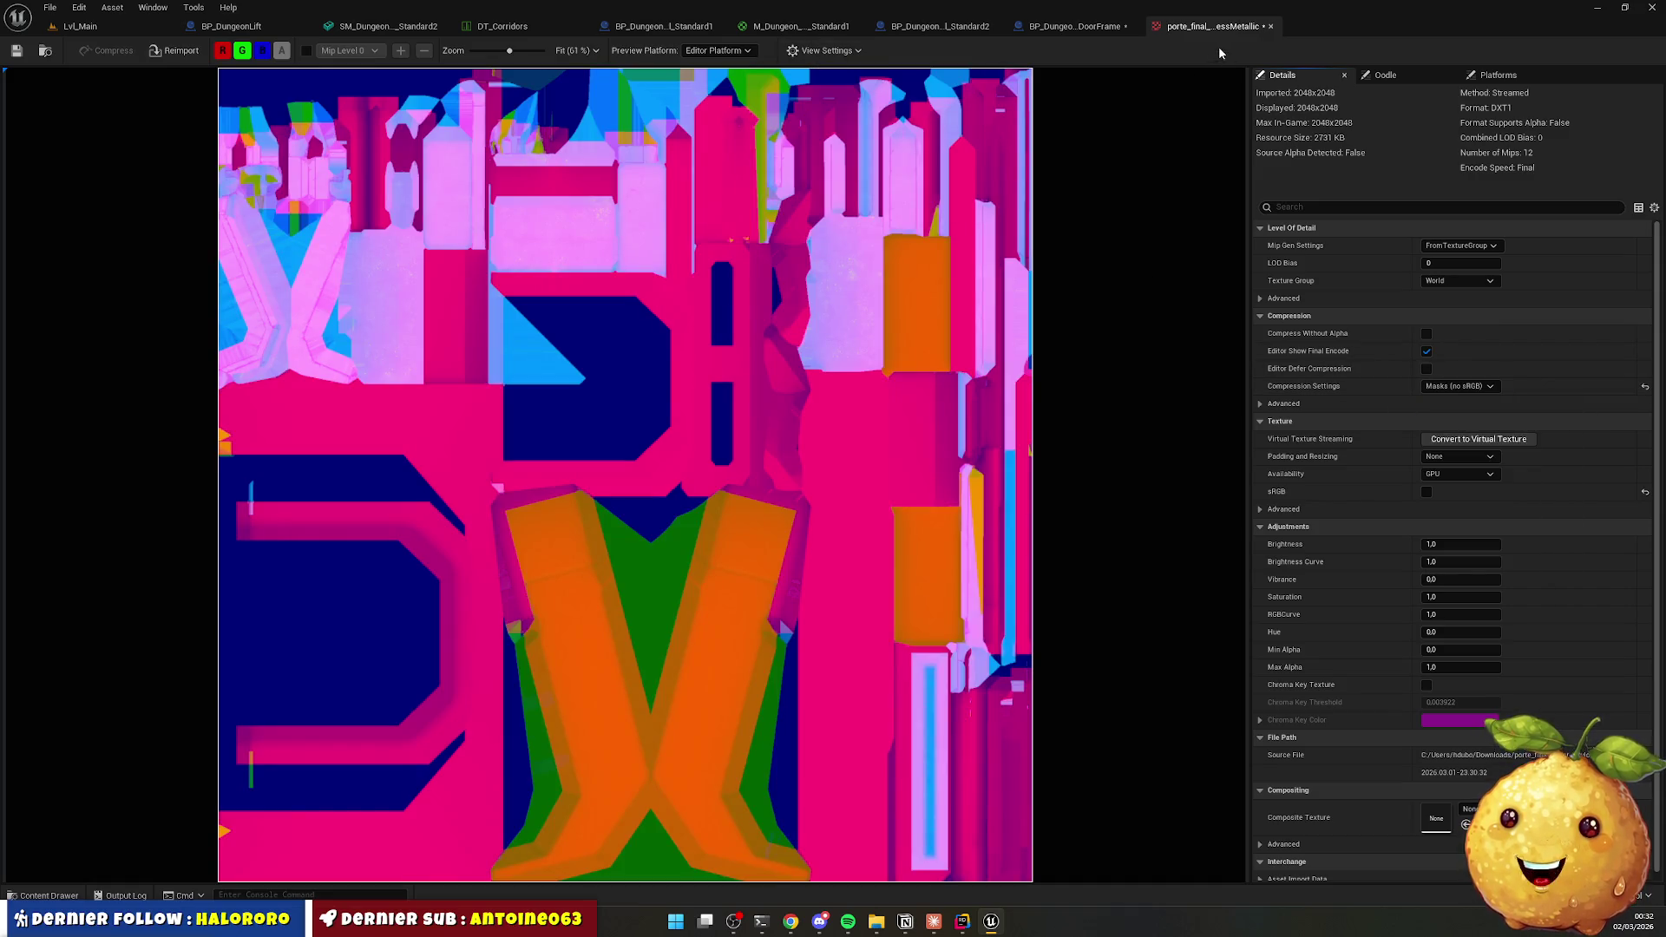
pyautogui.click(1271, 27)
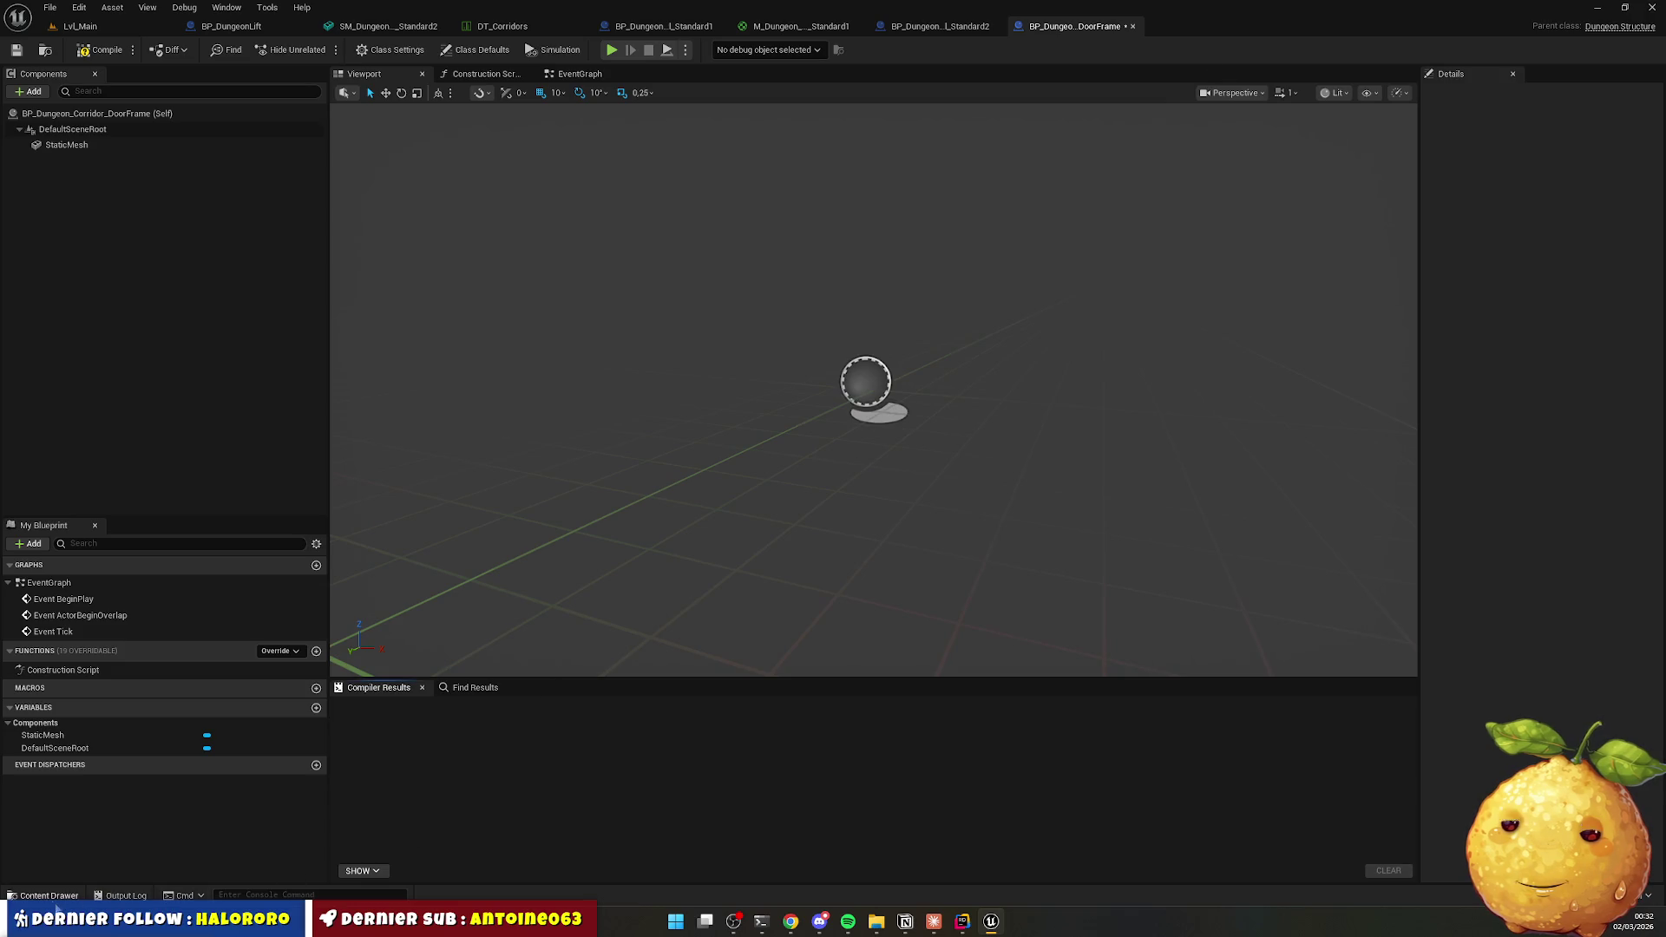
pyautogui.click(49, 895)
# Create a new material in Corridor/Materials named M_Dungeon_Corridor_DoorFrame_Body.
pyautogui.hotkey('alt', 'Left')
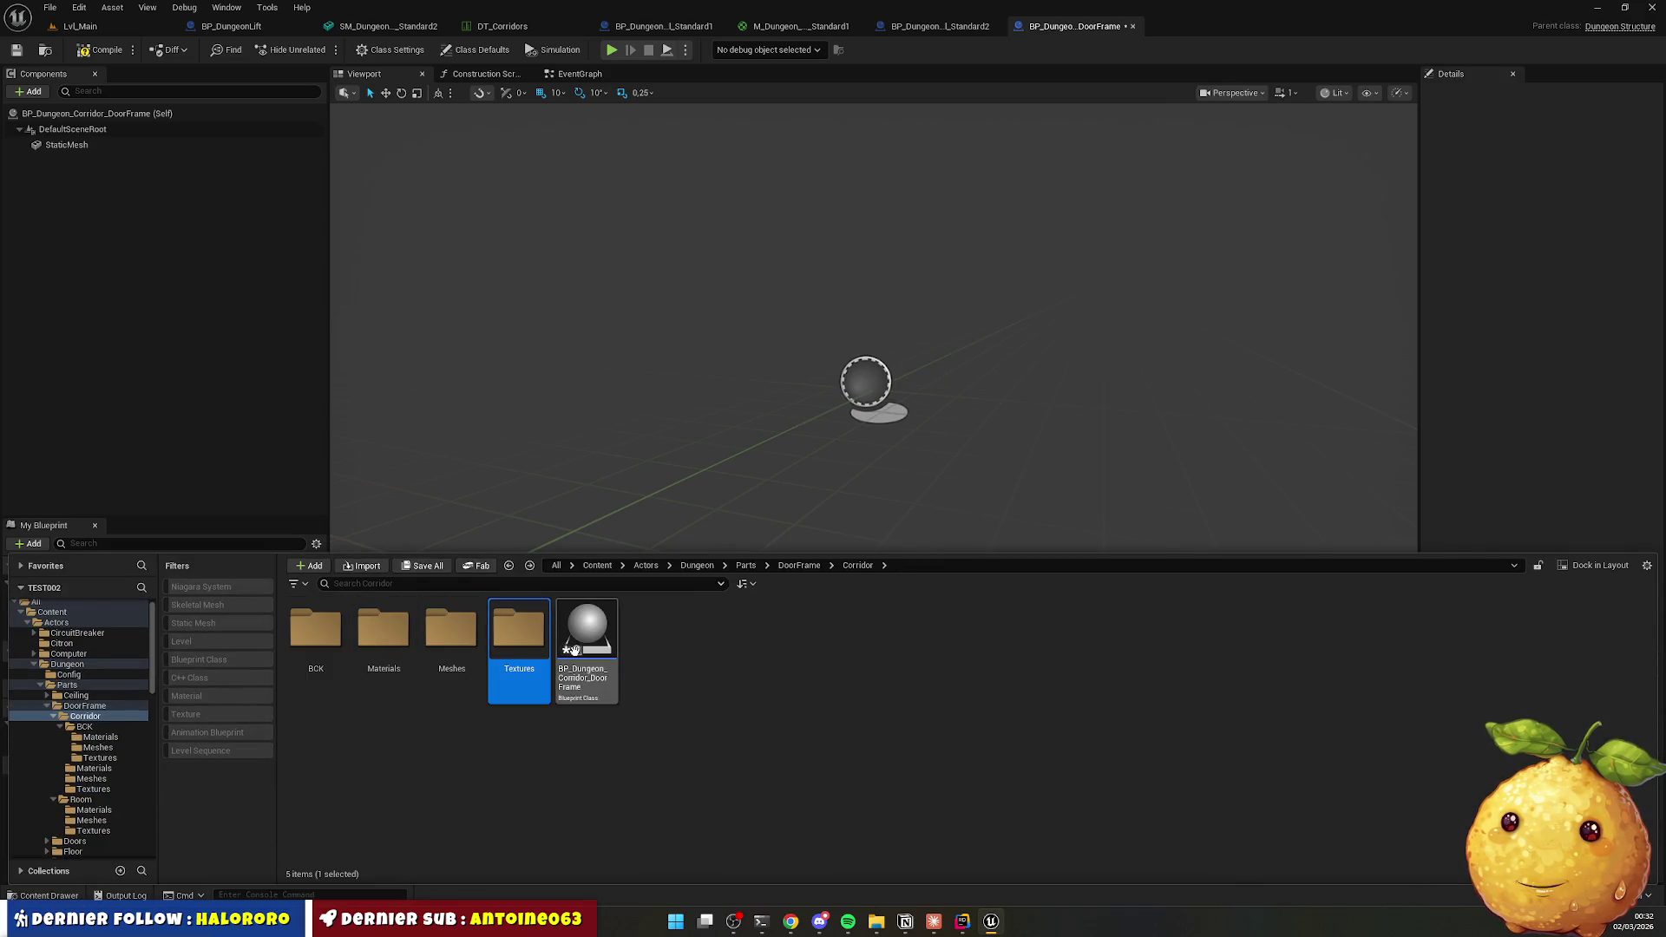
pyautogui.press('F2')
pyautogui.click(457, 718)
pyautogui.doubleClick(384, 632)
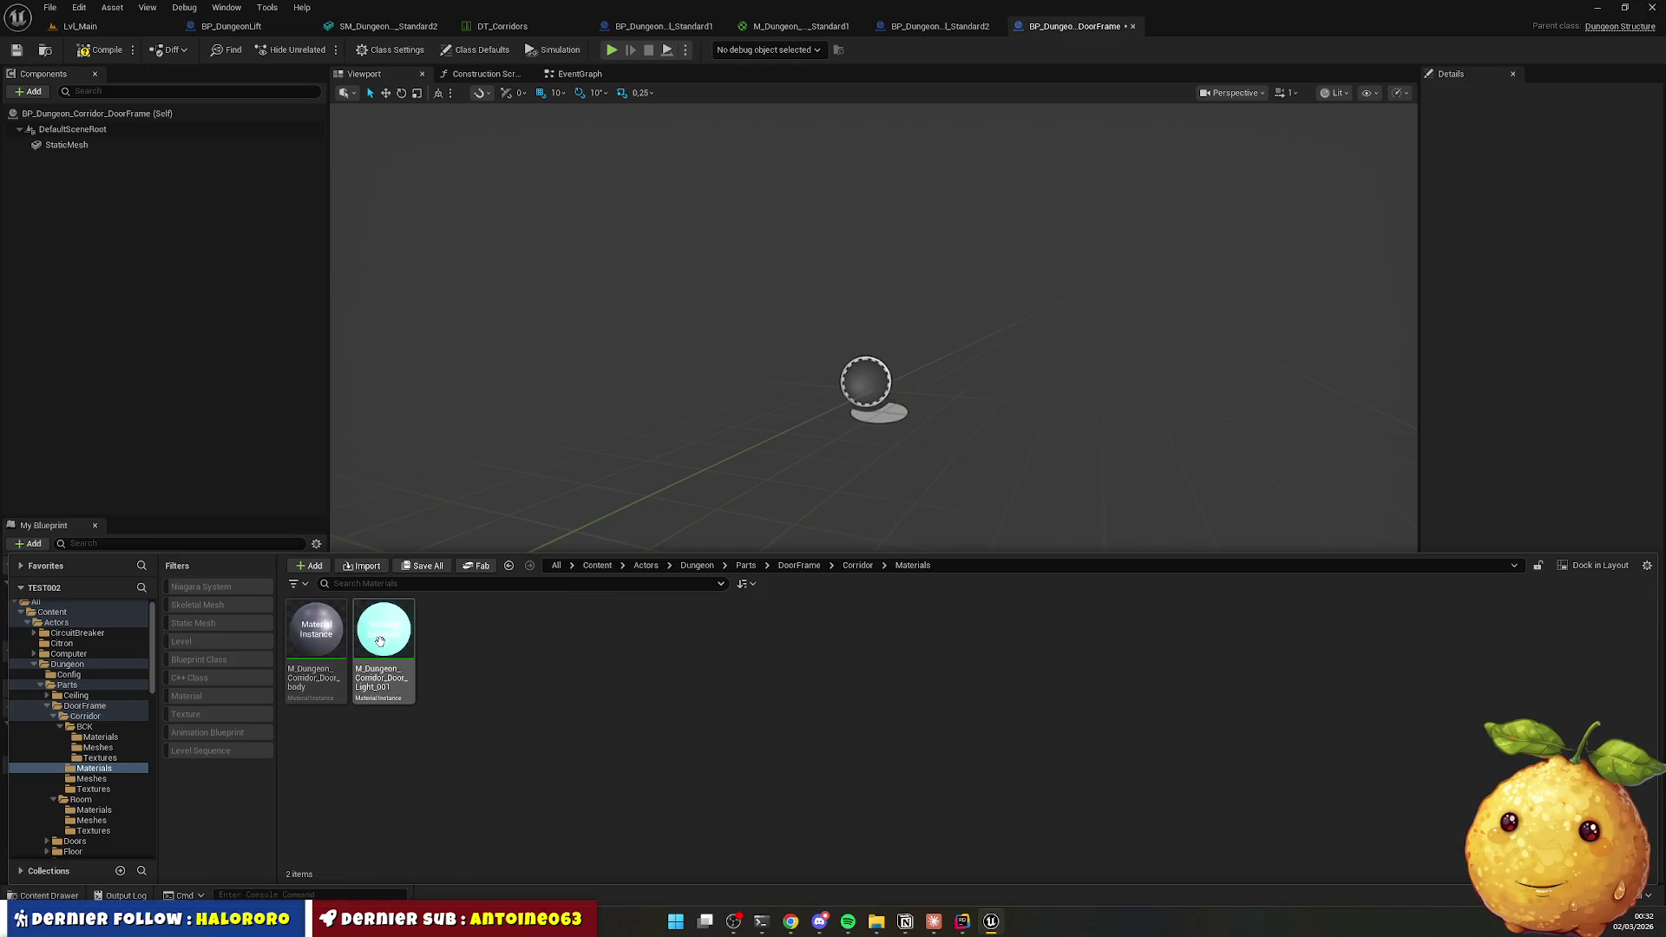
pyautogui.rightClick(482, 744)
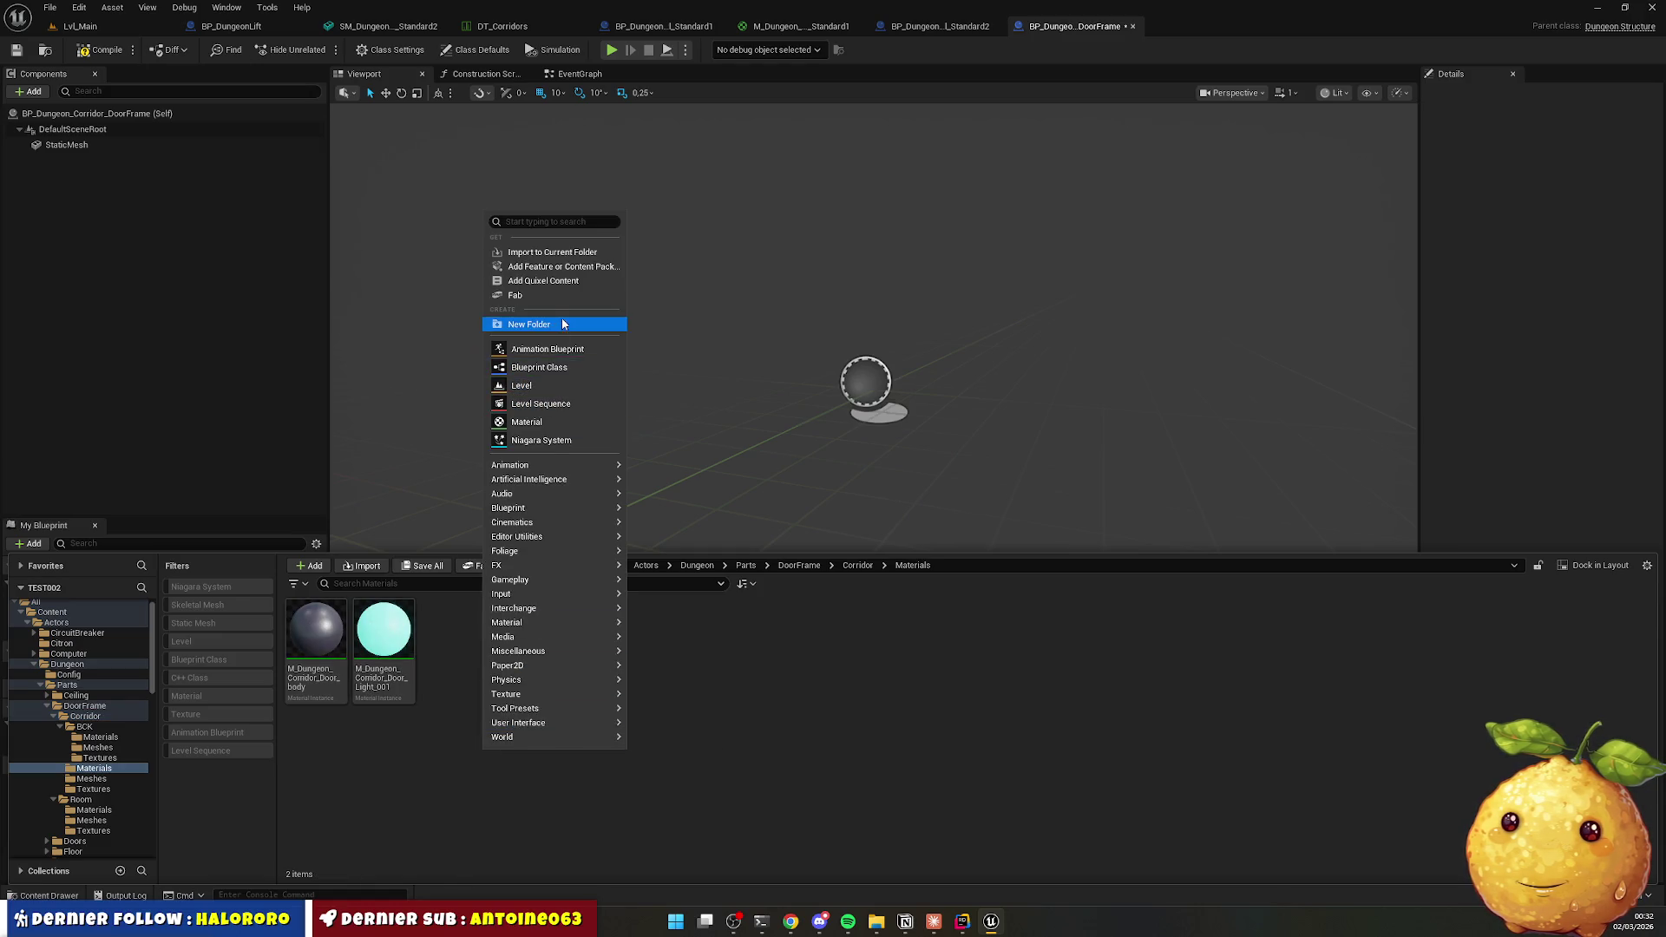
pyautogui.click(561, 423)
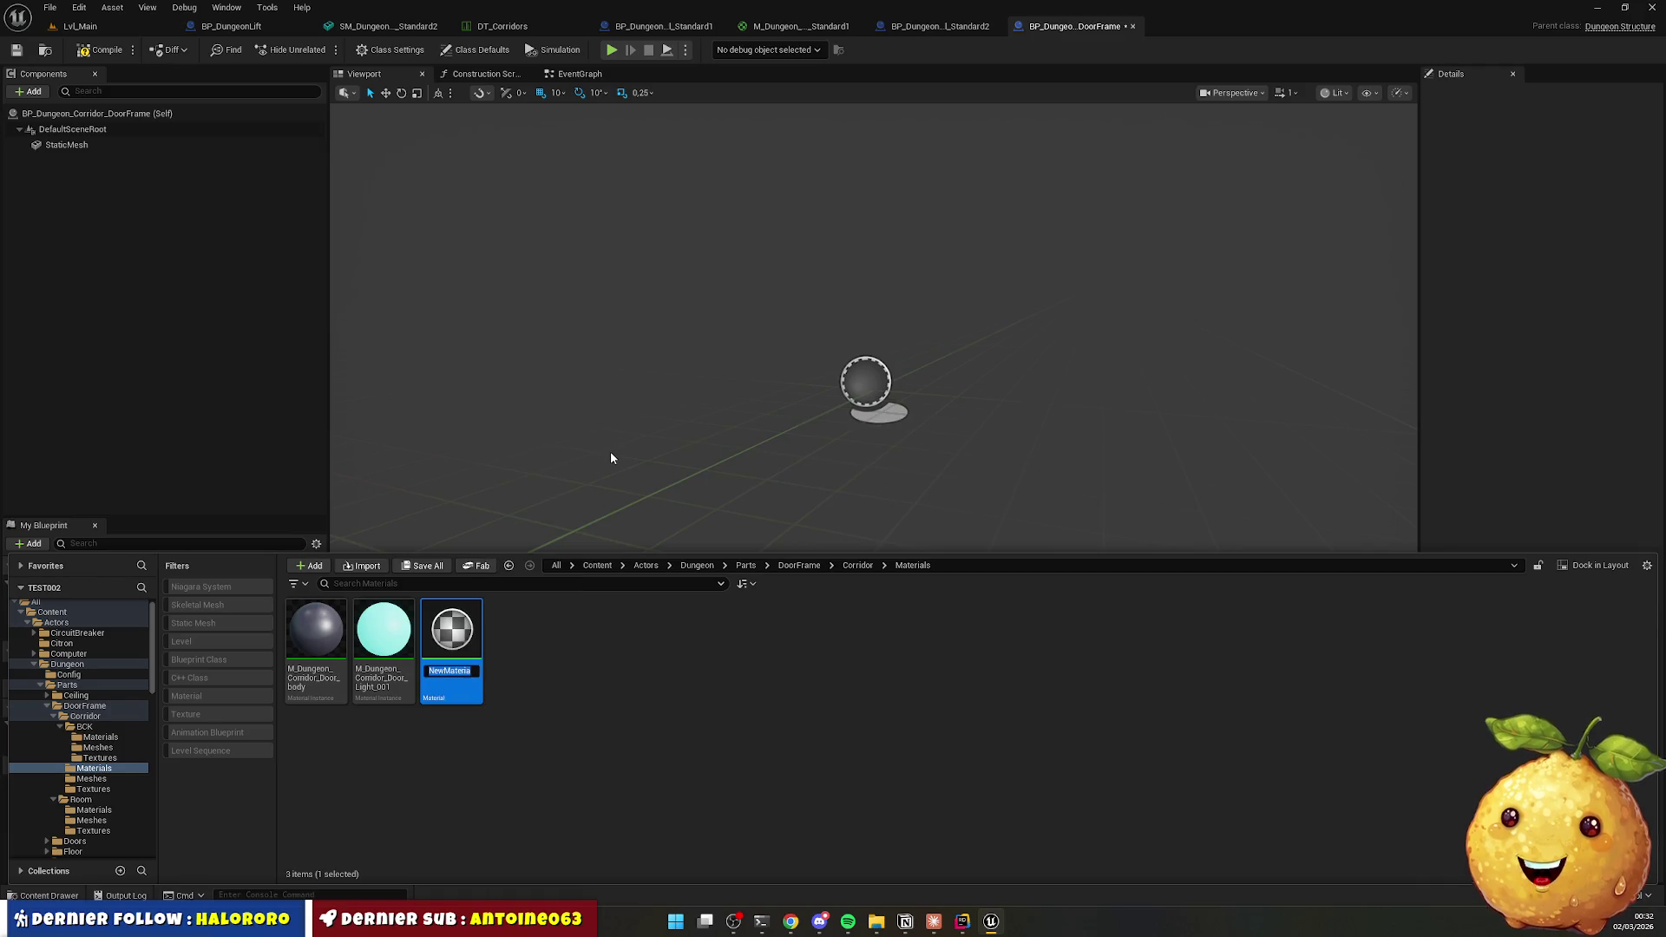
pyautogui.hotkey('ctrl', 'v')
pyautogui.press('Home')
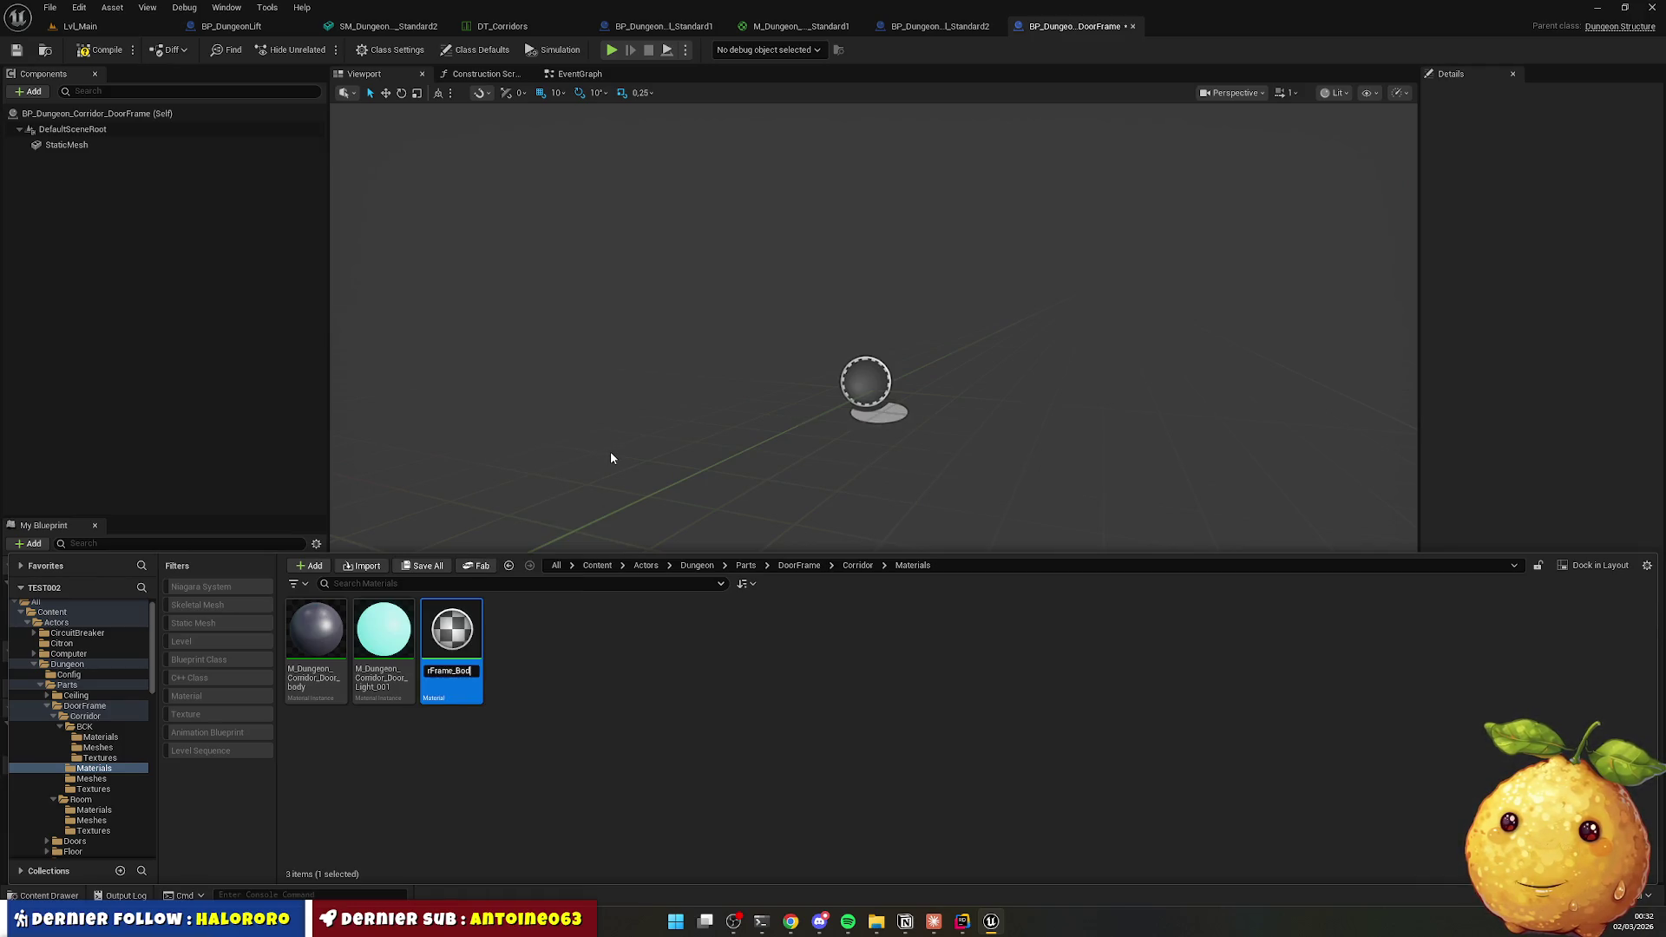
pyautogui.press('Delete')
pyautogui.press('Delete')
pyautogui.write('M_Dungeon_')
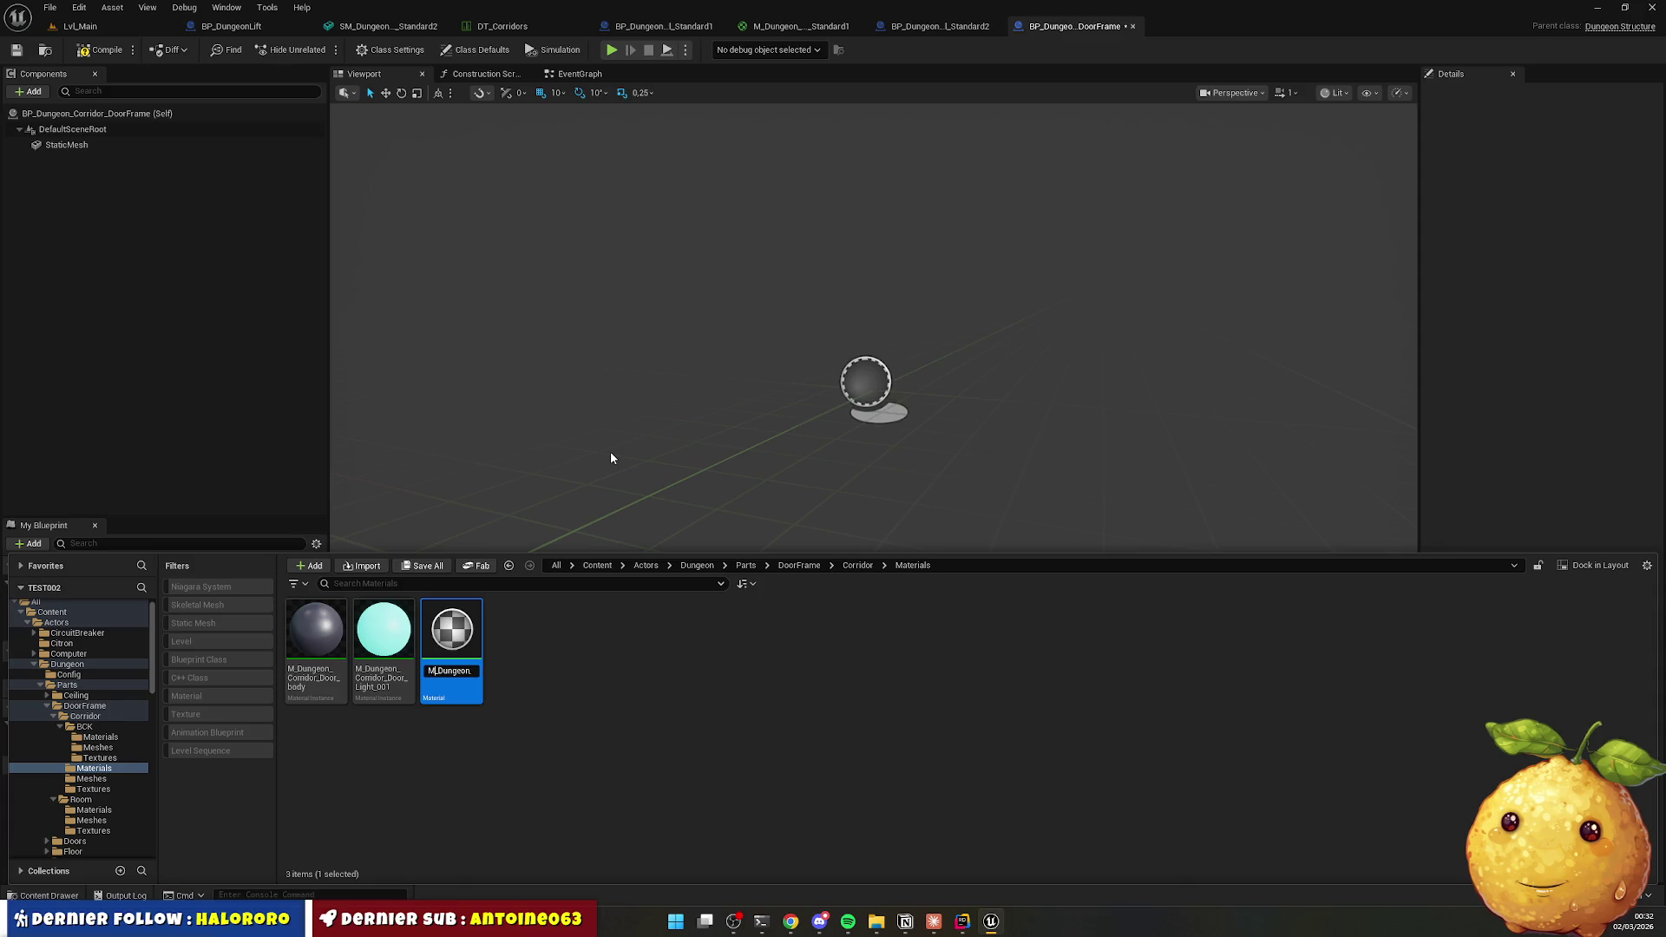
pyautogui.press('Return')
# Duplicate it as M_Dungeon_Corridor_DoorFrame_Light and open both materials for editing.
pyautogui.hotkey('ctrl', 'd')
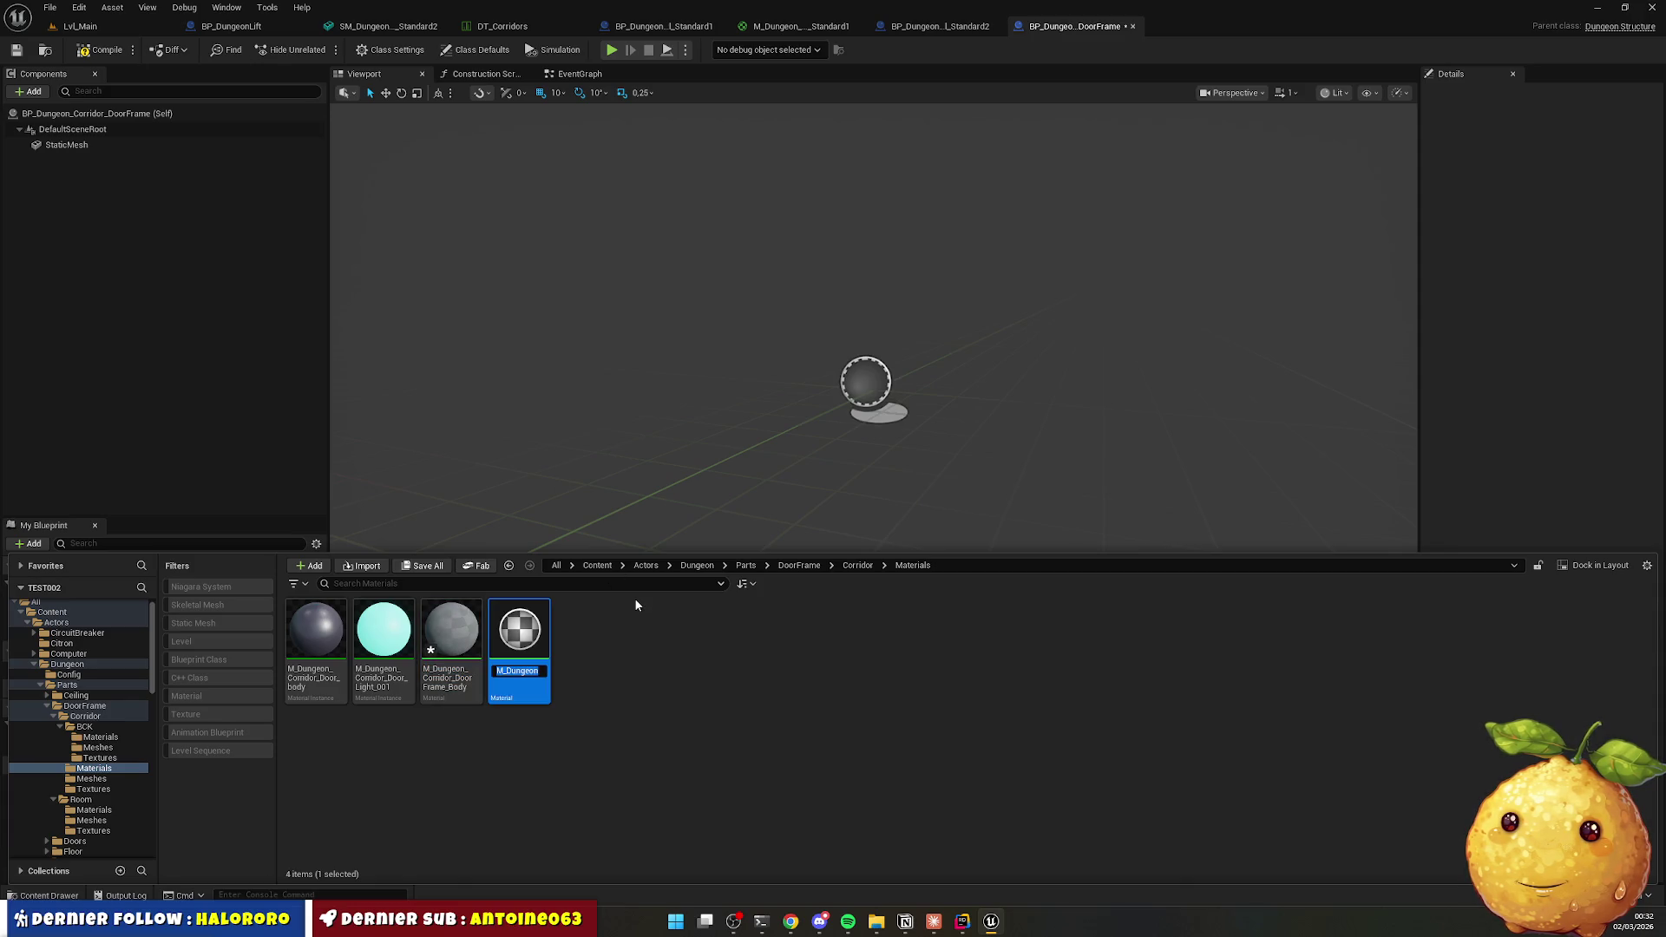
pyautogui.press('BackSpace')
pyautogui.press('BackSpace')
pyautogui.press('BackSpace')
pyautogui.write('Light')
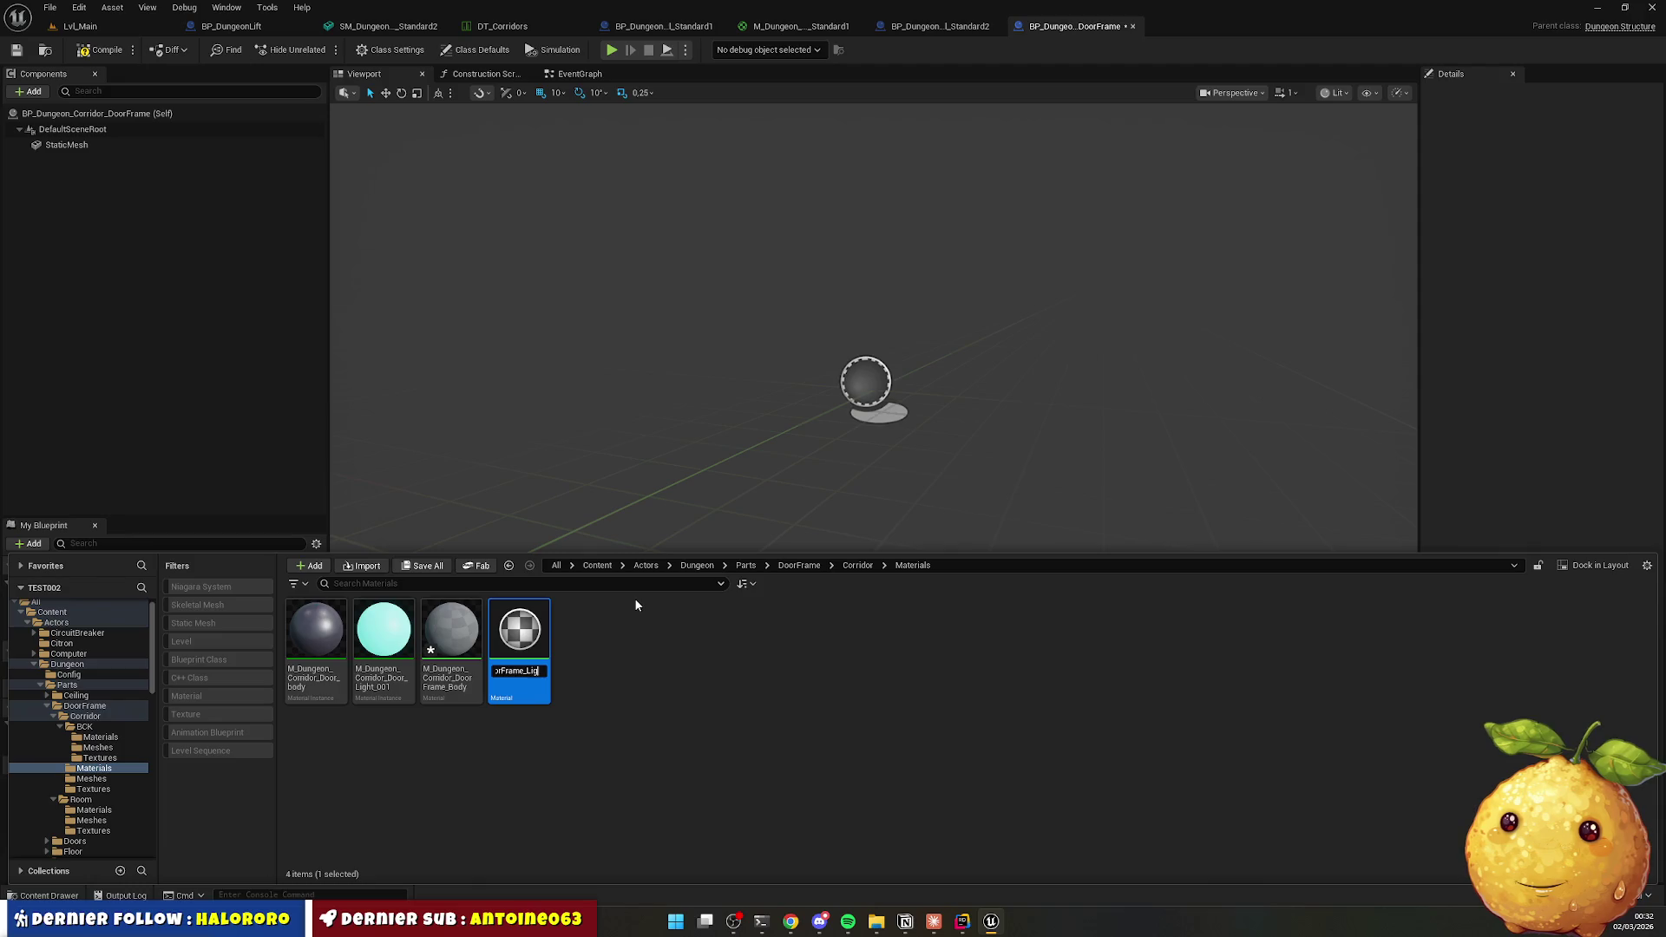
pyautogui.press('Return')
pyautogui.click(451, 633)
pyautogui.keyDown('ctrl'); pyautogui.click(543, 644); pyautogui.keyUp('ctrl')
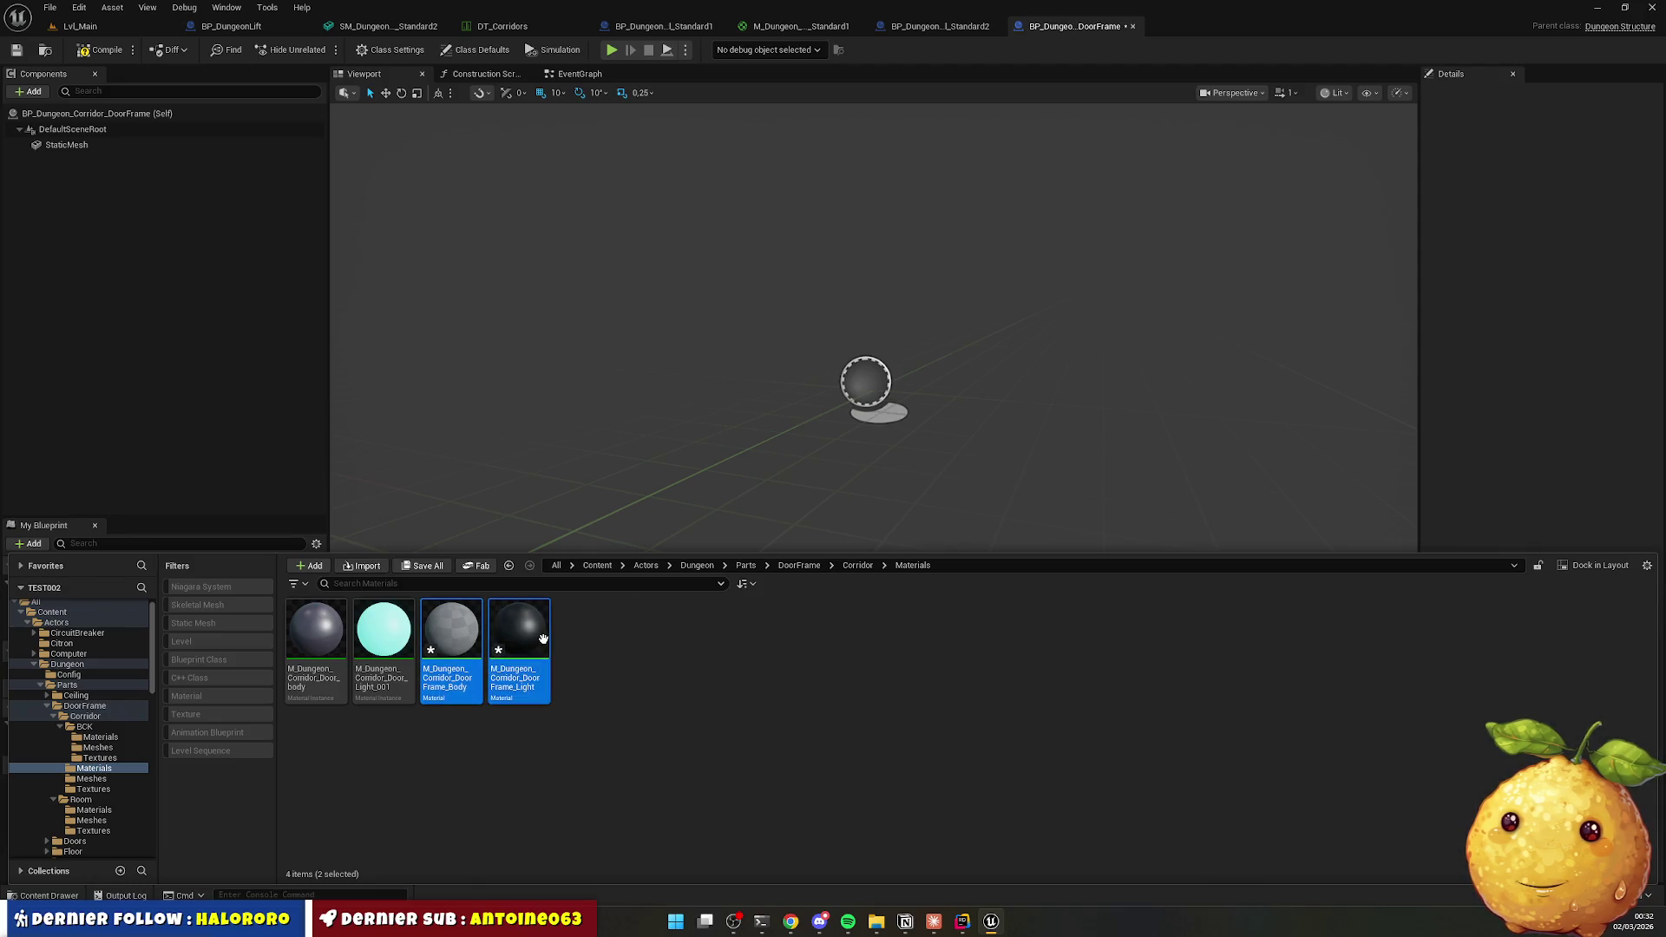
pyautogui.doubleClick(545, 644)
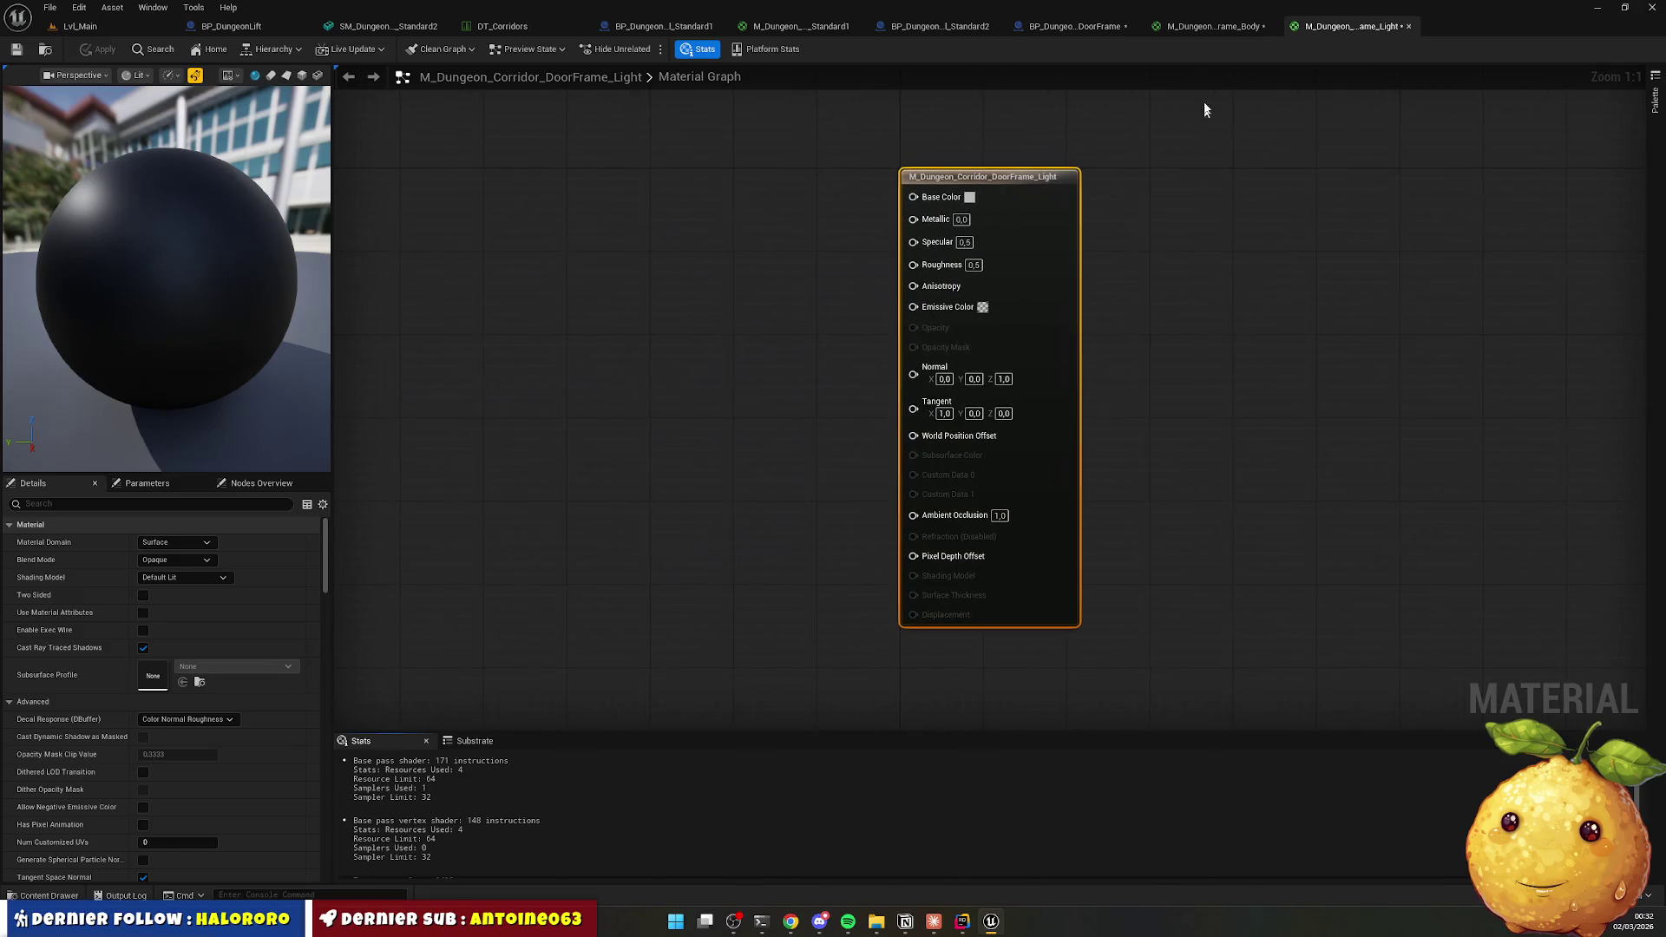
# Add the three door-frame textures from Corridor/Textures to the DoorFrame_Body graph.
pyautogui.click(1196, 28)
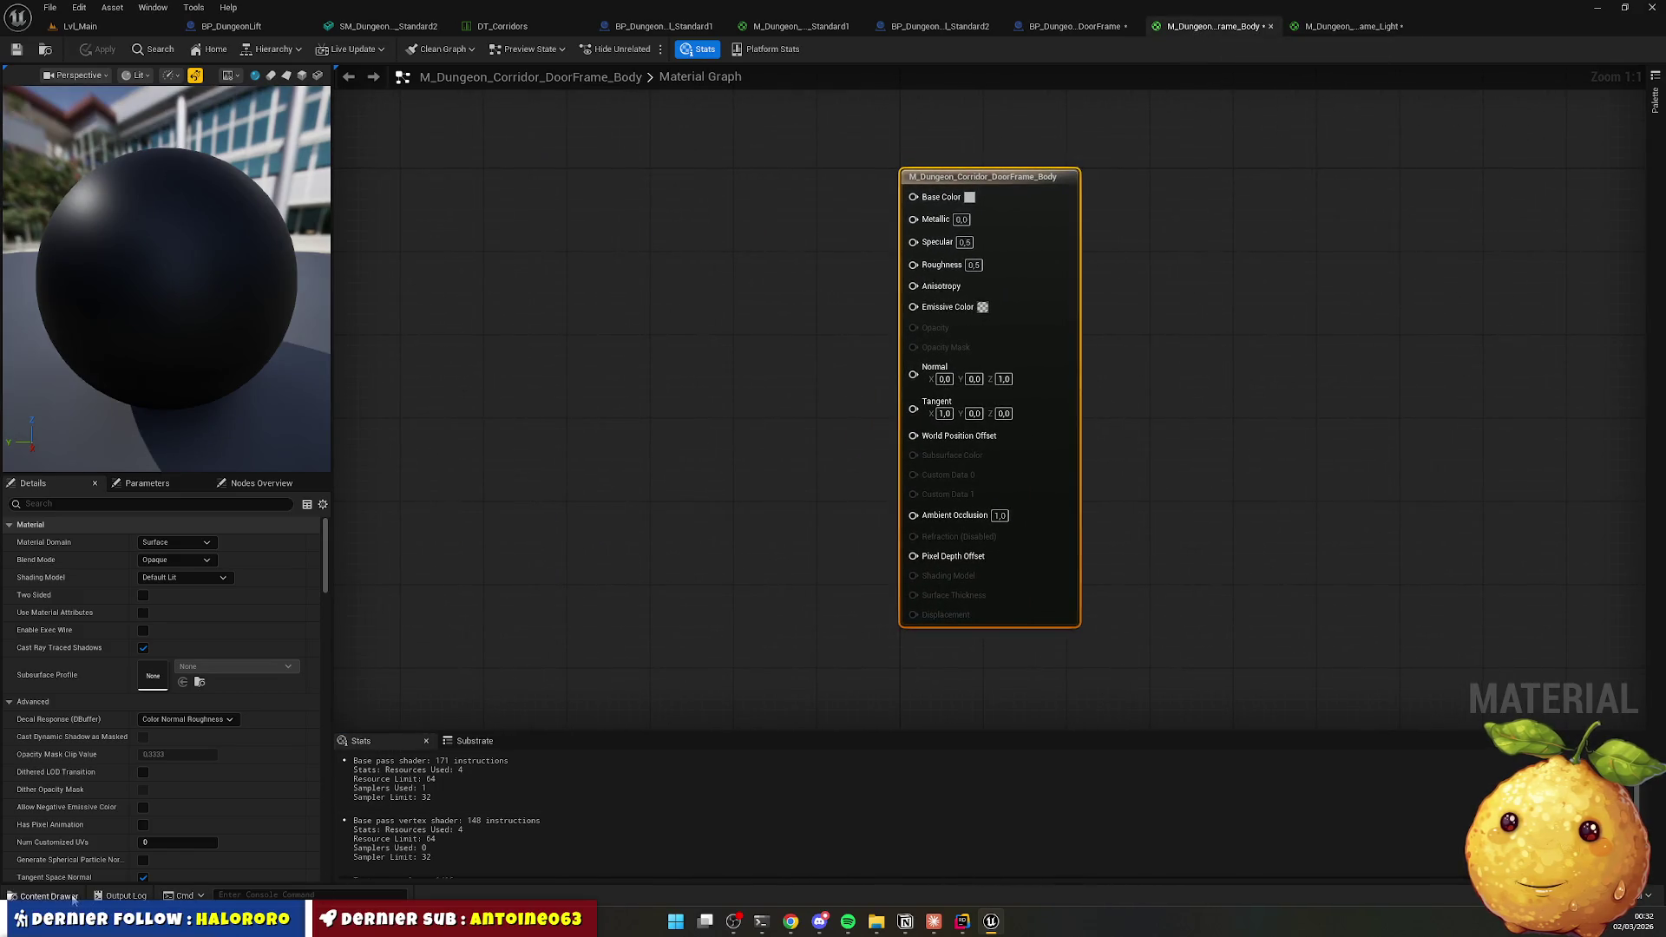
pyautogui.click(74, 900)
pyautogui.press('BackSpace')
pyautogui.click(534, 663)
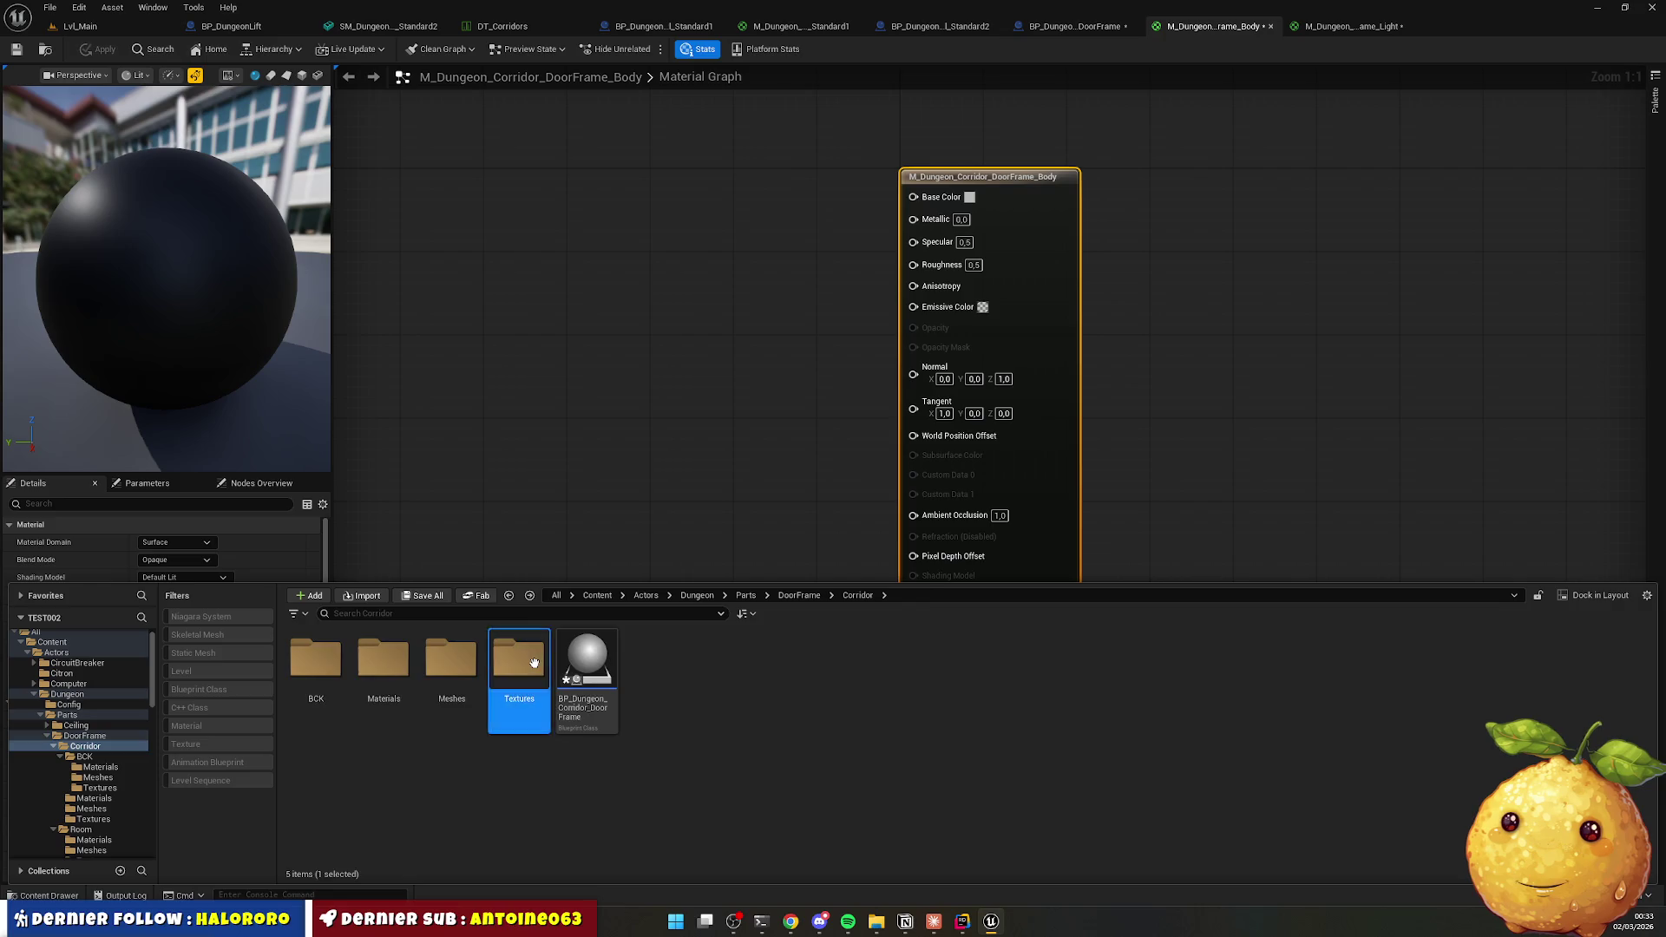
pyautogui.doubleClick(533, 663)
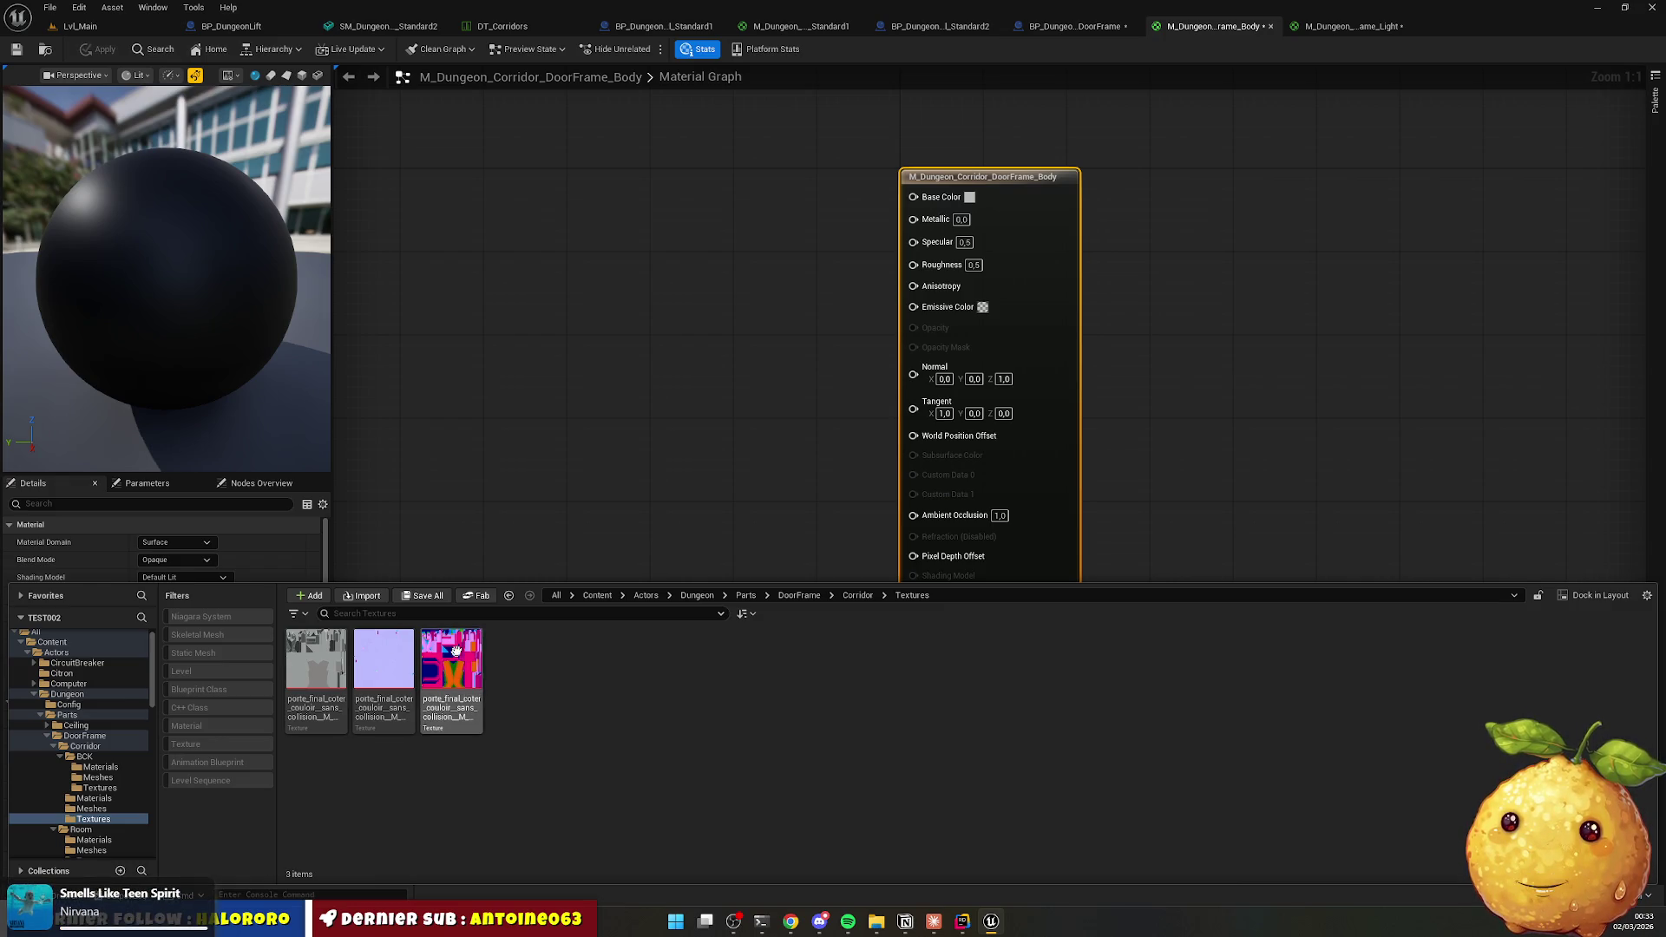
pyautogui.keyDown('shift'); pyautogui.click(316, 659); pyautogui.keyUp('shift')
pyautogui.keyDown('shift'); pyautogui.click(451, 659); pyautogui.keyUp('shift')
pyautogui.moveTo(384, 659)
pyautogui.mouseDown()
pyautogui.moveTo(607, 290)
pyautogui.moveTo(620, 393)
pyautogui.moveTo(690, 155)
pyautogui.mouseUp()
# Wire mask G/B to Roughness/Metallic, colour texture to Base Color, normal texture to Normal.
pyautogui.click(674, 523)
pyautogui.moveTo(700, 324)
pyautogui.mouseDown()
pyautogui.moveTo(684, 488)
pyautogui.moveTo(678, 471)
pyautogui.moveTo(749, 514)
pyautogui.moveTo(944, 523)
pyautogui.mouseUp()
pyautogui.moveTo(742, 526)
pyautogui.mouseDown()
pyautogui.moveTo(885, 358)
pyautogui.moveTo(913, 265)
pyautogui.mouseUp()
pyautogui.moveTo(742, 546); pyautogui.dragTo(894, 218)
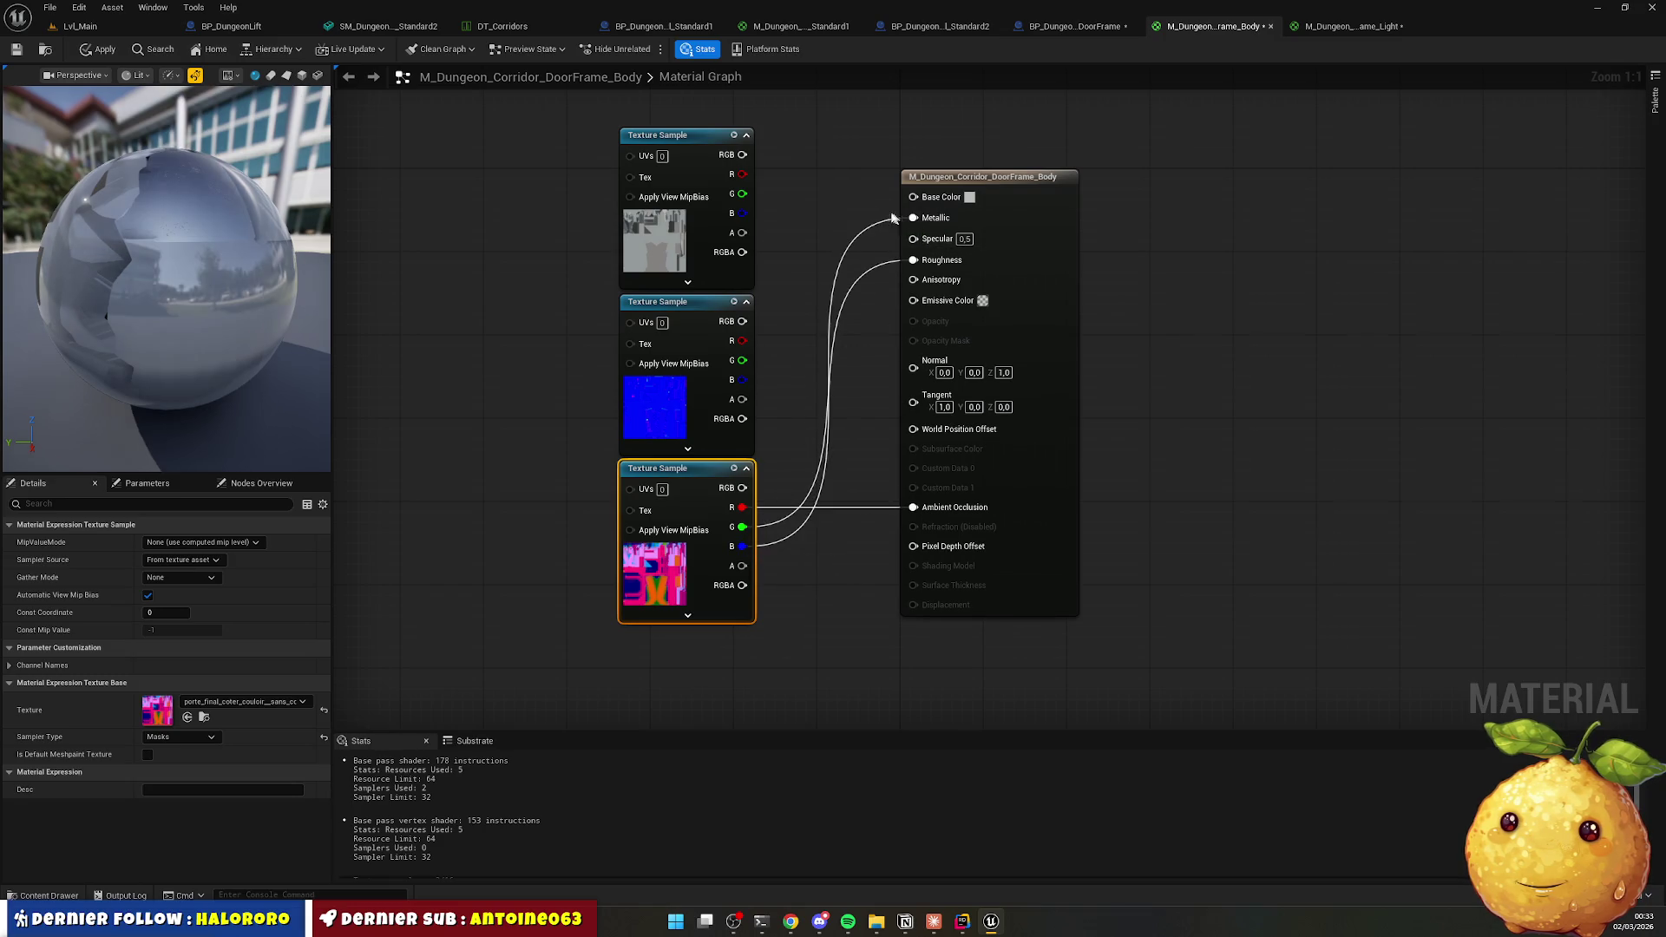
pyautogui.moveTo(741, 155); pyautogui.dragTo(913, 196)
pyautogui.moveTo(741, 321)
pyautogui.mouseDown()
pyautogui.moveTo(785, 347)
pyautogui.moveTo(924, 369)
pyautogui.mouseUp()
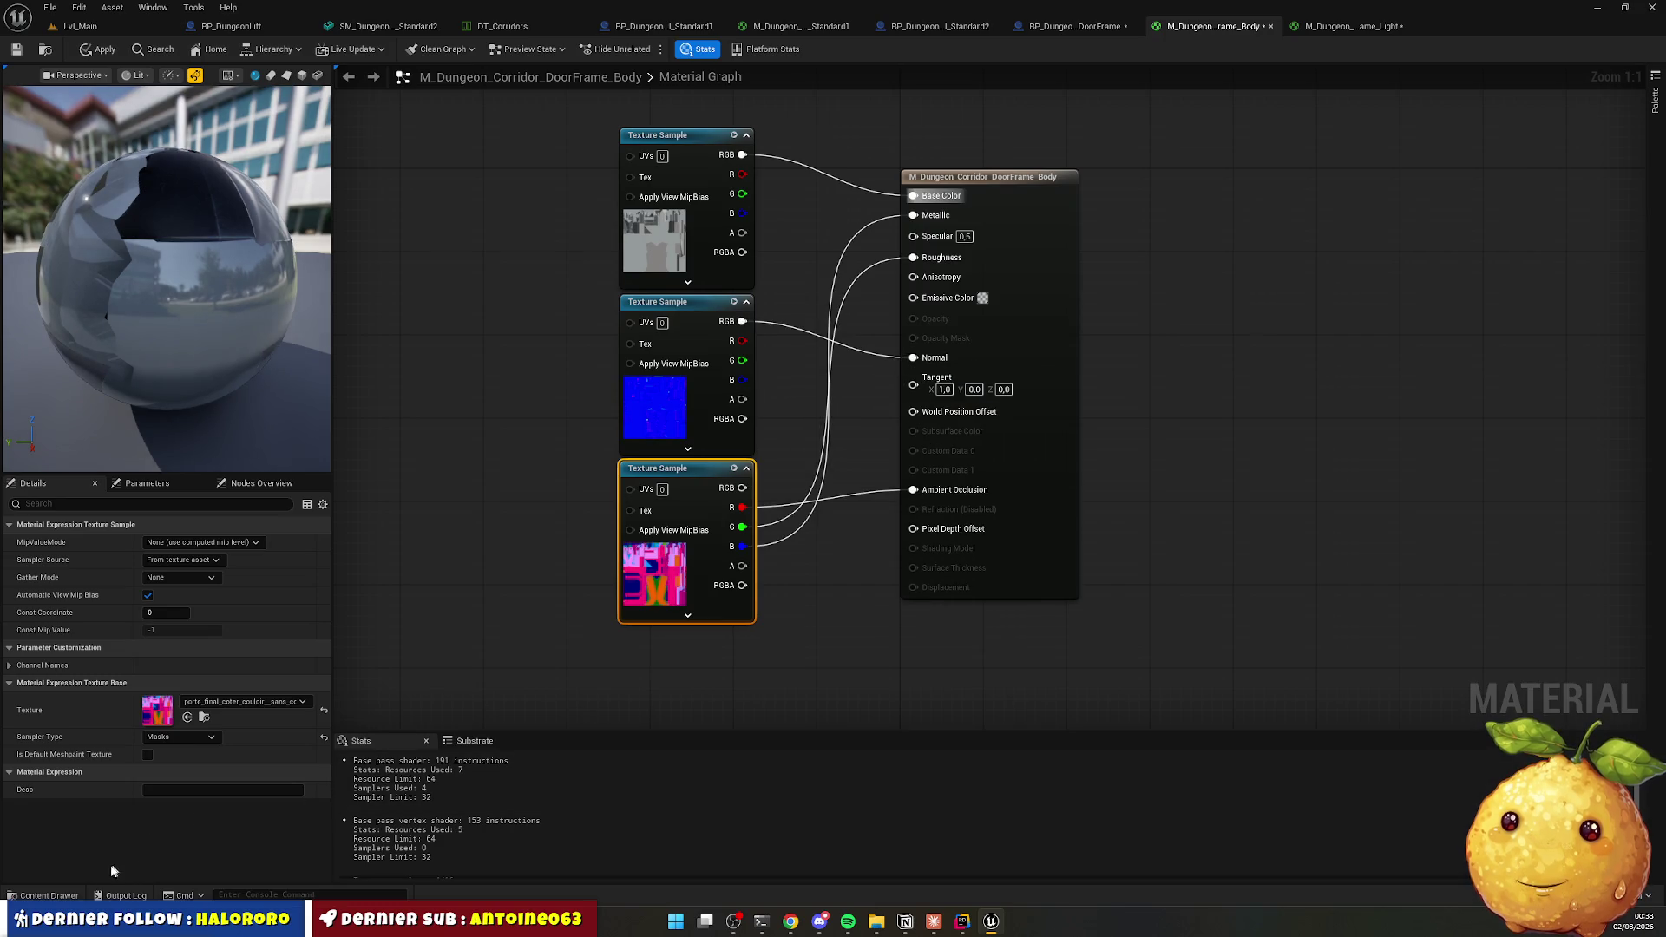
pyautogui.click(59, 897)
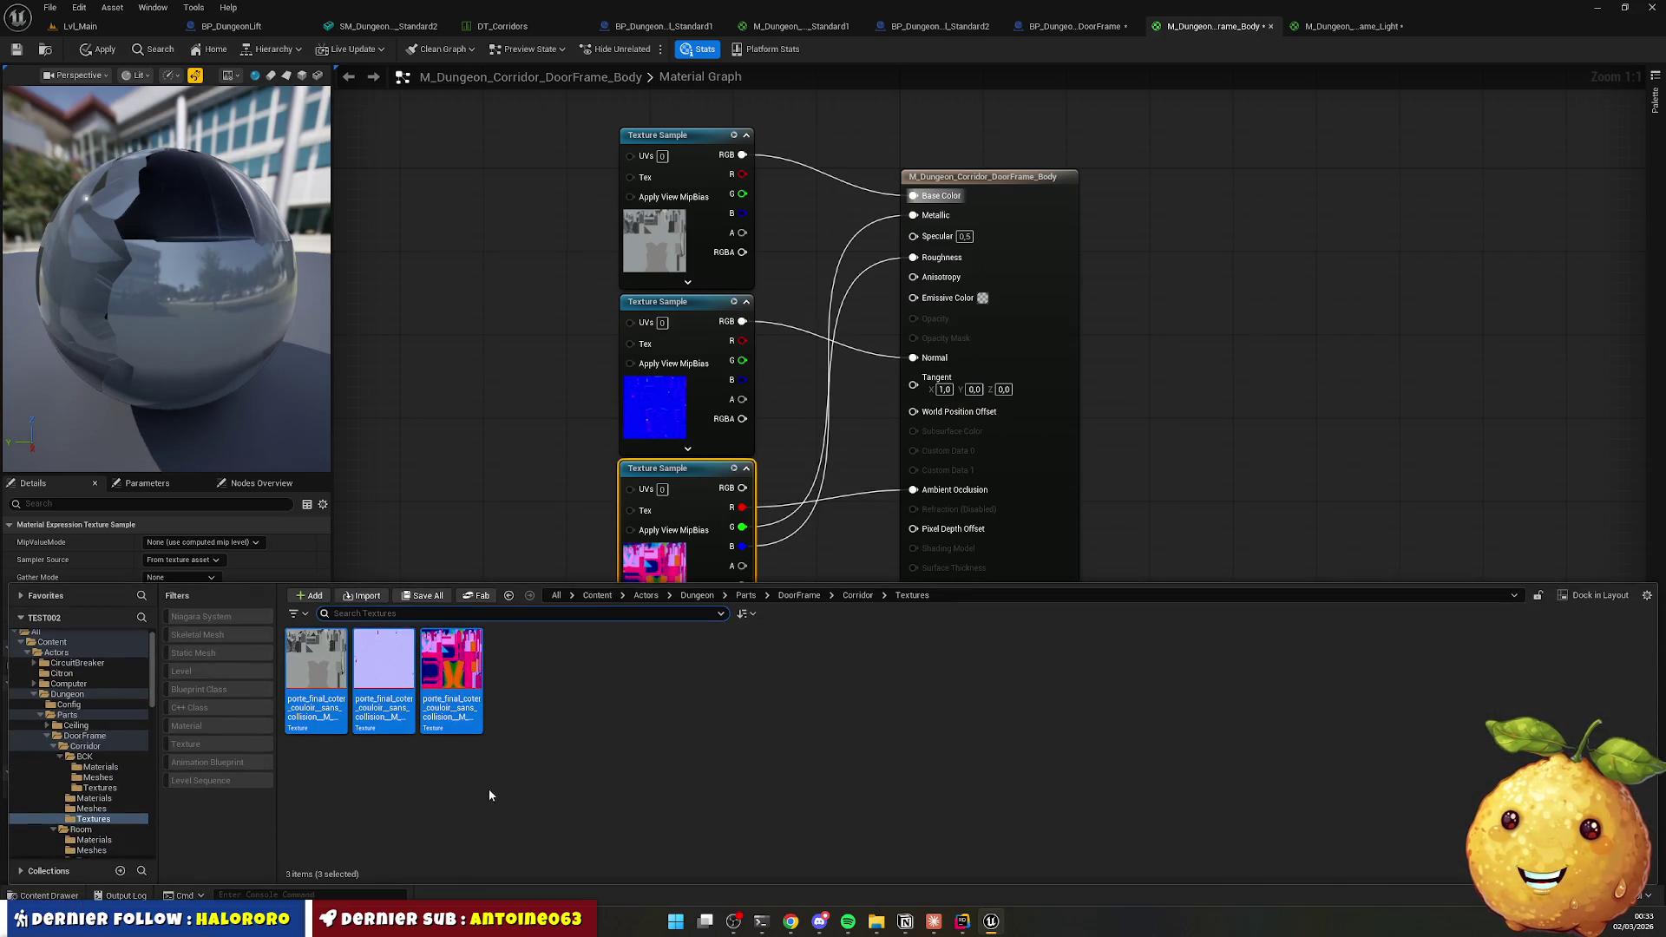
pyautogui.click(857, 596)
# Copy the EmissiveColor node from Lift/Cabin's M_Dungeon_Lift_Cabin_Light material.
pyautogui.click(1363, 28)
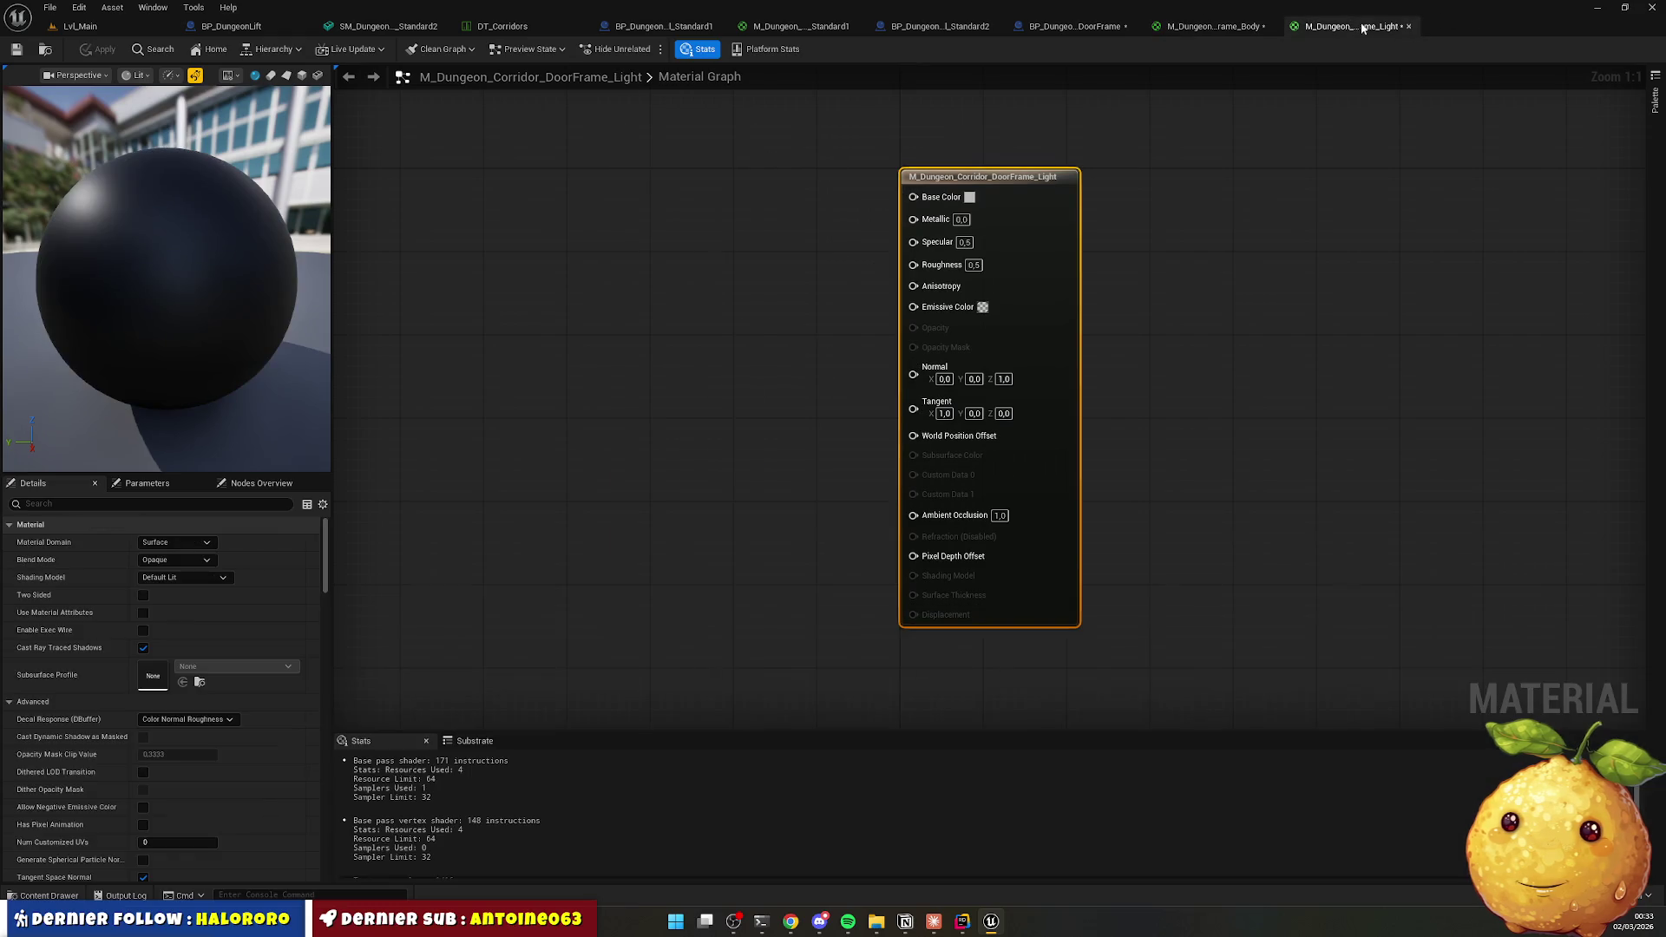
pyautogui.click(37, 899)
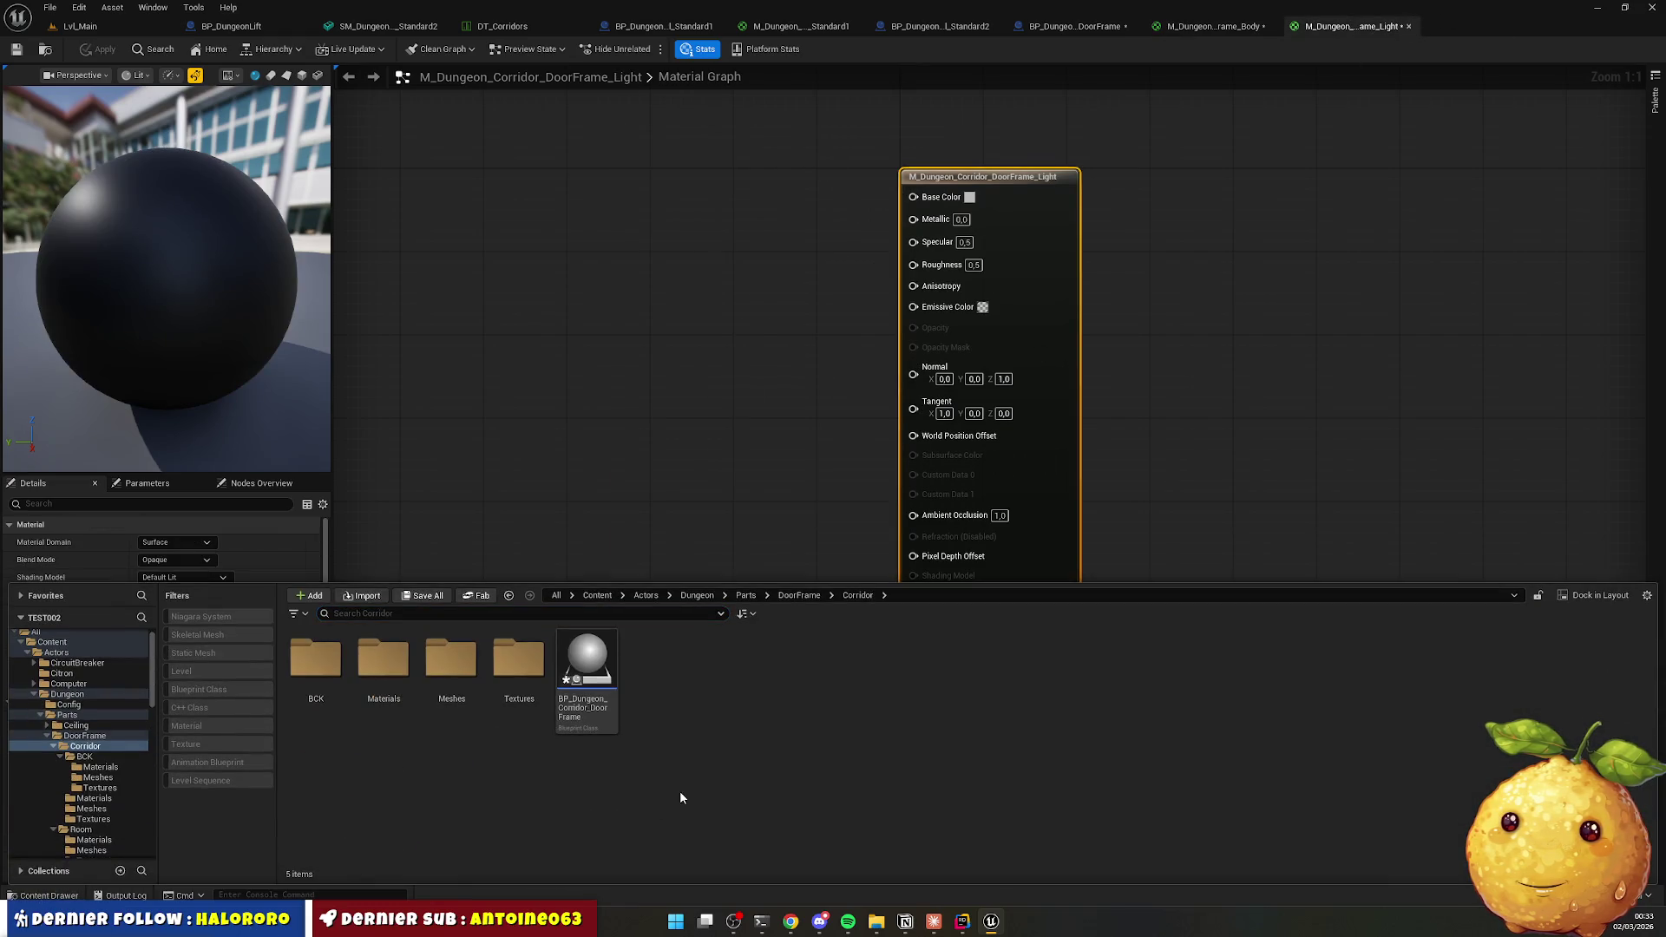
pyautogui.click(745, 596)
pyautogui.doubleClick(655, 660)
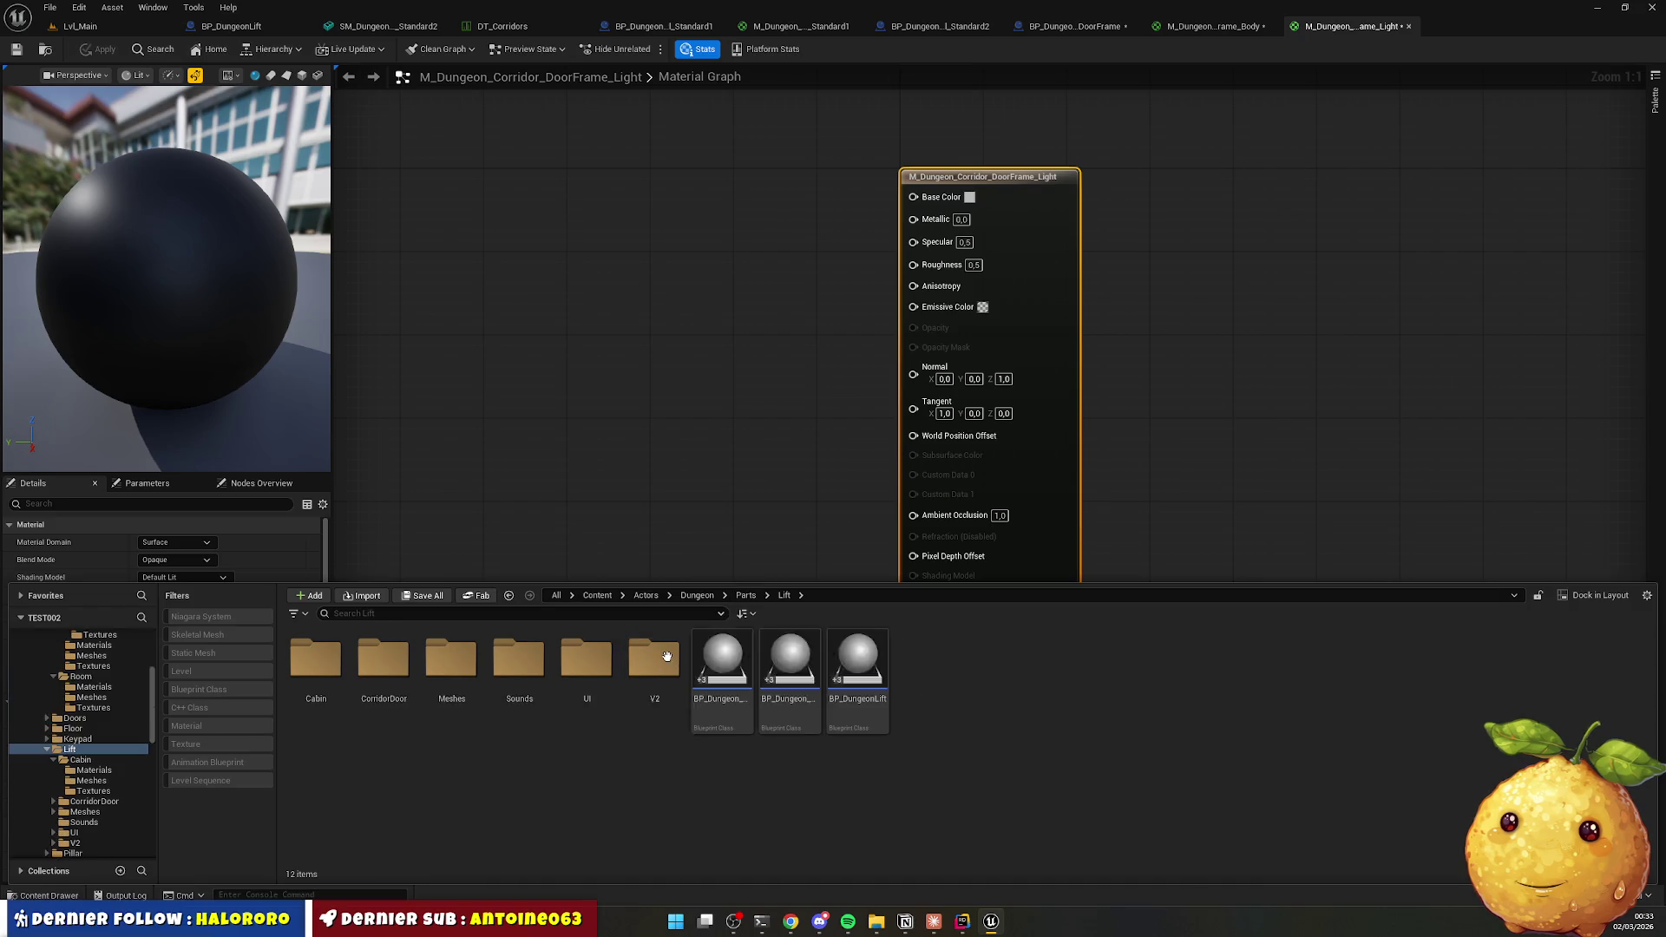
pyautogui.doubleClick(316, 659)
pyautogui.doubleClick(316, 663)
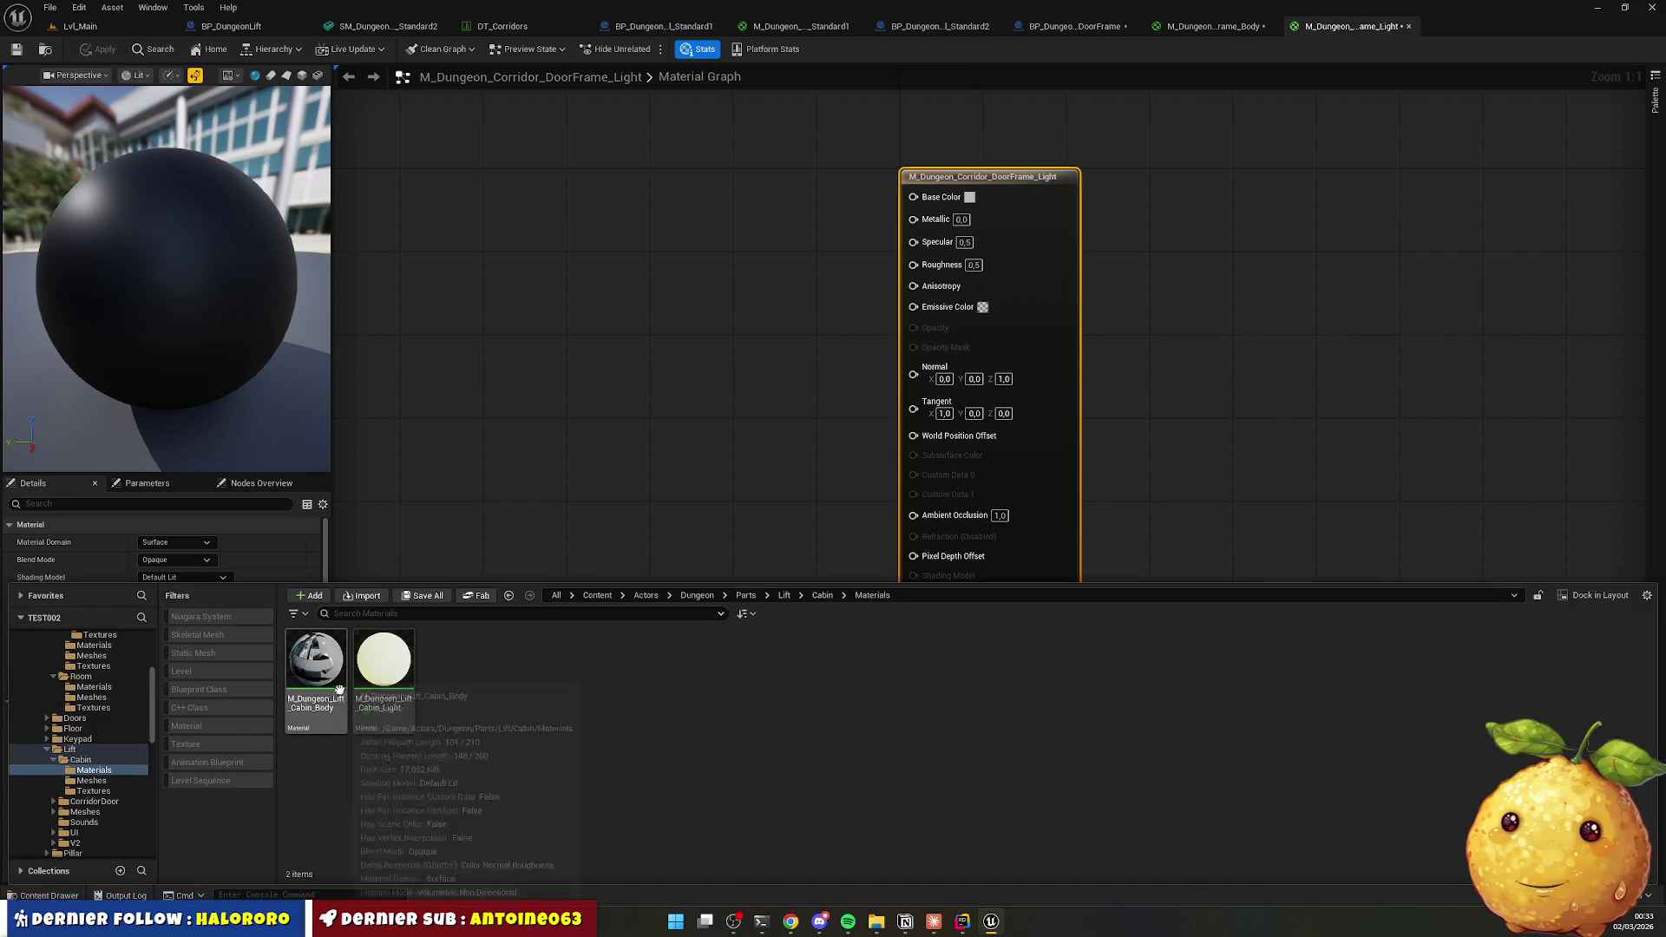
pyautogui.doubleClick(383, 664)
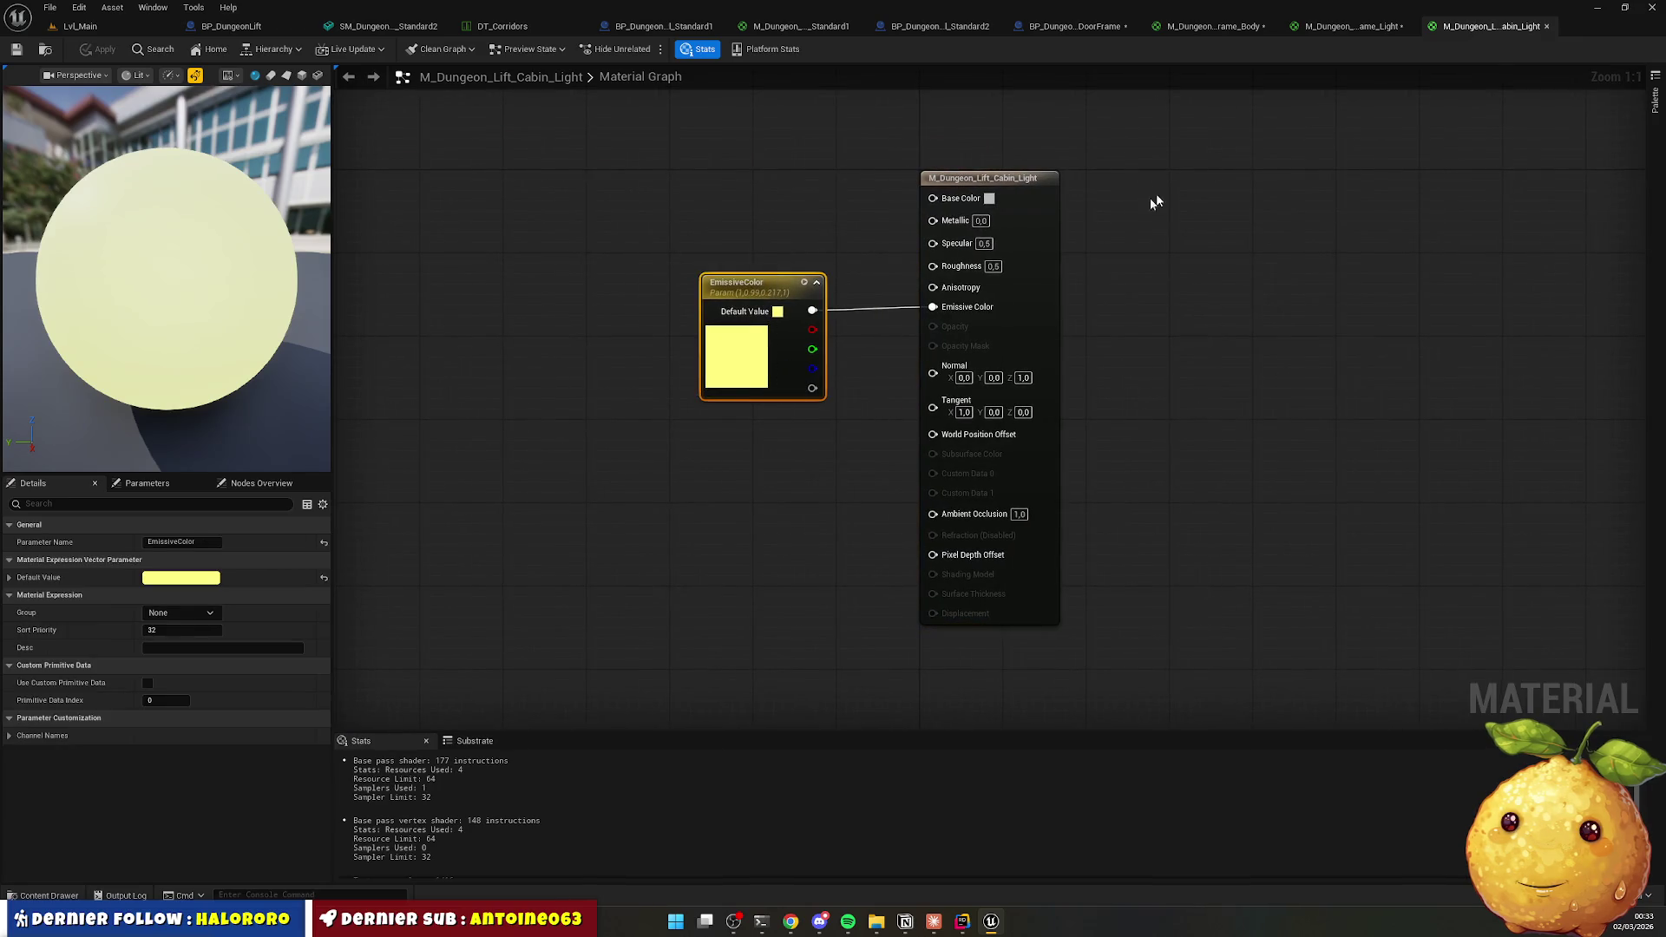
pyautogui.click(1546, 29)
# Paste the EmissiveColor node into DoorFrame_Light and connect it to Emissive Color.
pyautogui.hotkey('ctrl', 'v')
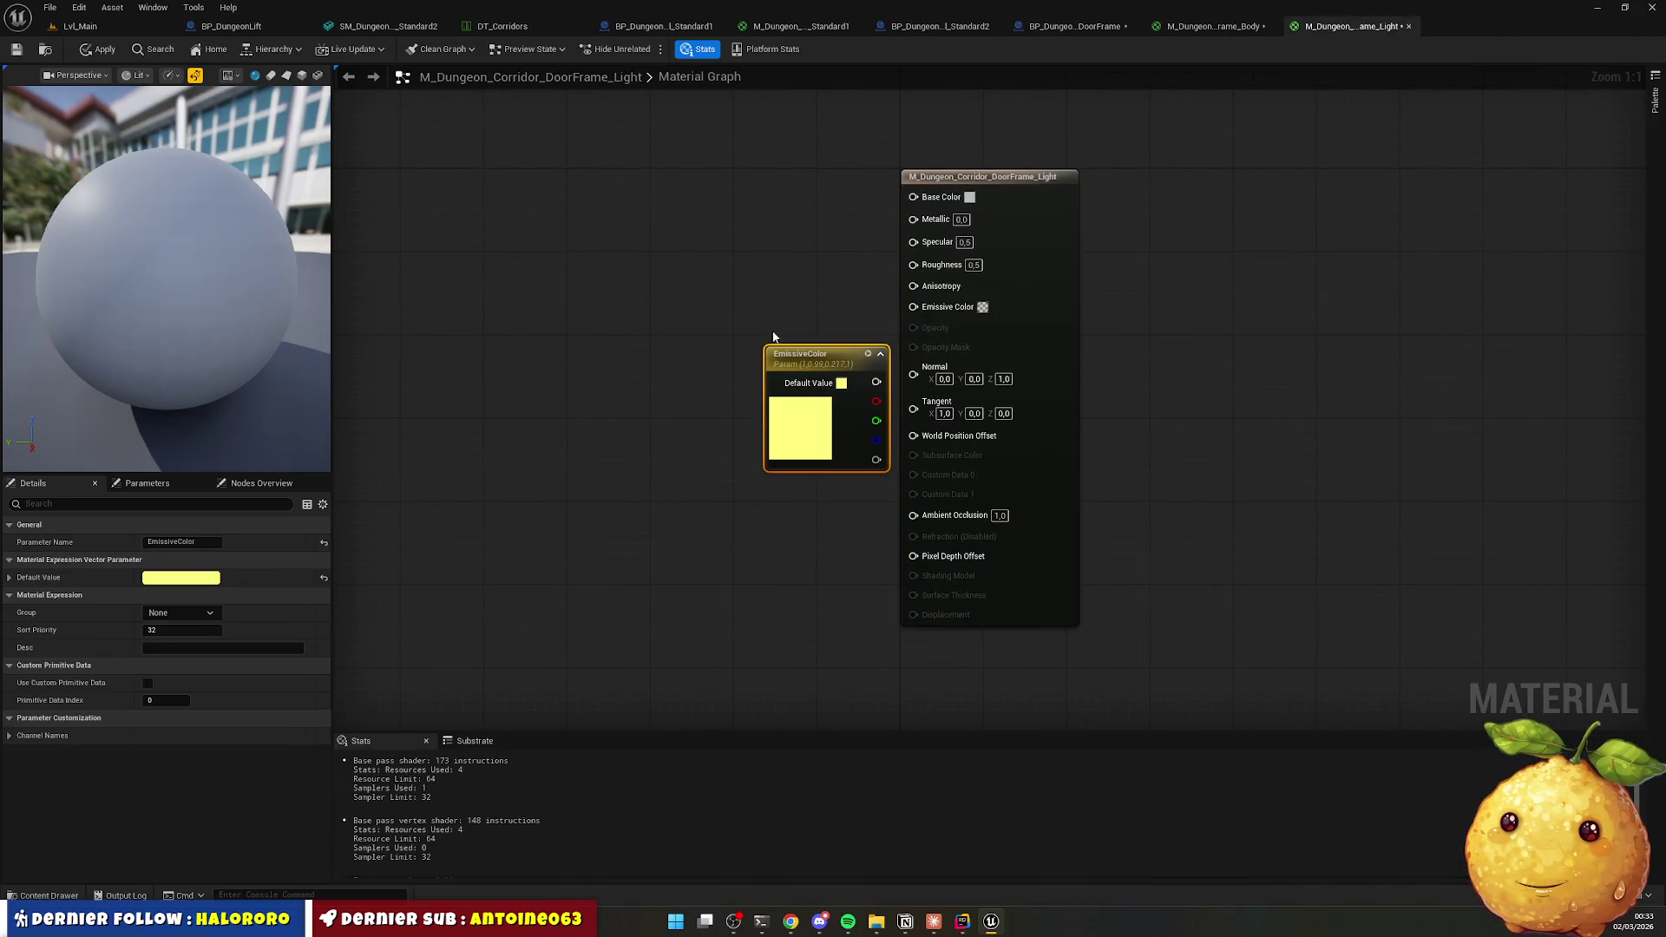
pyautogui.moveTo(838, 367)
pyautogui.mouseDown()
pyautogui.moveTo(788, 257)
pyautogui.moveTo(928, 310)
pyautogui.moveTo(918, 321)
pyautogui.mouseUp()
pyautogui.click(897, 182)
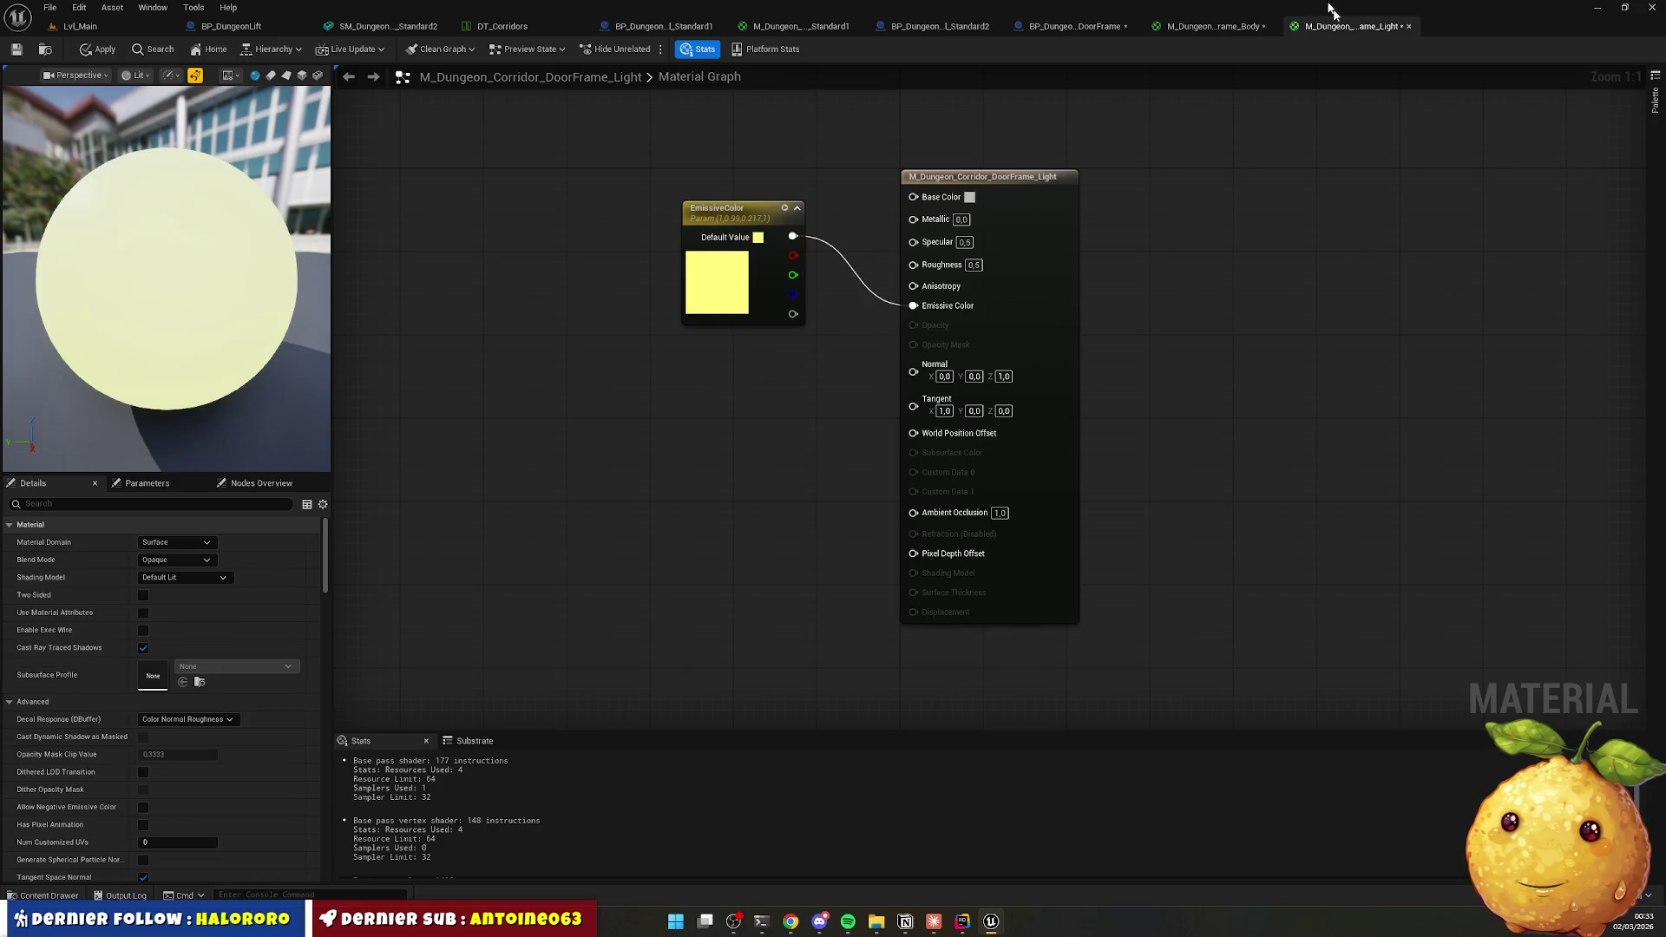
# Close the DoorFrame_Light and DoorFrame_Body materials, applying their changes.
pyautogui.click(1408, 27)
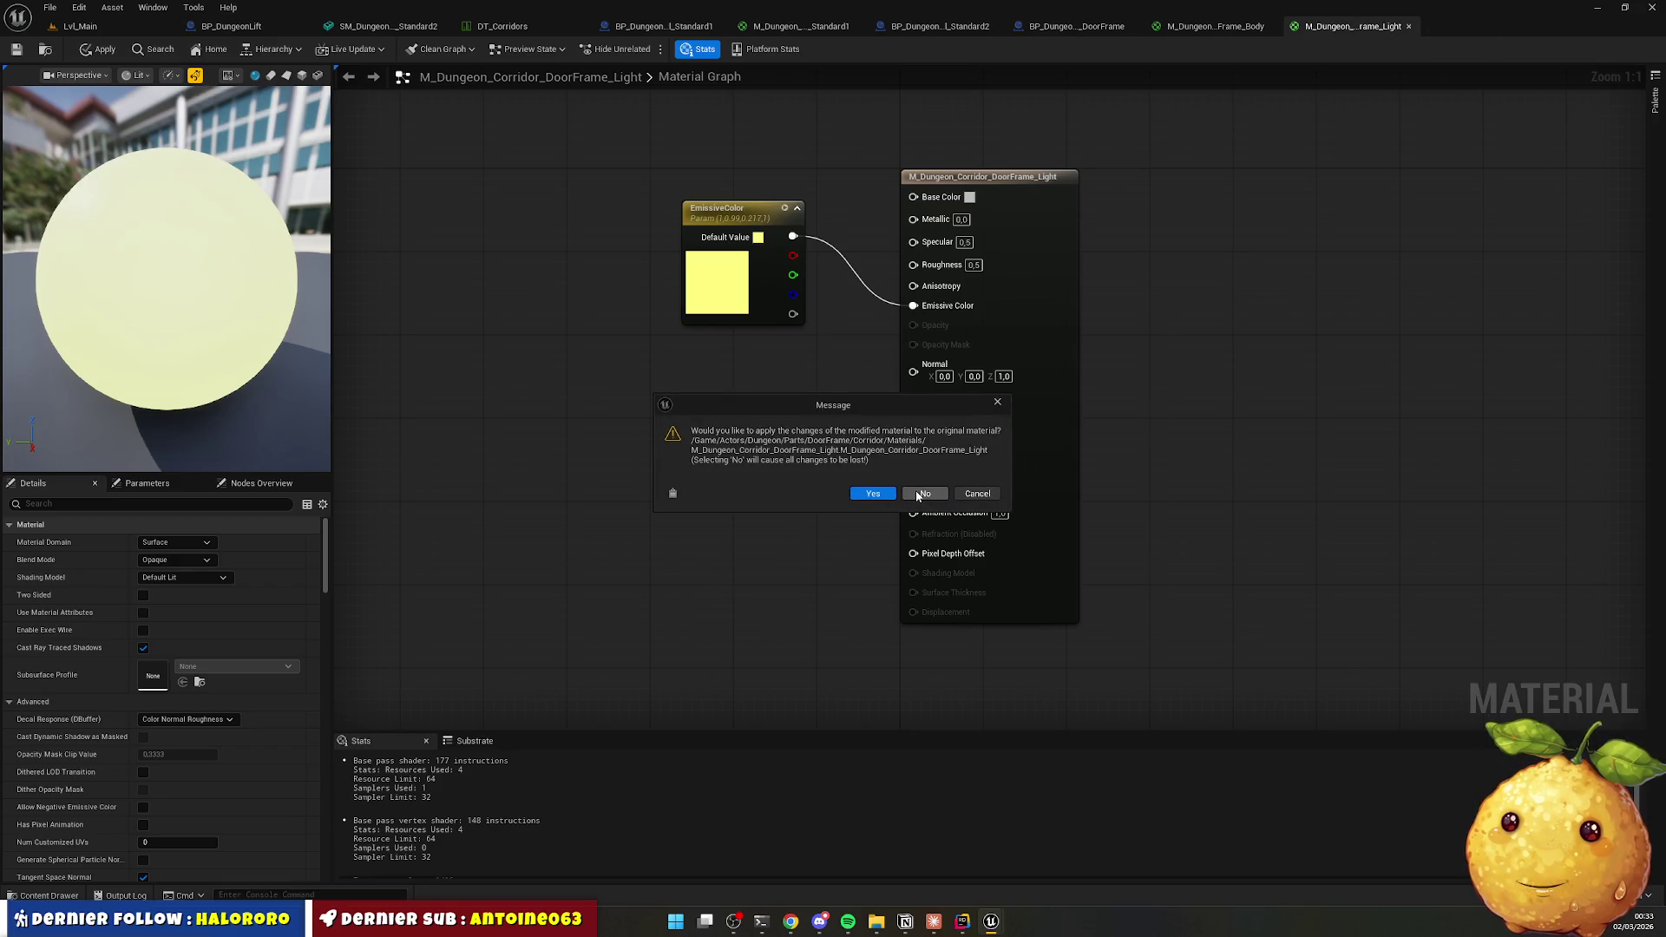
pyautogui.click(873, 495)
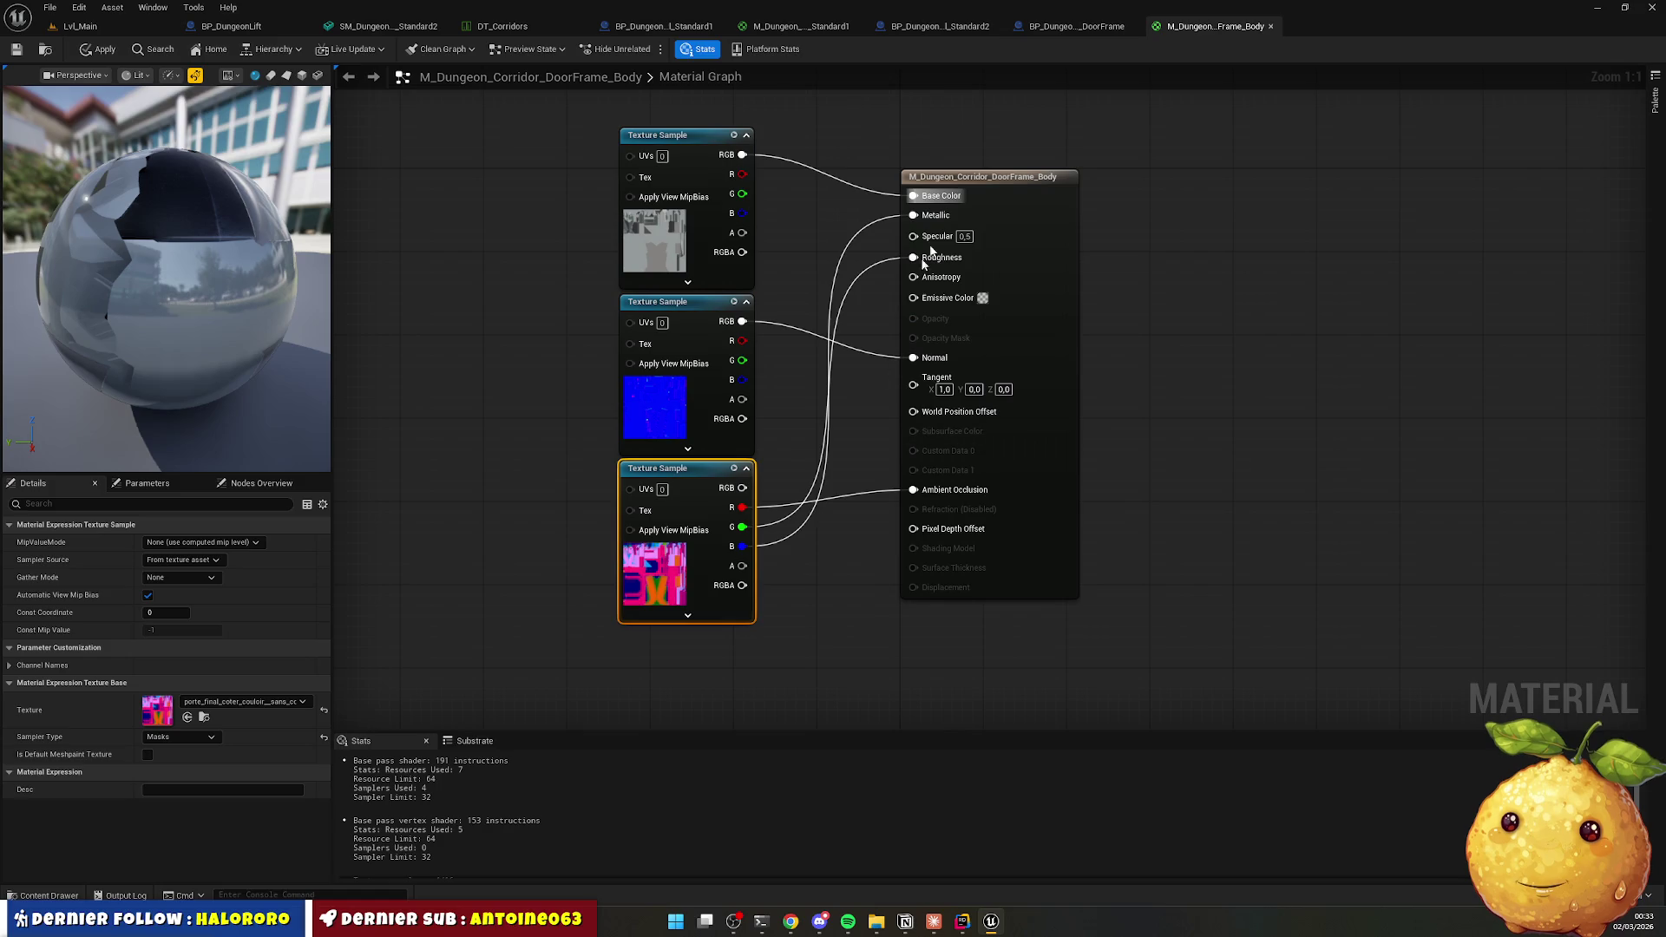
pyautogui.click(1270, 26)
pyautogui.click(872, 495)
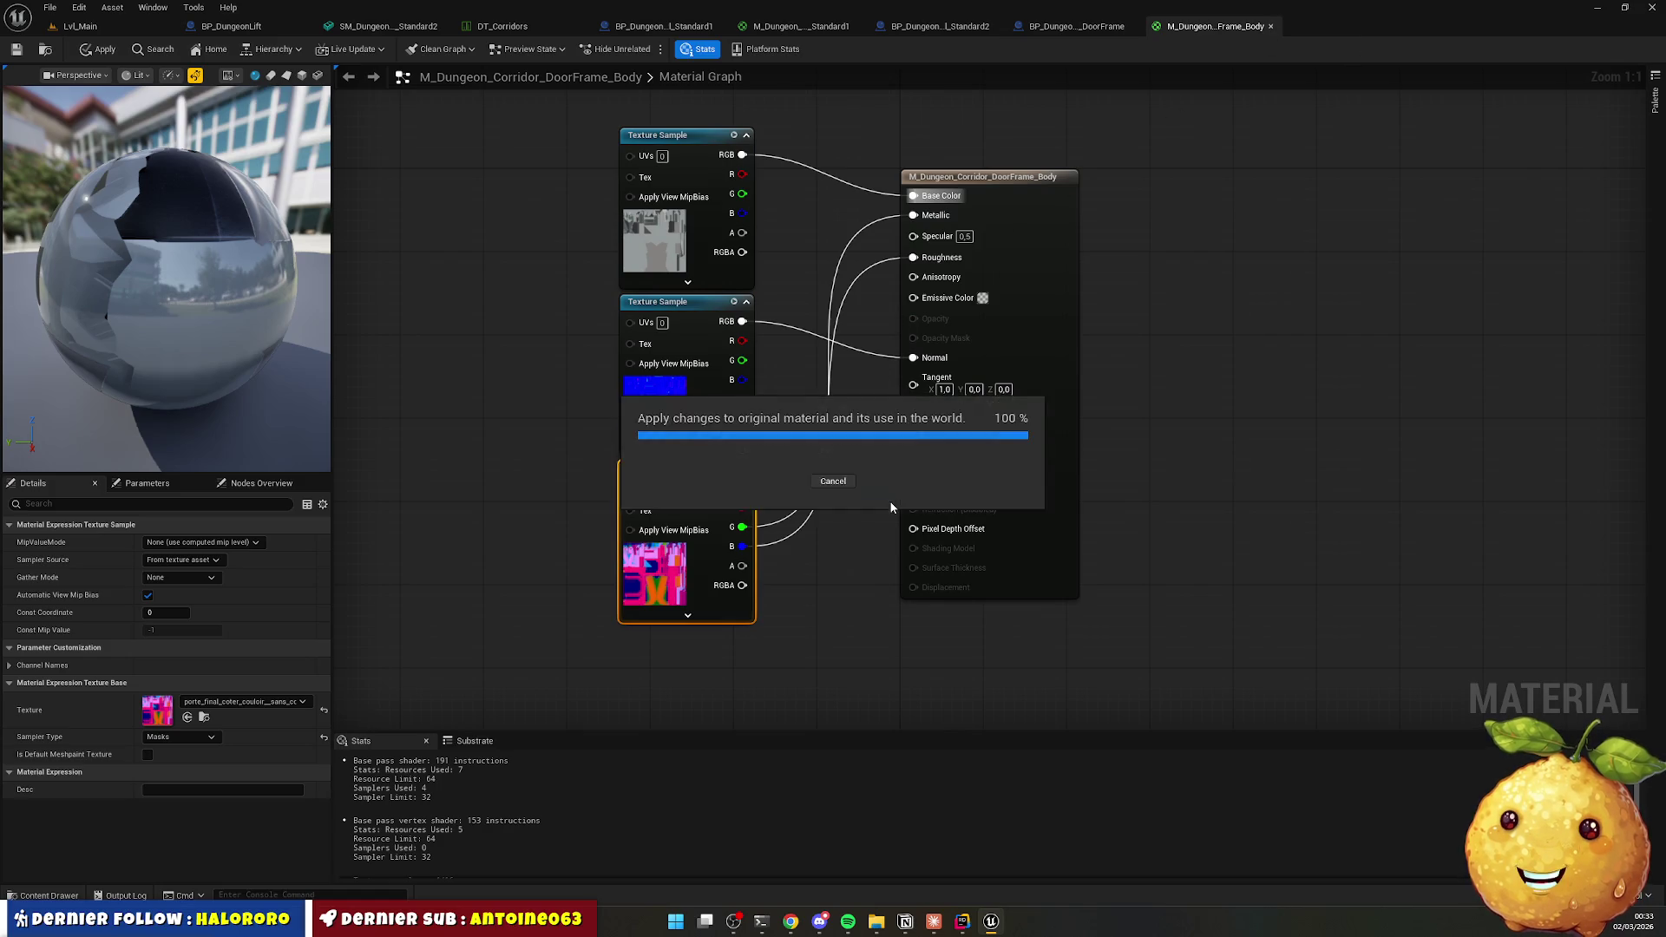
pyautogui.click(79, 894)
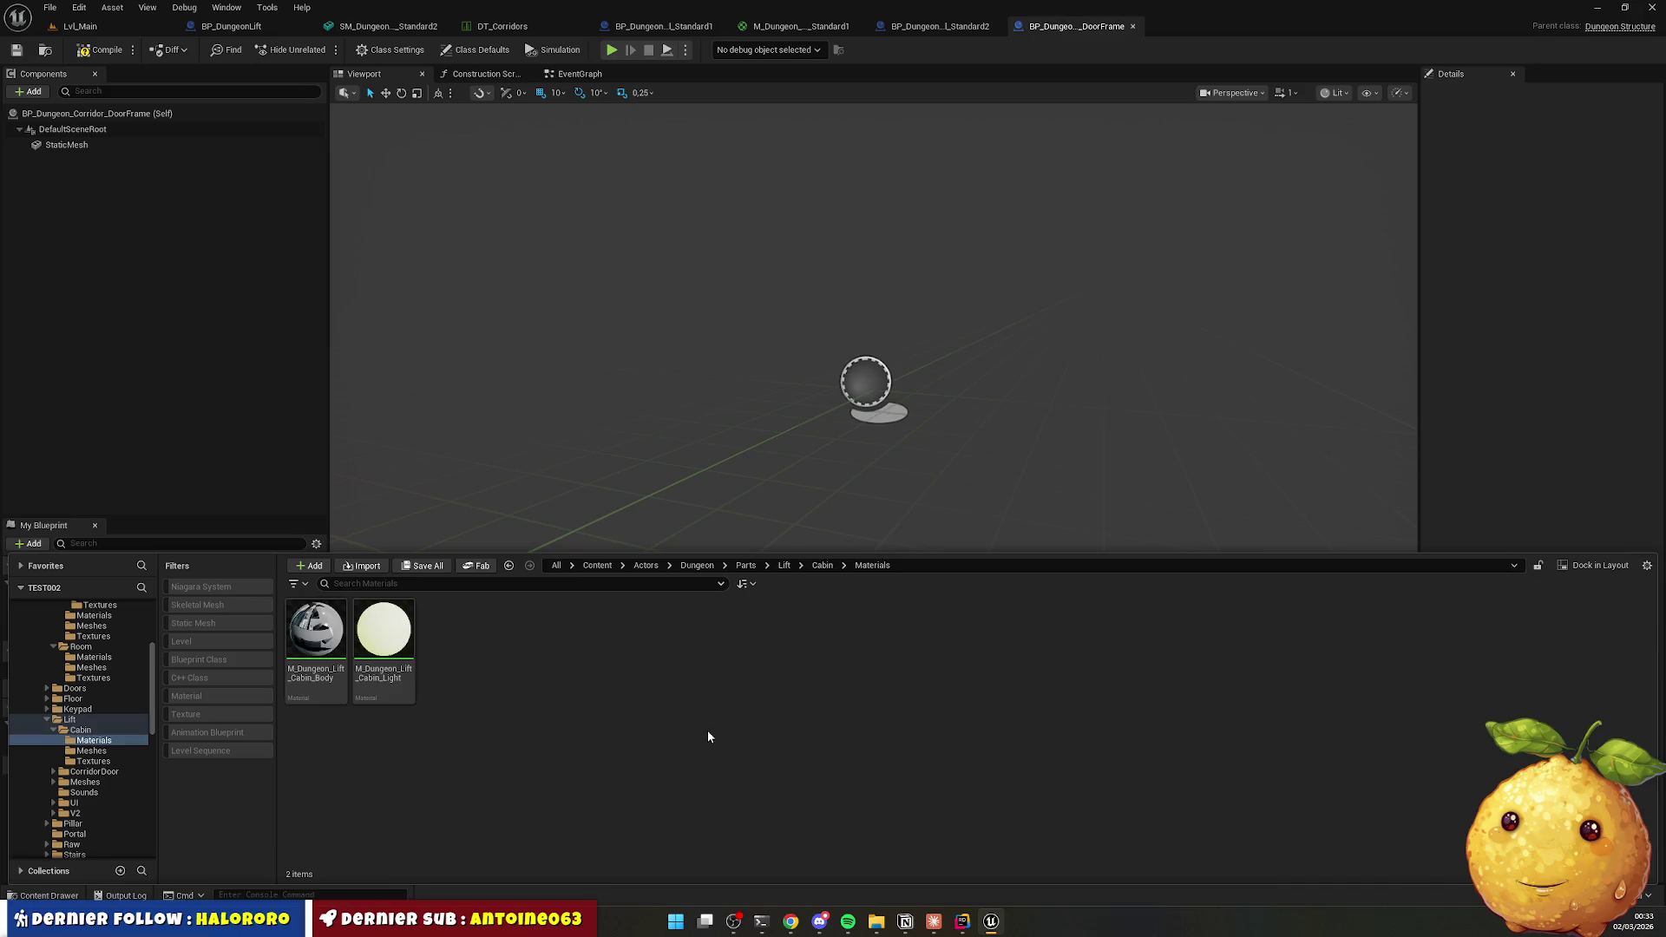
# Go to DoorFrame/Corridor/Meshes and open encadrement_porte_coter_couloir in the Static Mesh Editor.
pyautogui.hotkey('alt', 'Left')
pyautogui.doubleClick(388, 635)
pyautogui.hotkey('alt', 'Left')
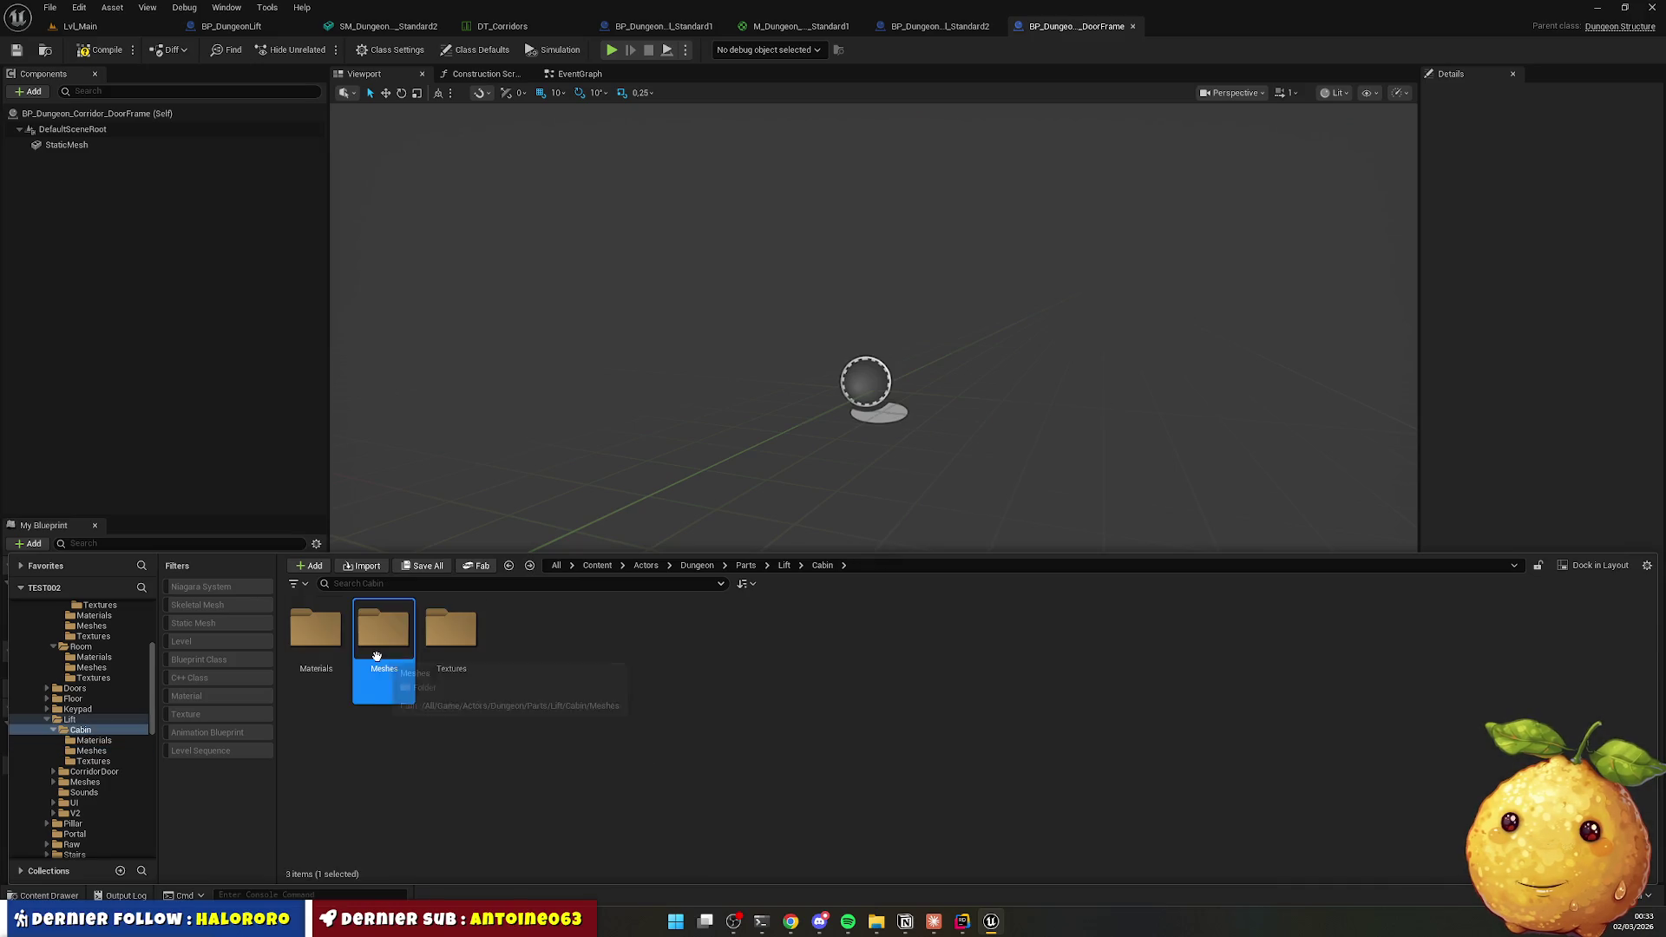
pyautogui.hotkey('alt', 'Left')
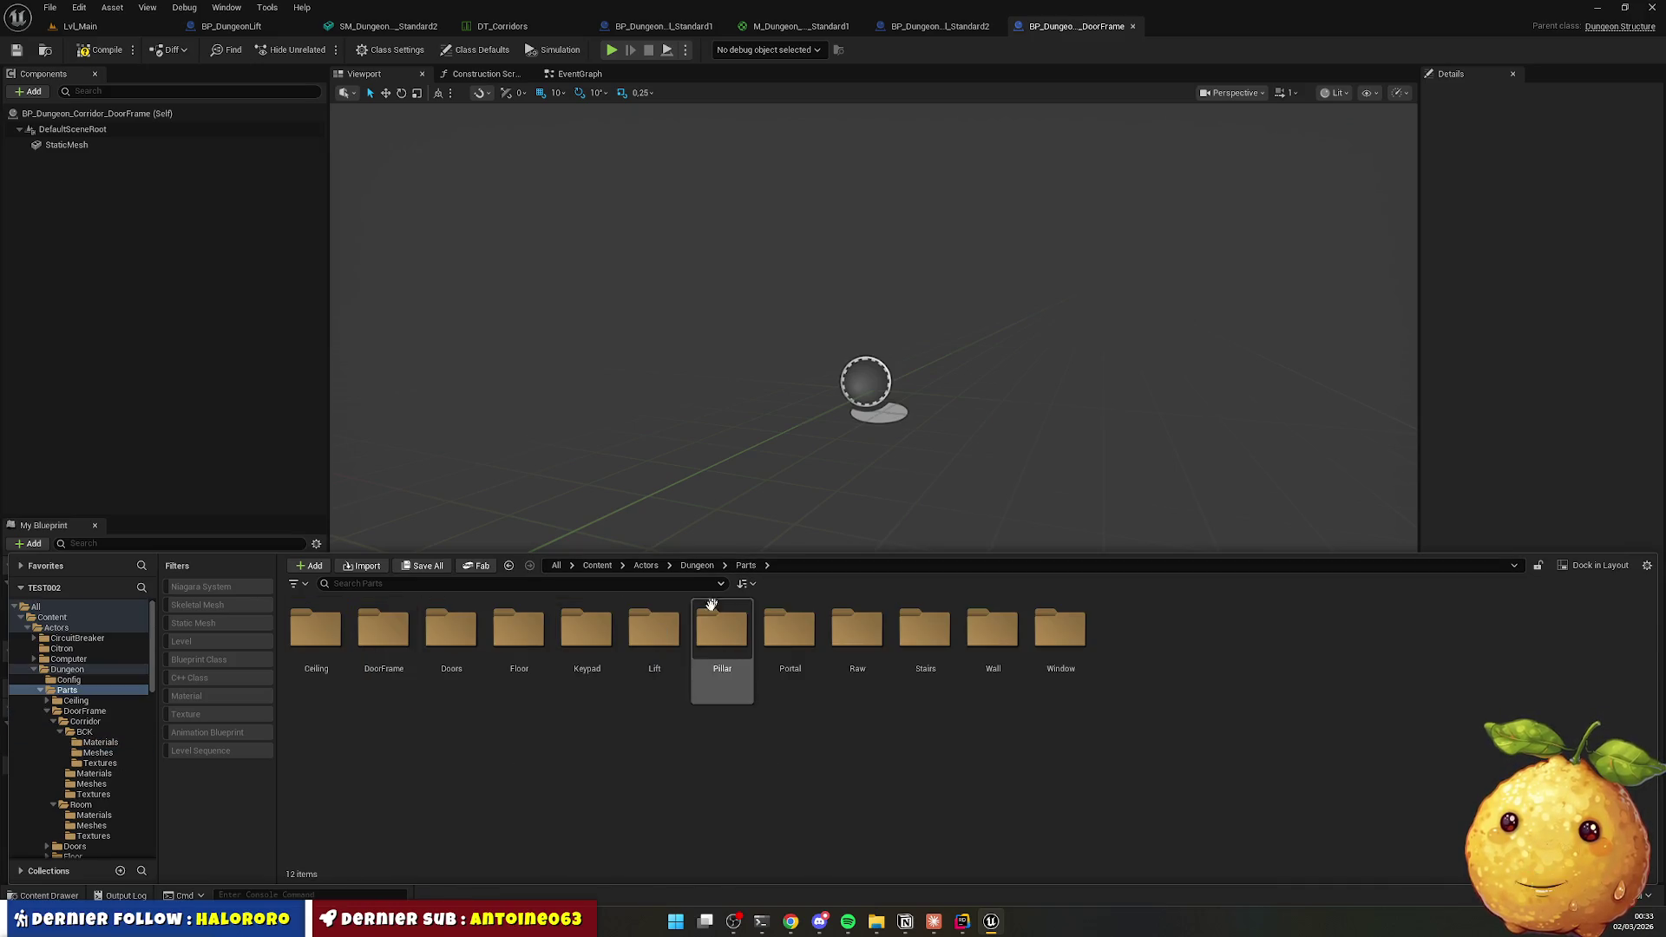
pyautogui.click(745, 565)
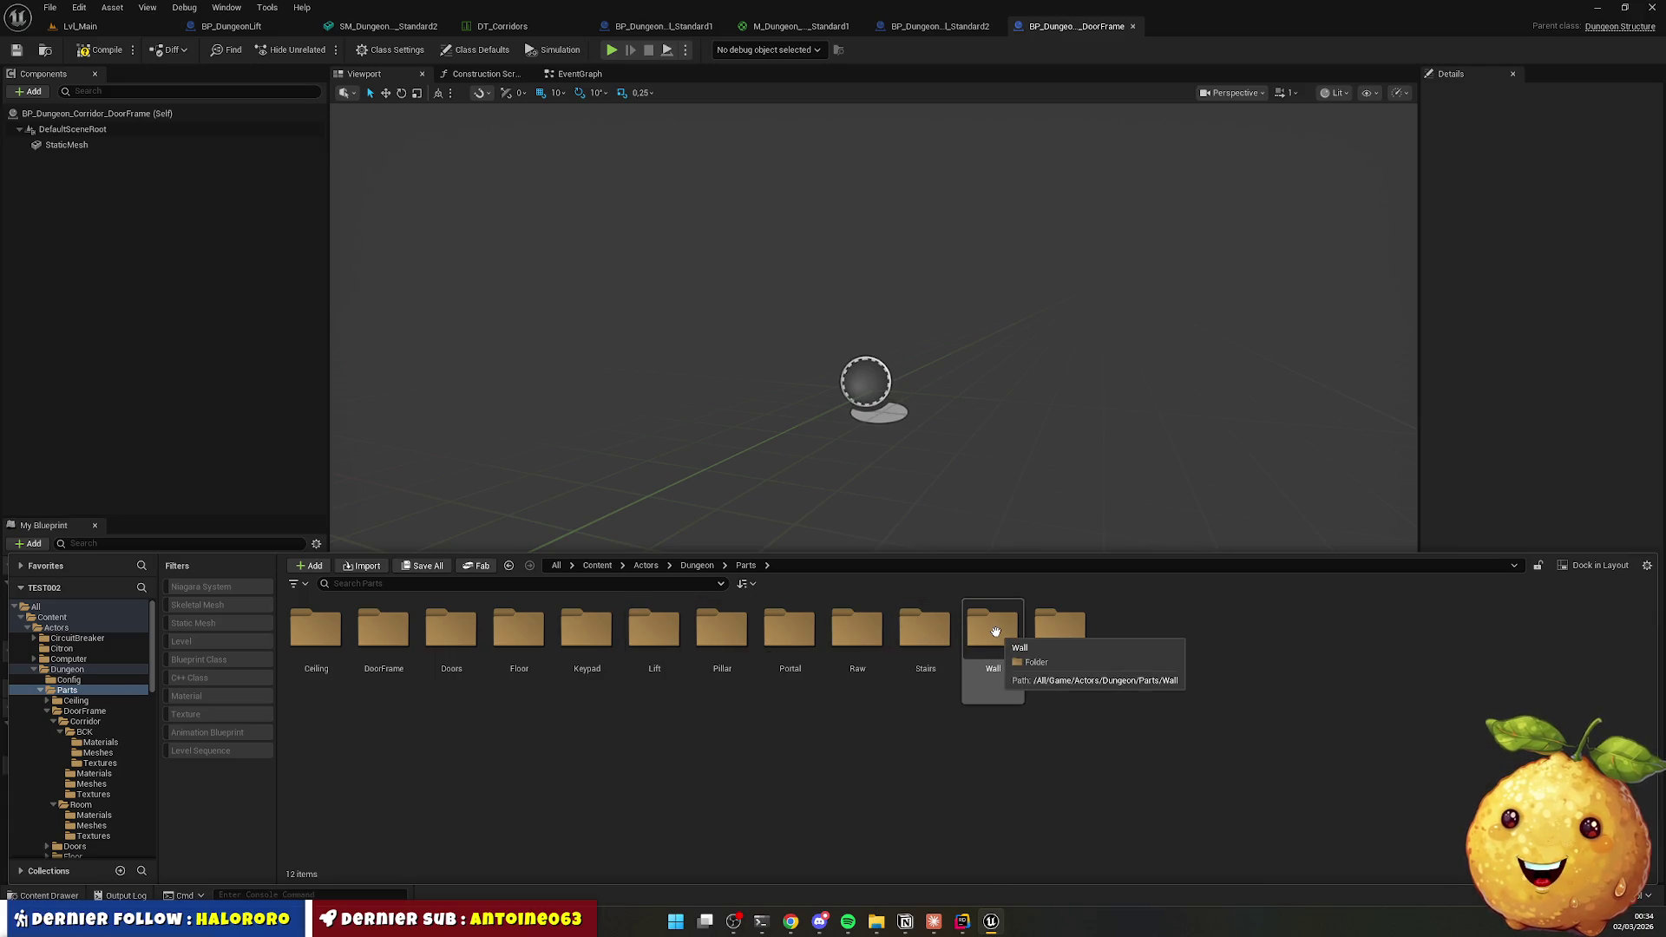
pyautogui.doubleClick(383, 629)
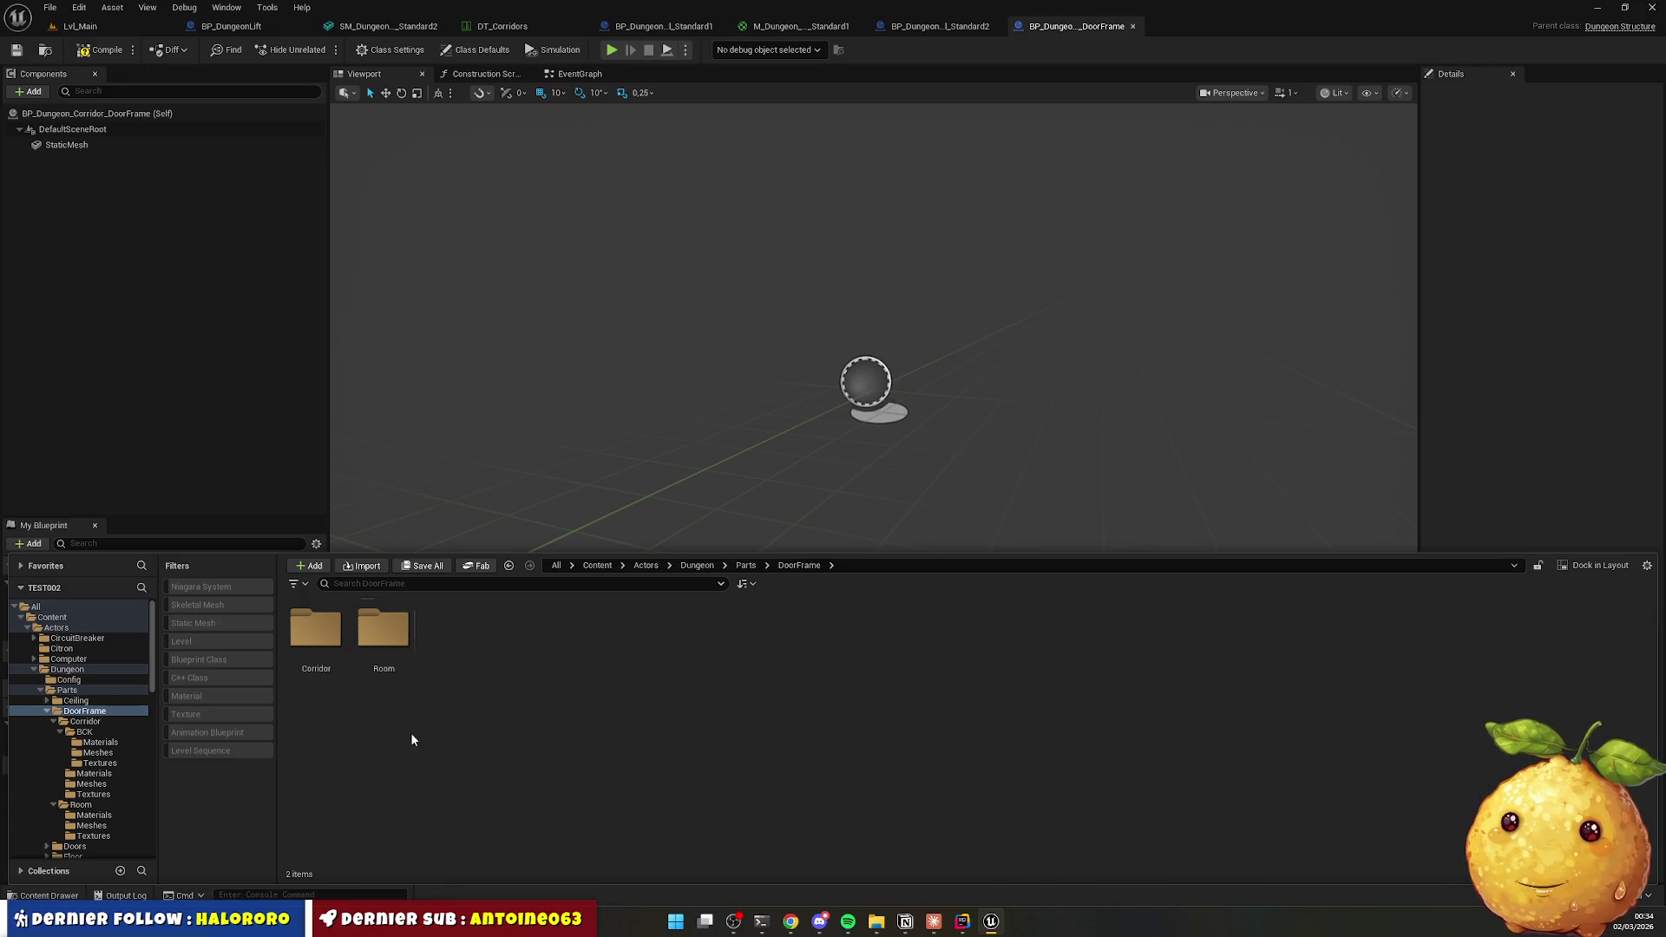
pyautogui.doubleClick(314, 629)
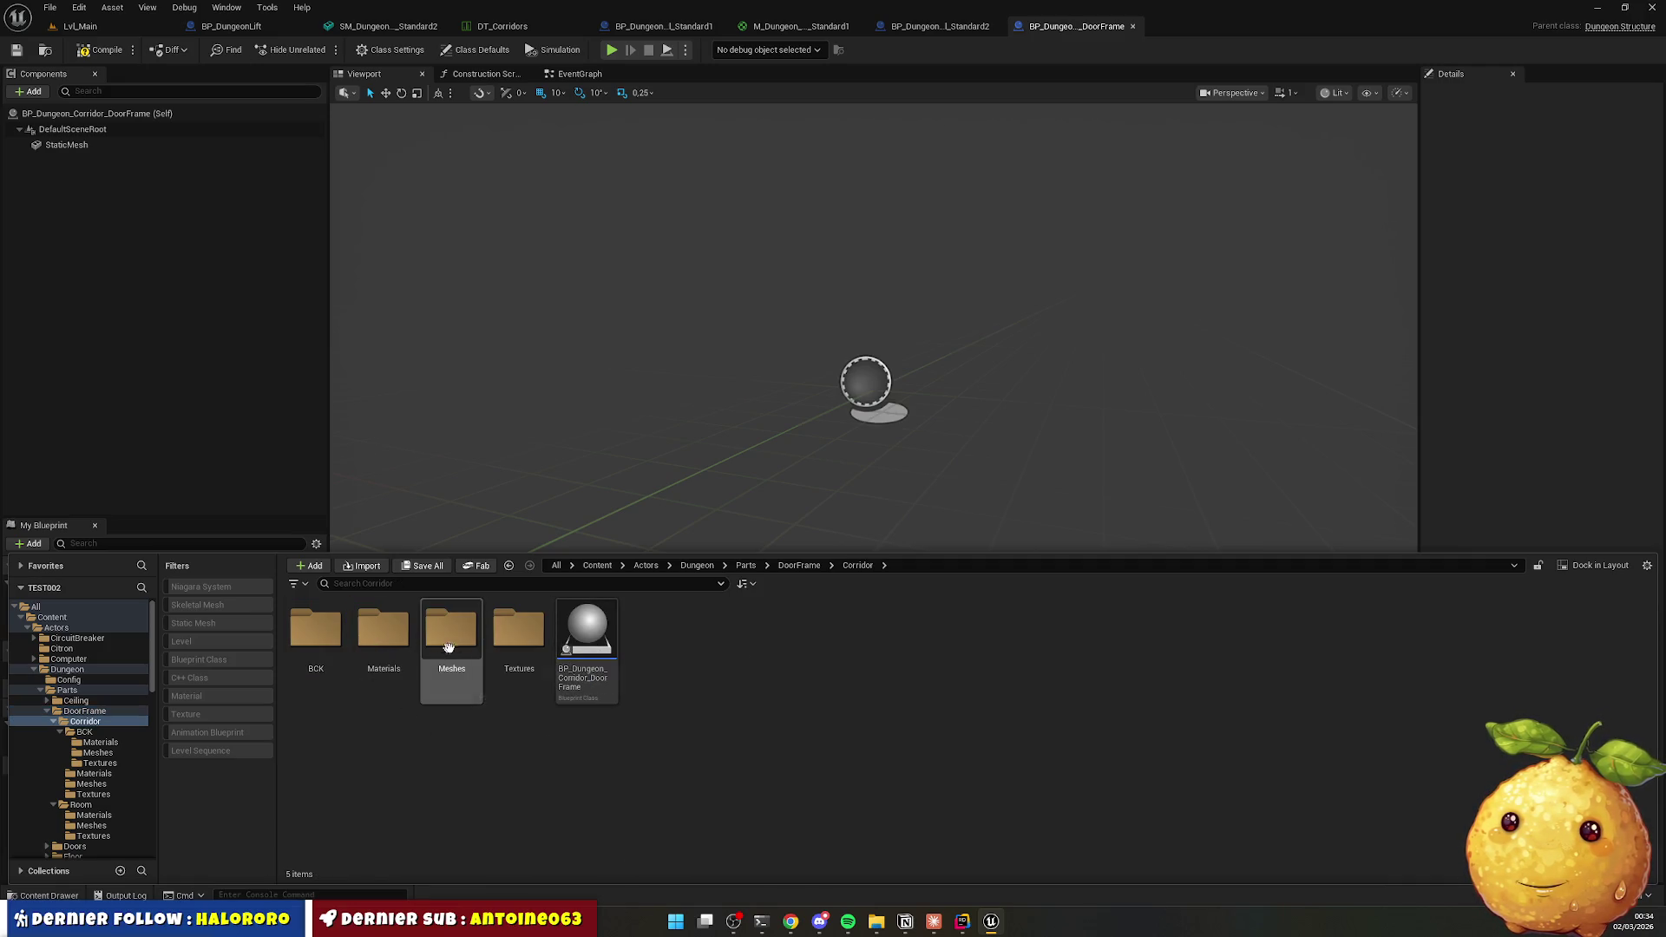
pyautogui.doubleClick(451, 636)
pyautogui.doubleClick(317, 646)
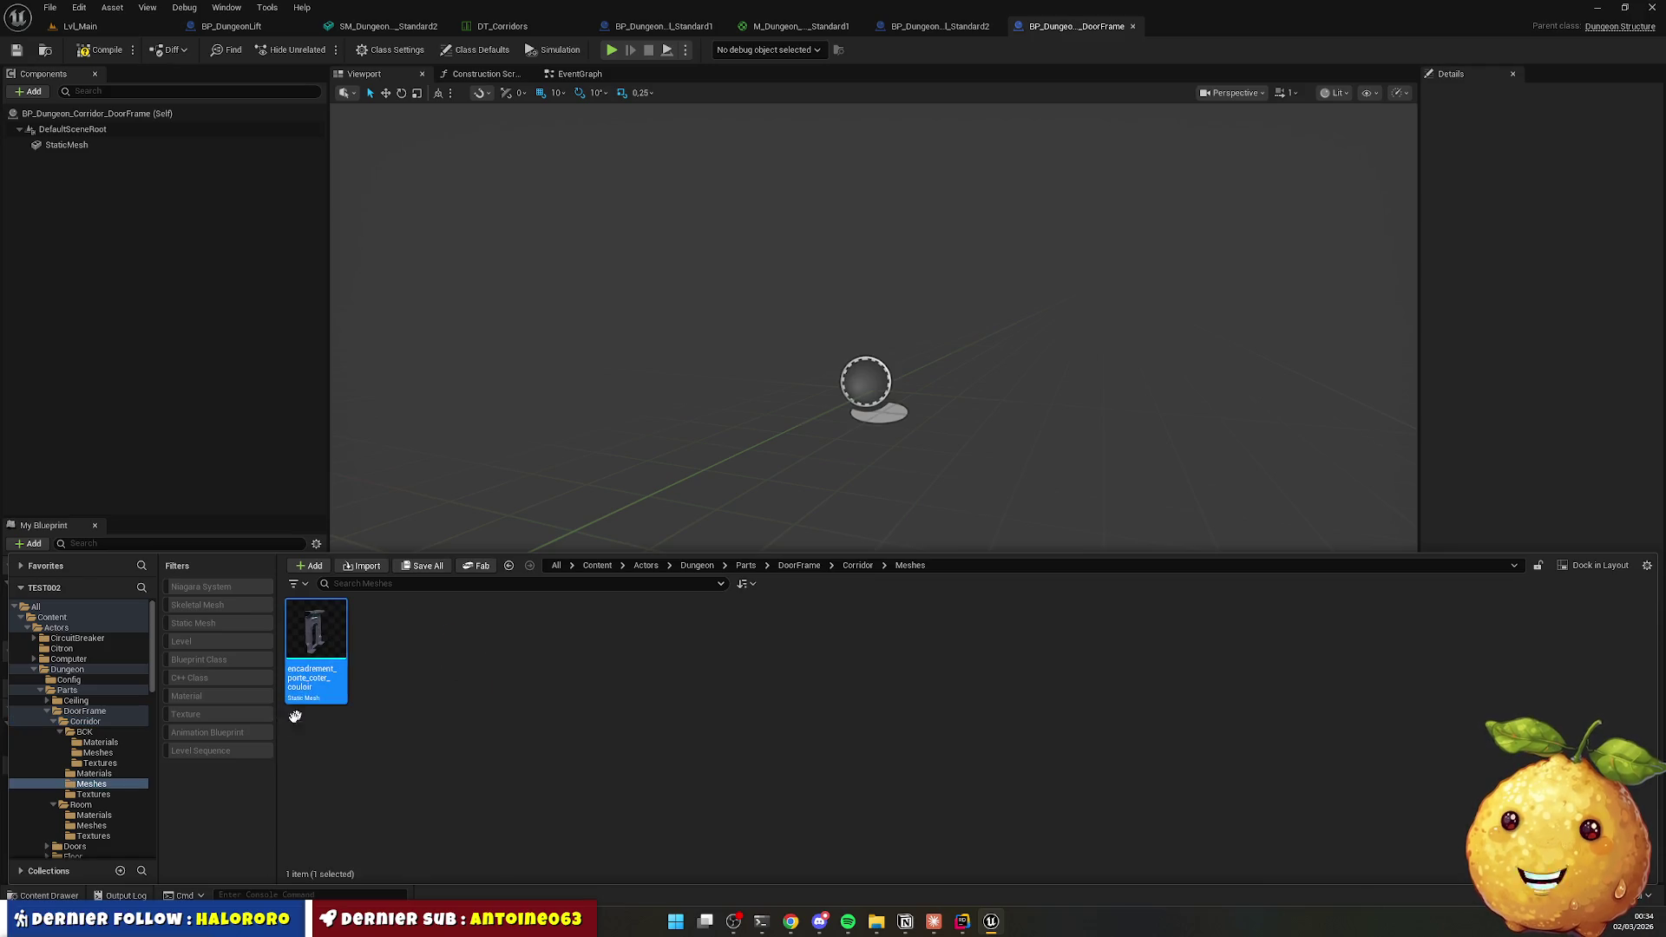
# Select the two old corridor door materials, attempt to delete them, and cancel.
pyautogui.hotkey('alt', 'Left')
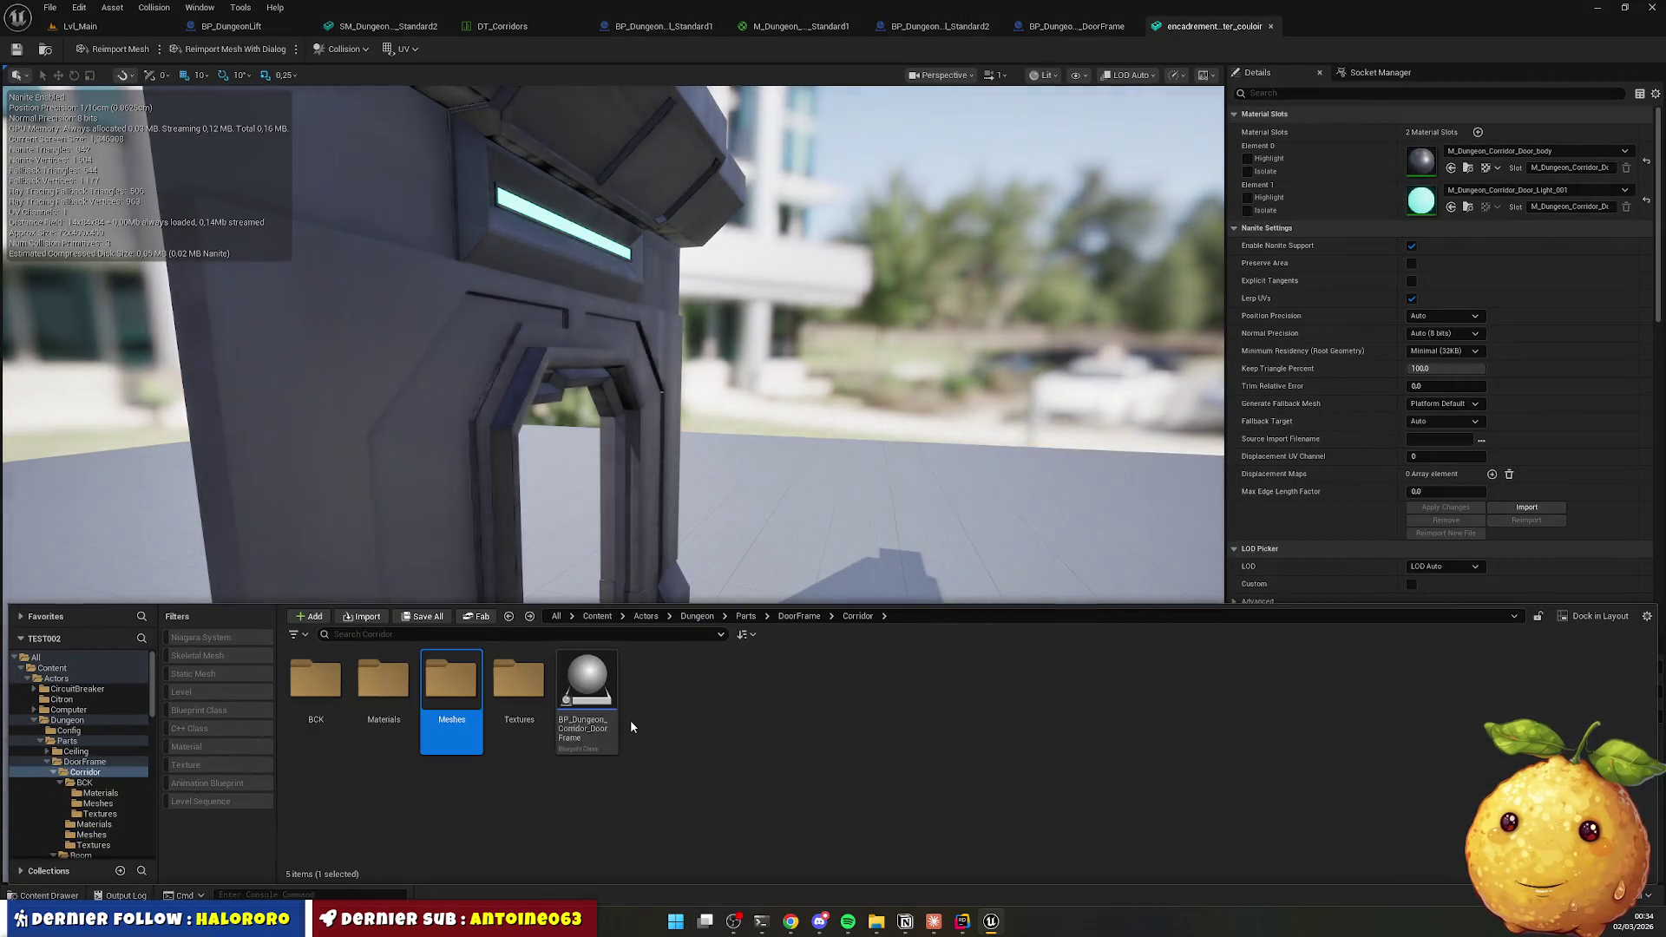
pyautogui.doubleClick(384, 686)
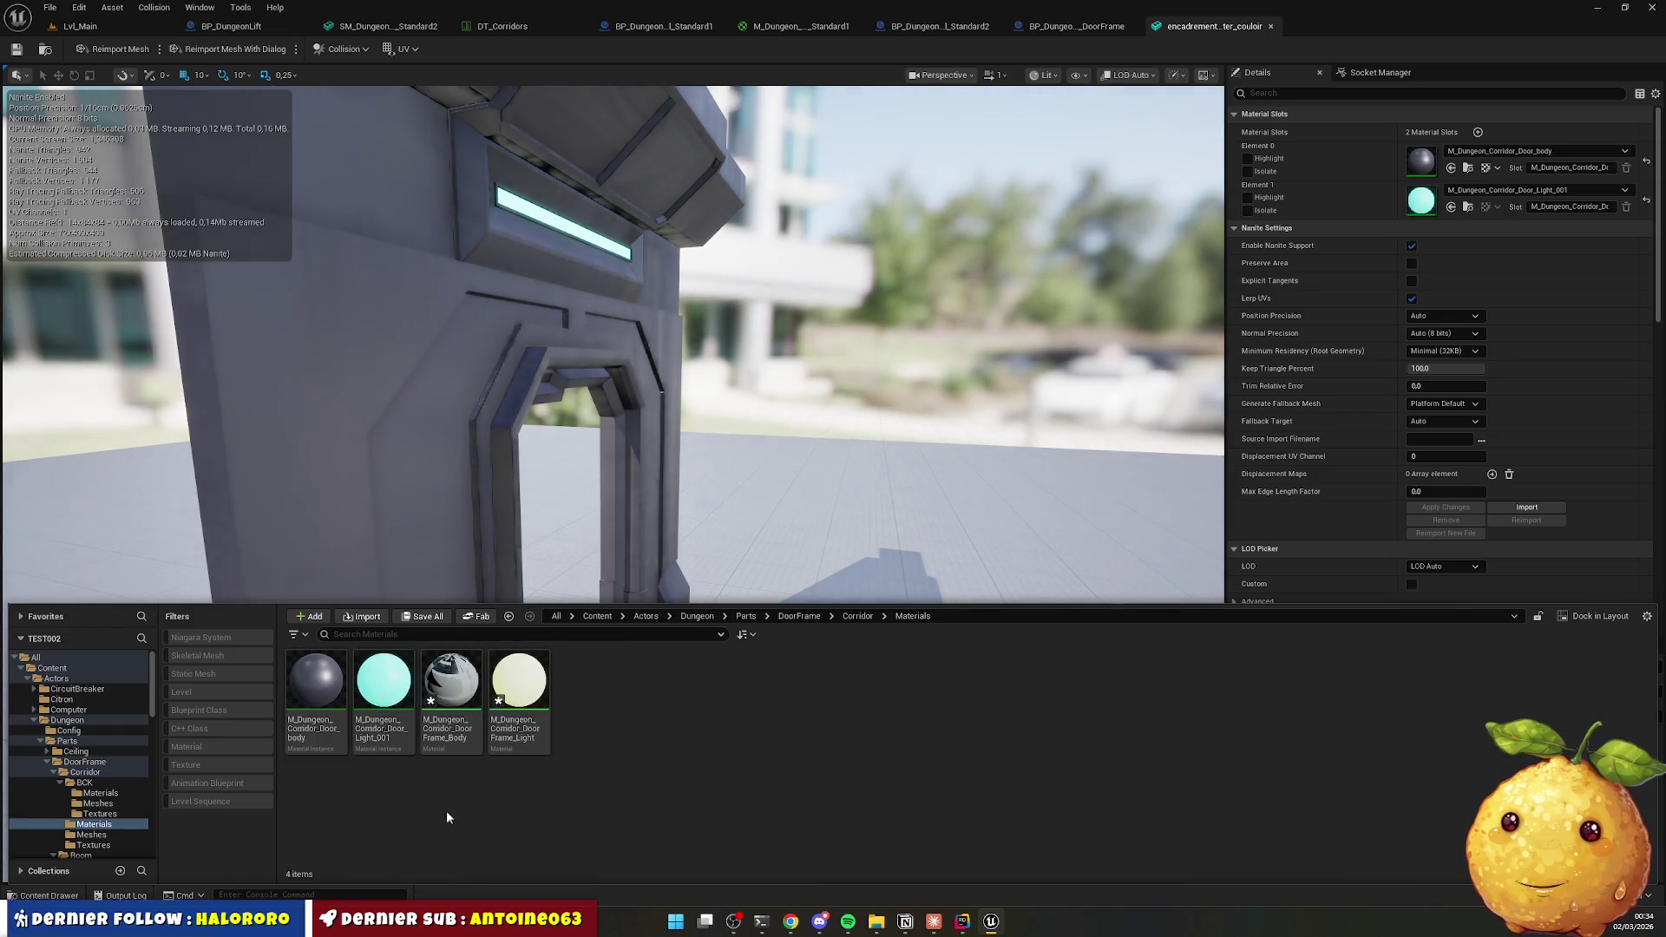
pyautogui.click(312, 701)
pyautogui.keyDown('ctrl'); pyautogui.click(384, 685); pyautogui.keyUp('ctrl')
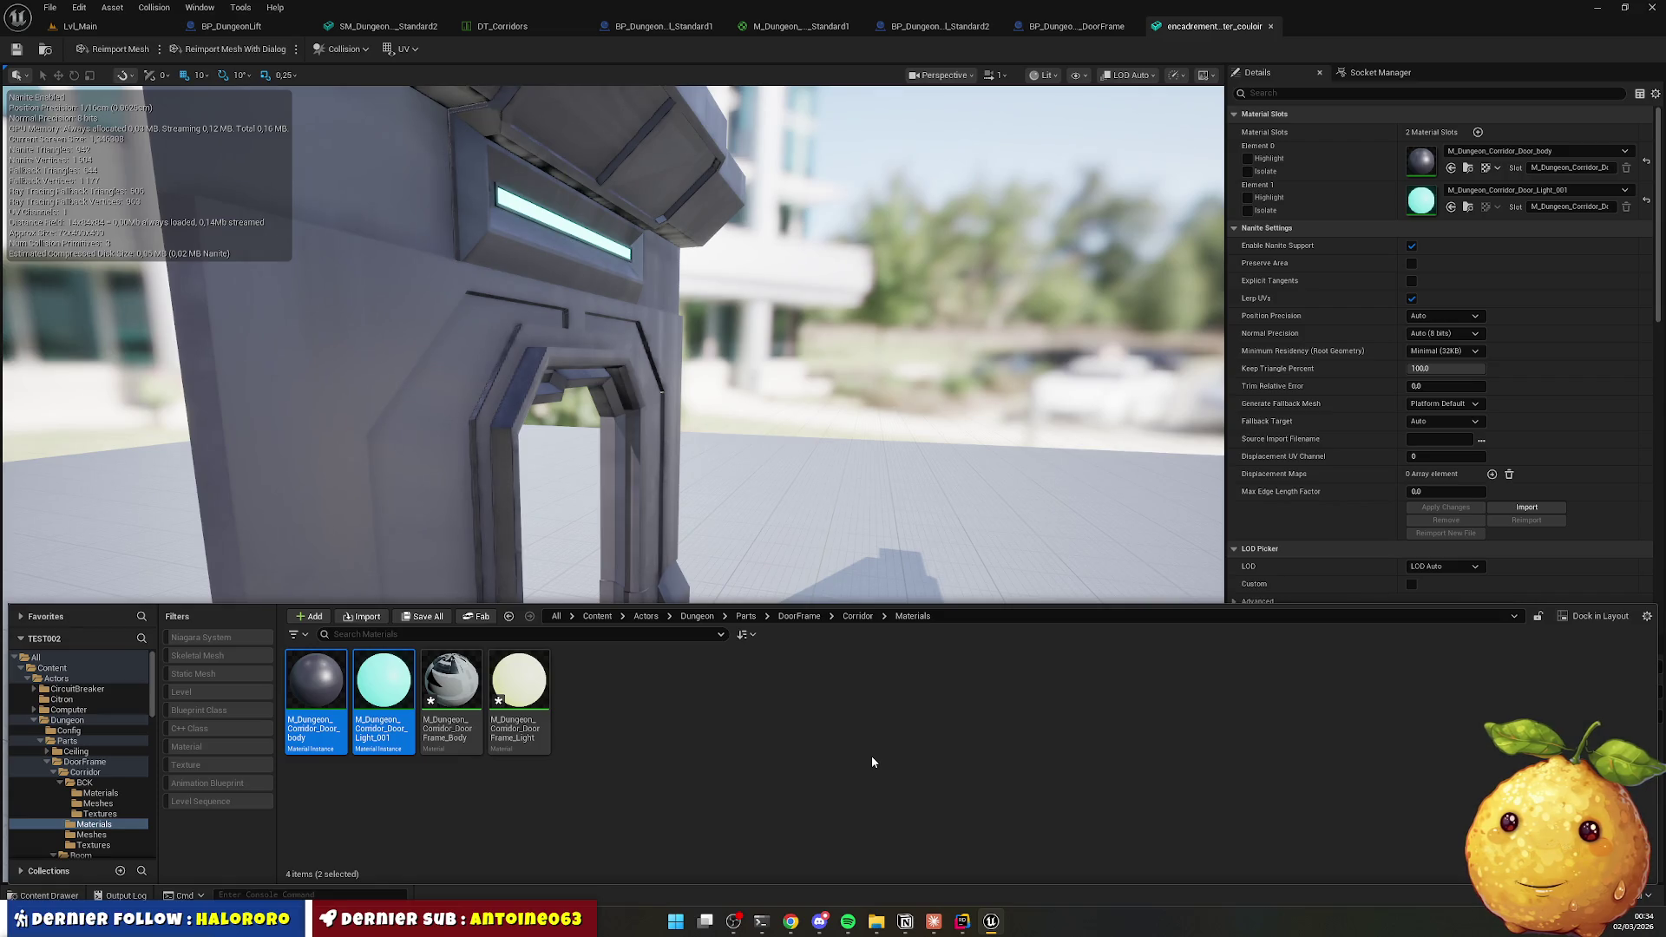
pyautogui.press('Delete')
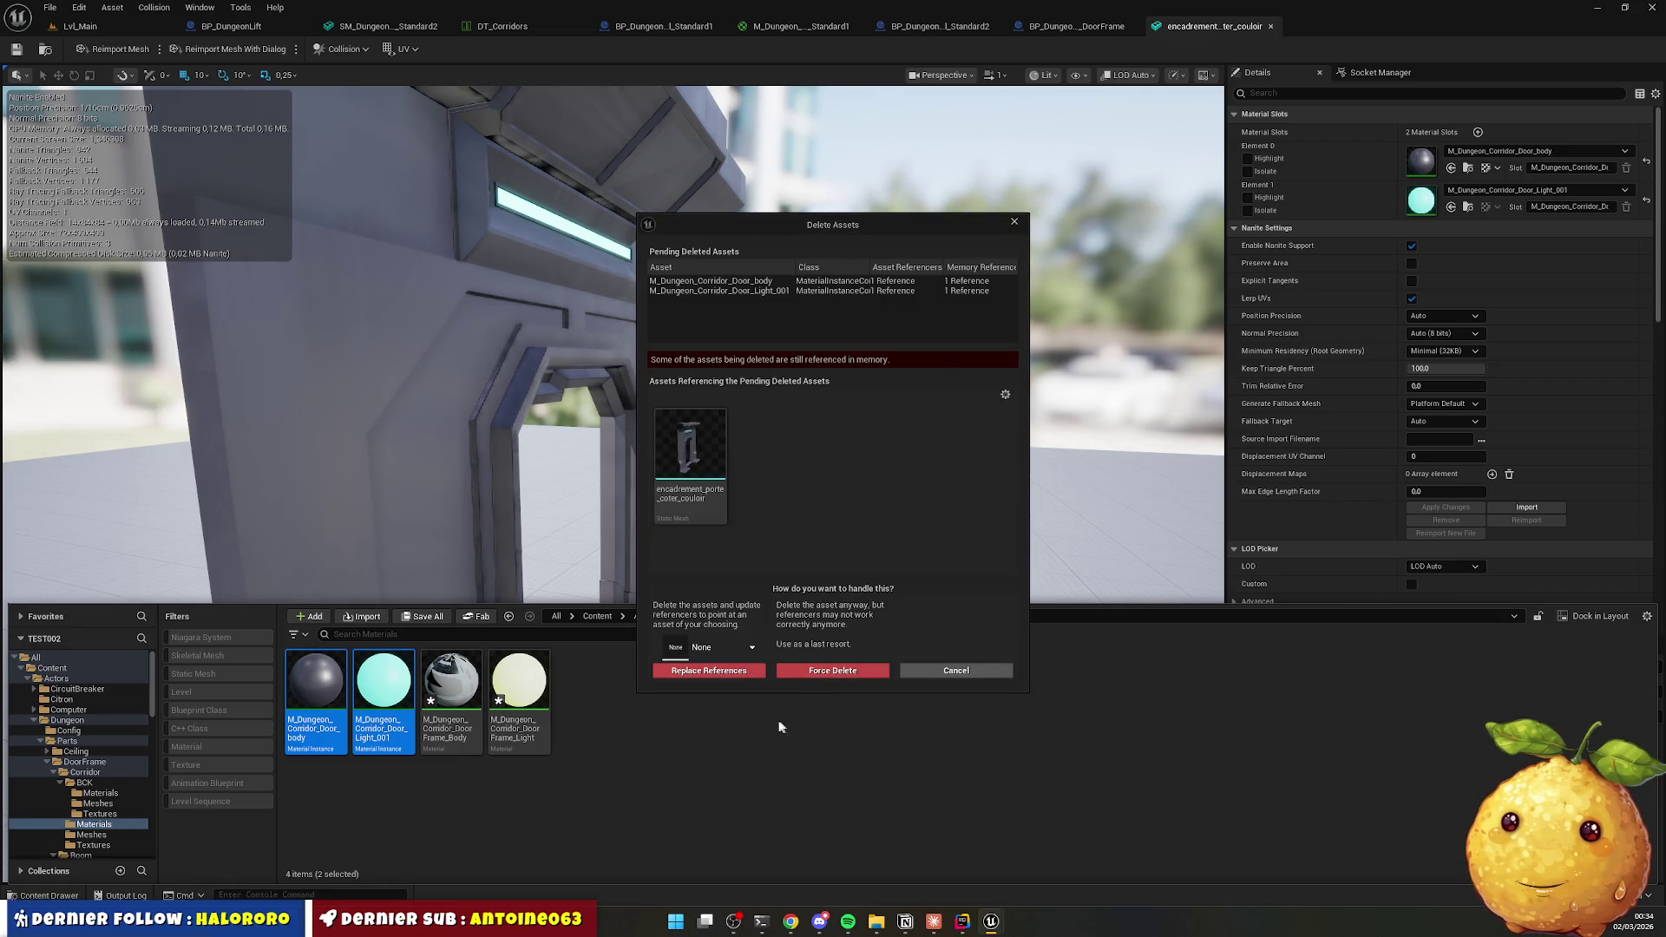
pyautogui.click(950, 671)
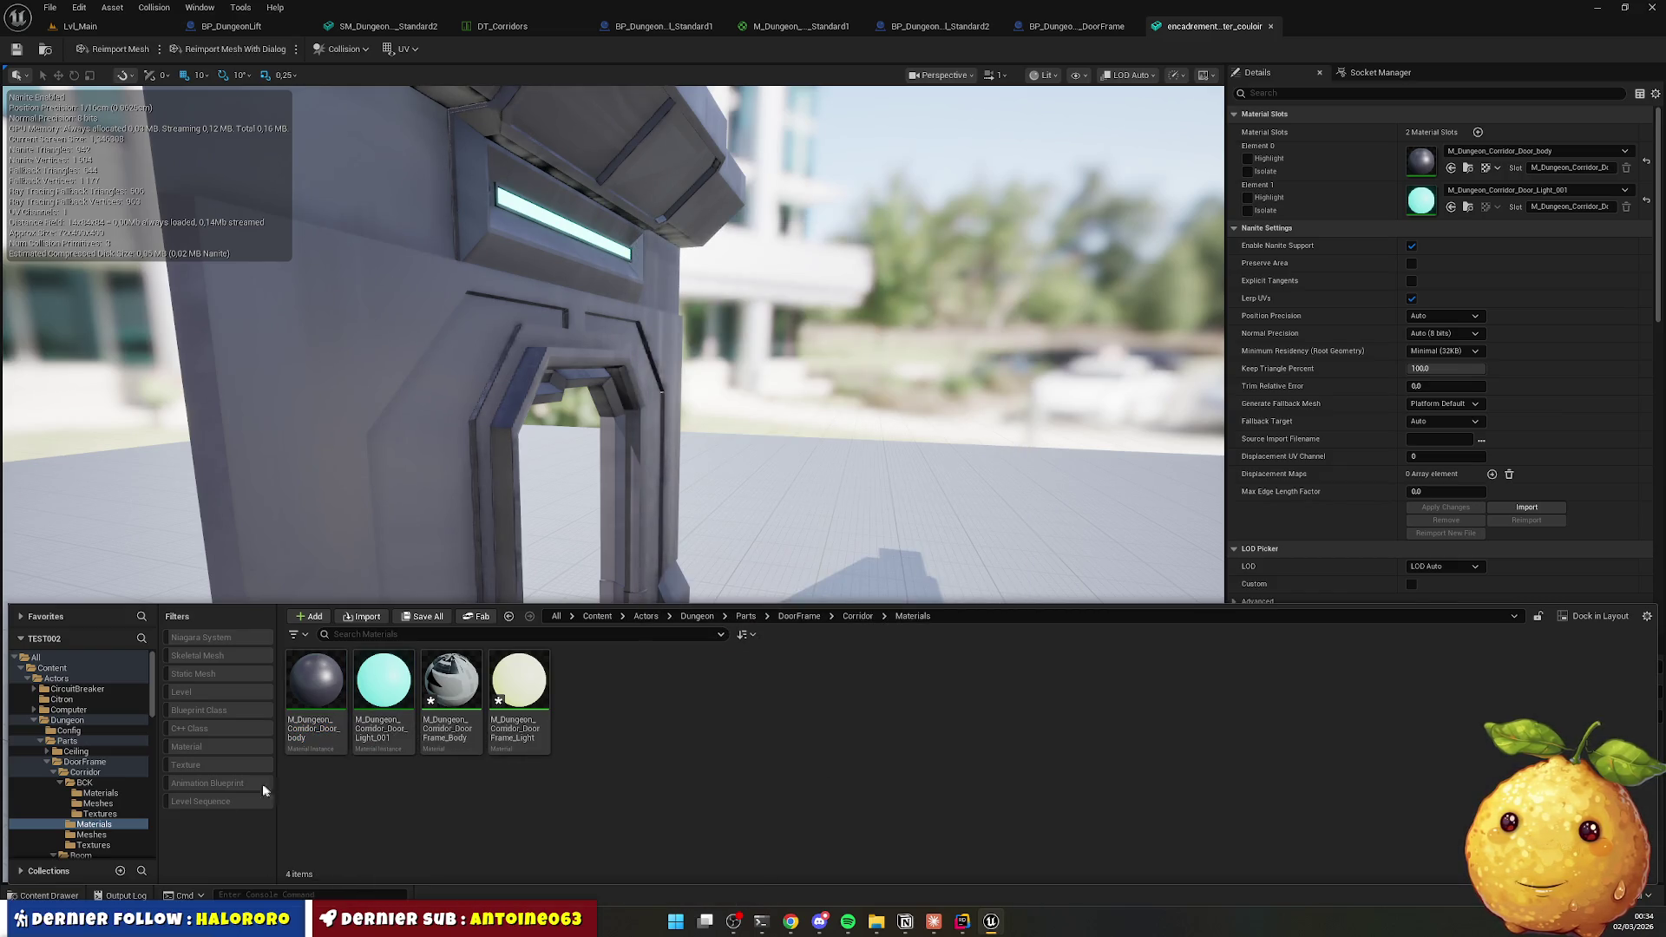
# View BCK's three materials, then attempt deleting M_Dungeon_Corridor_Door_body and cancel.
pyautogui.scroll(-2, 112, 815)
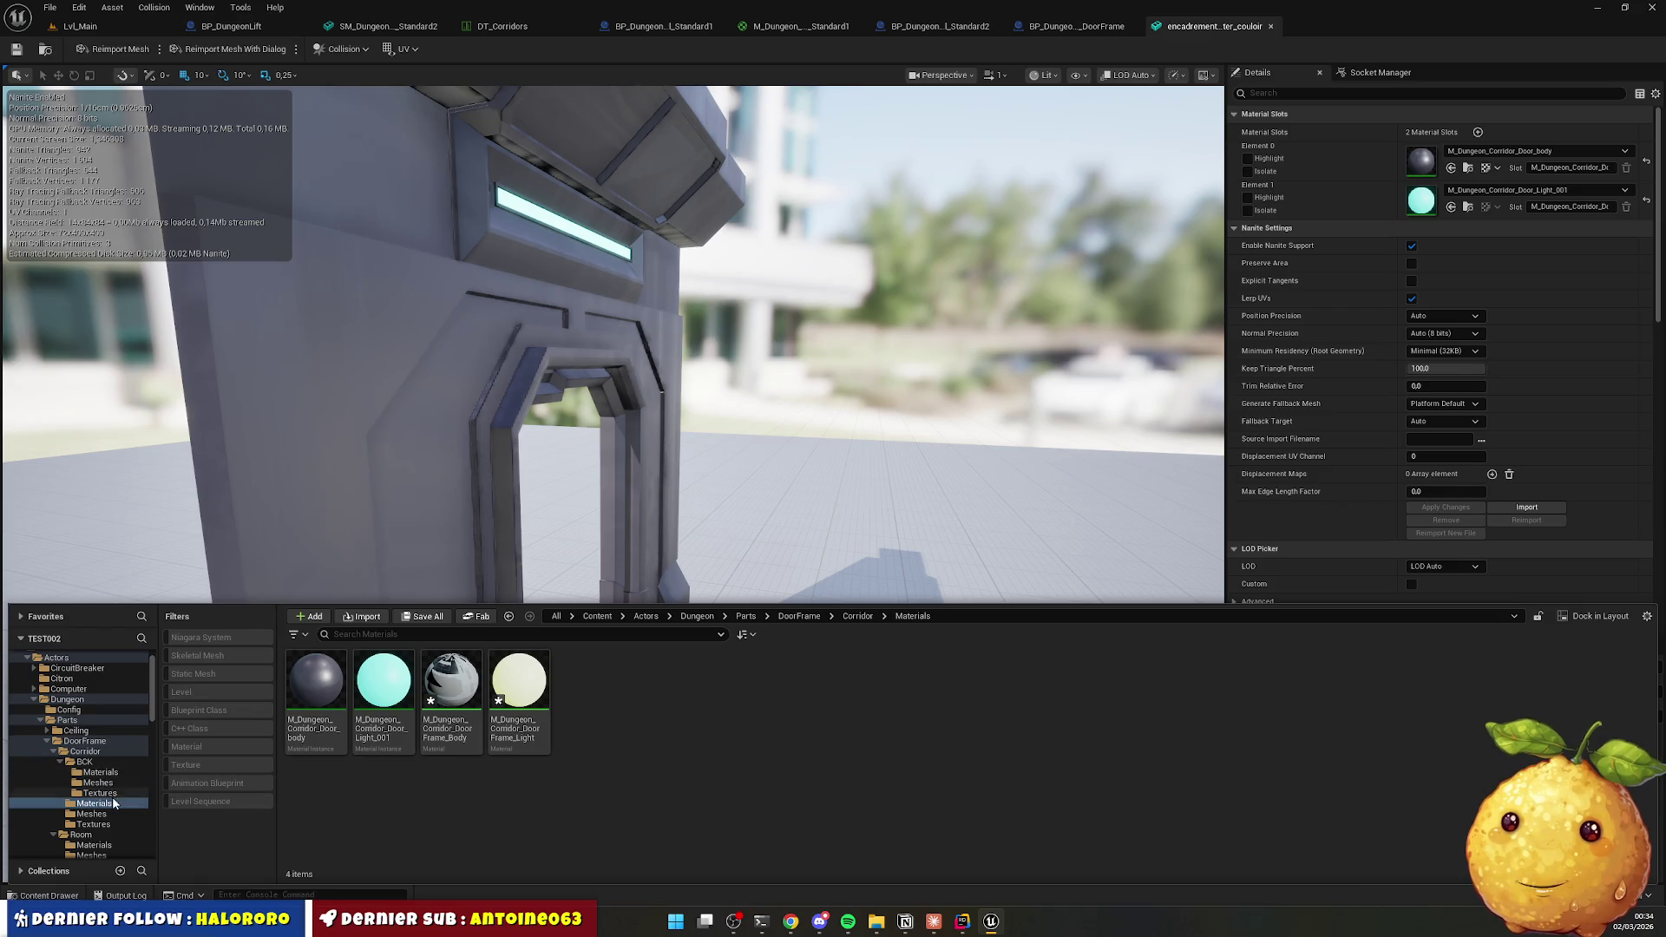
pyautogui.click(101, 772)
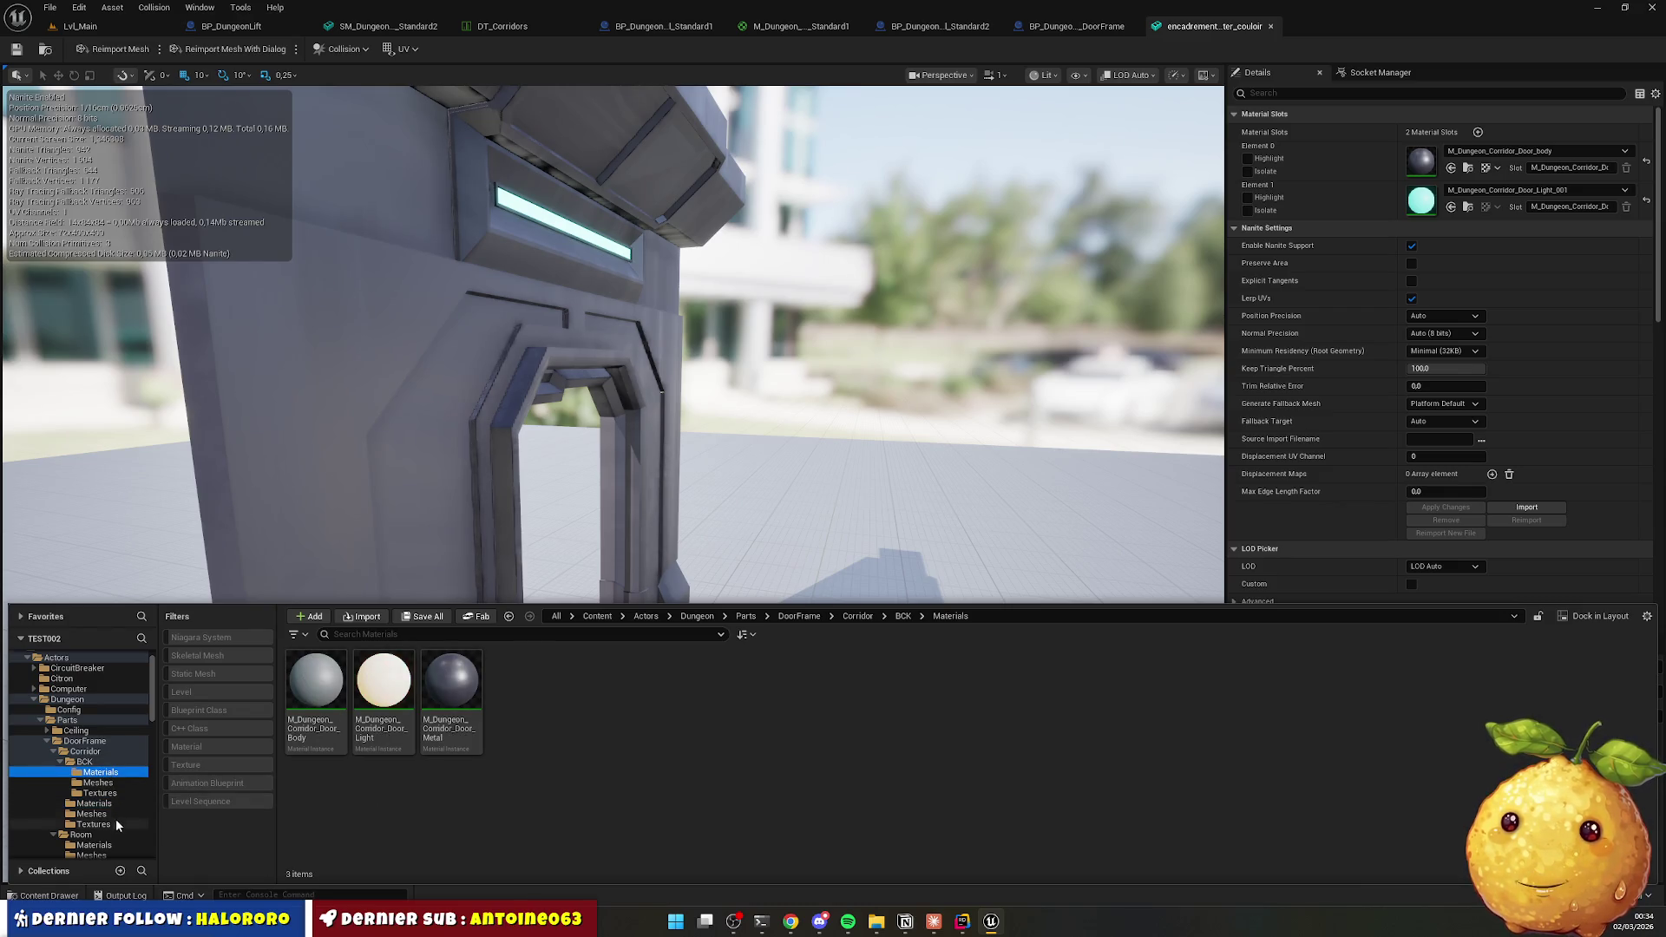
pyautogui.click(106, 803)
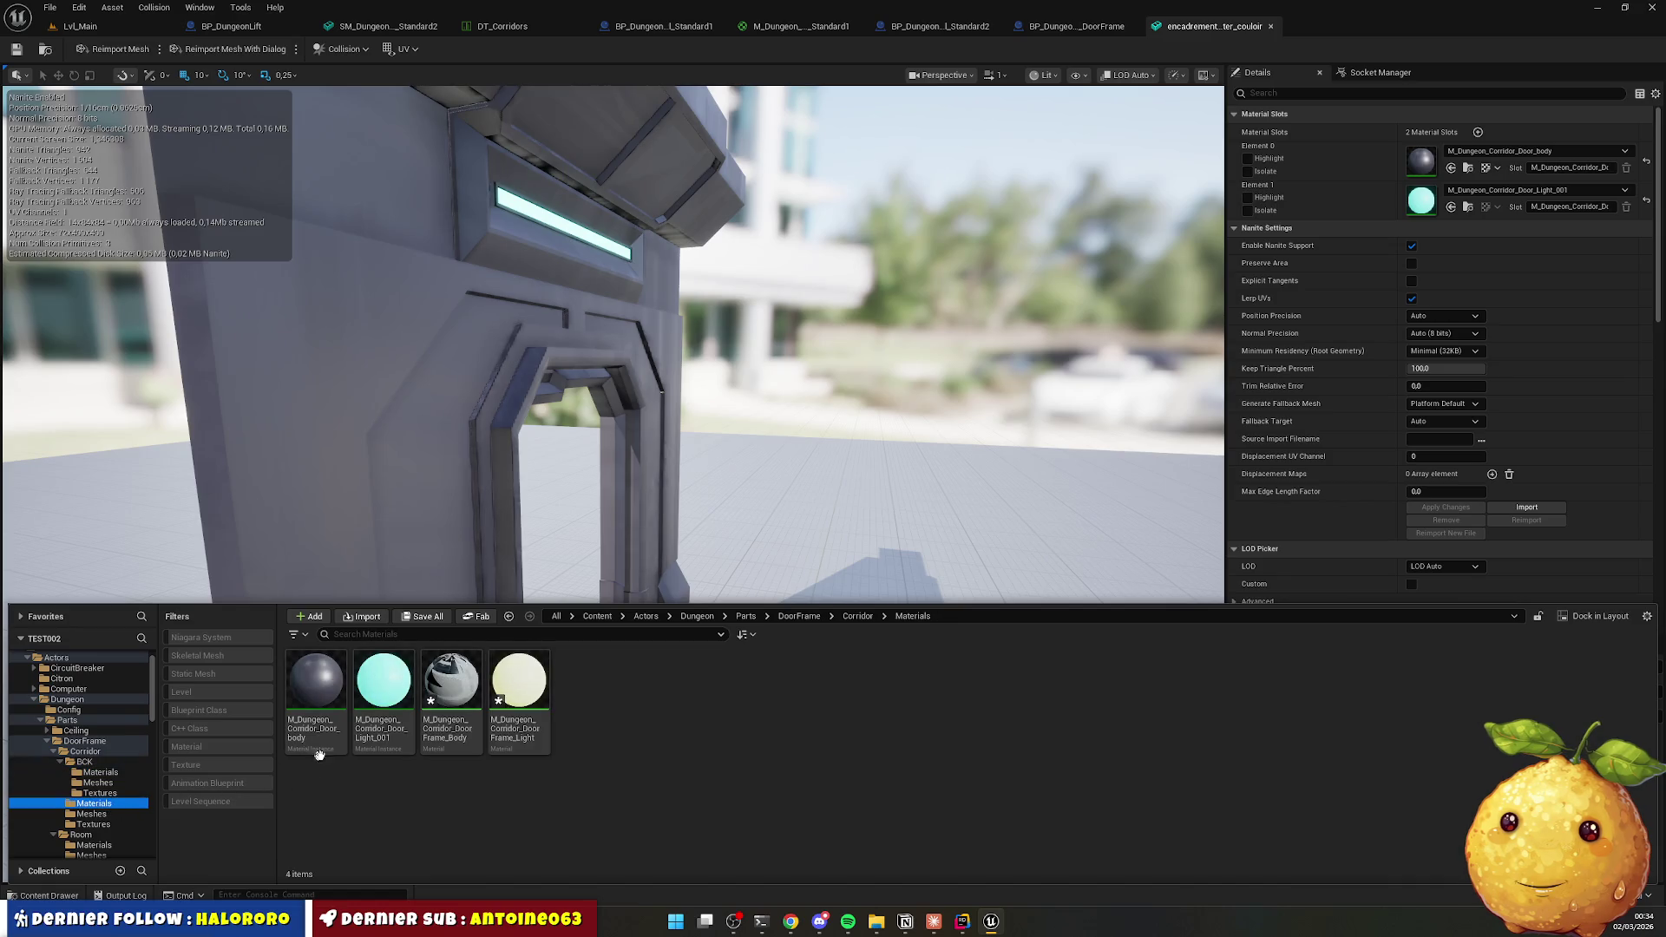
pyautogui.click(329, 694)
pyautogui.press('Delete')
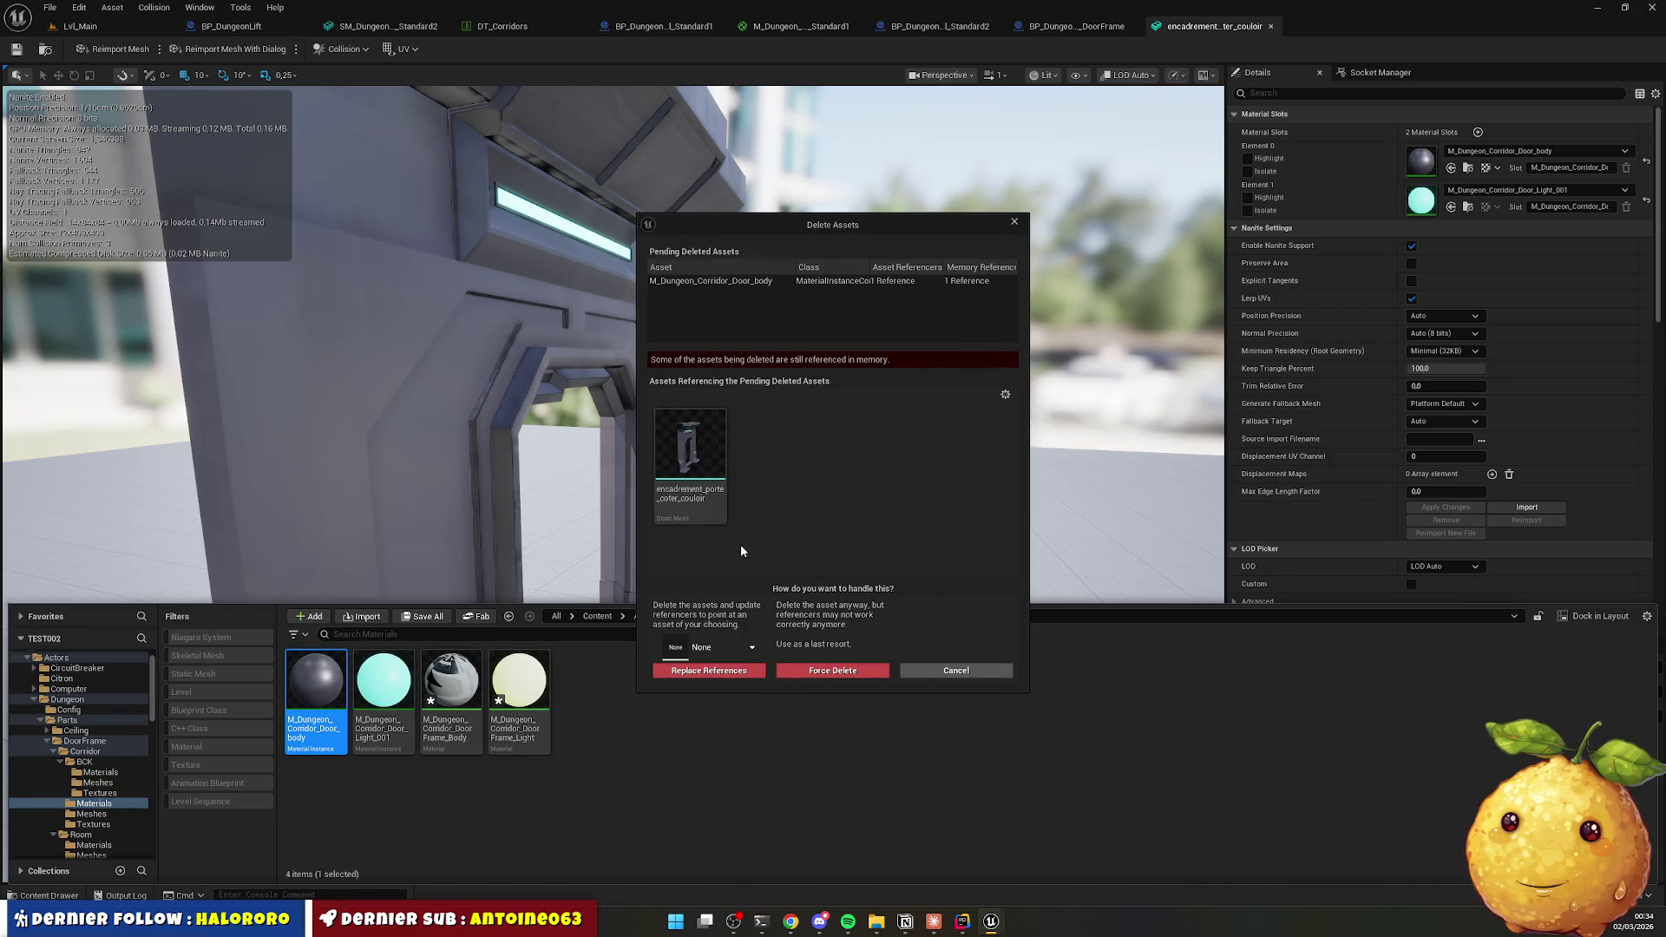
pyautogui.moveTo(716, 507)
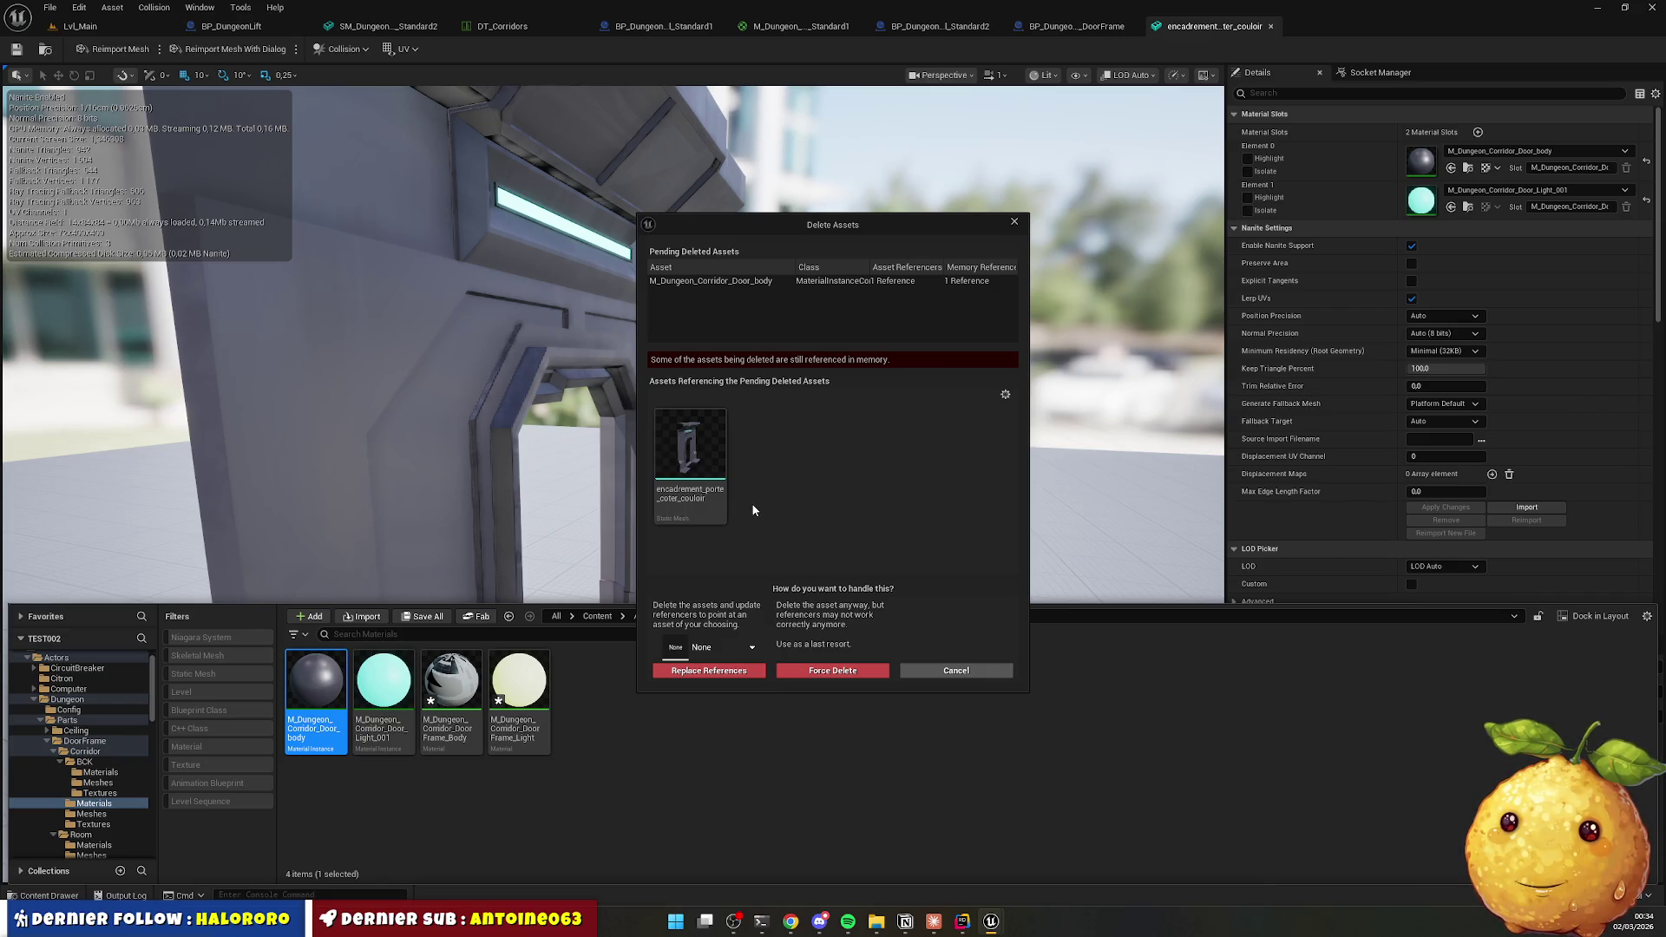
pyautogui.click(913, 663)
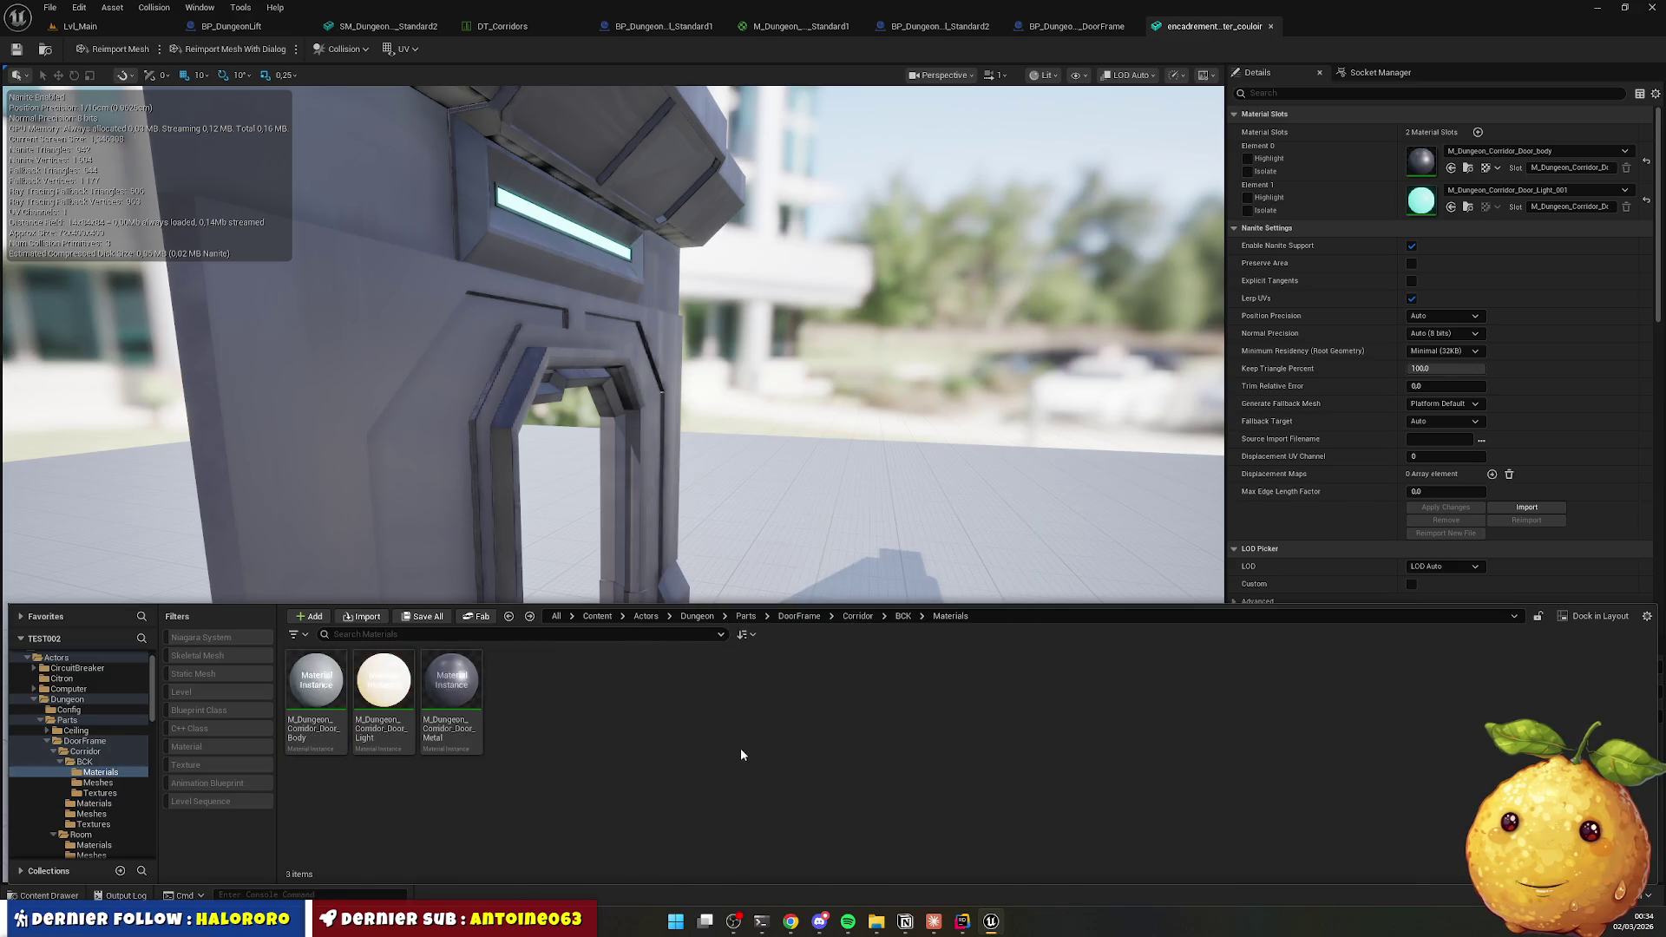
# Rename the door-frame side mesh to SM_Dungeon_Corridor_DoorFrame.
pyautogui.click(897, 617)
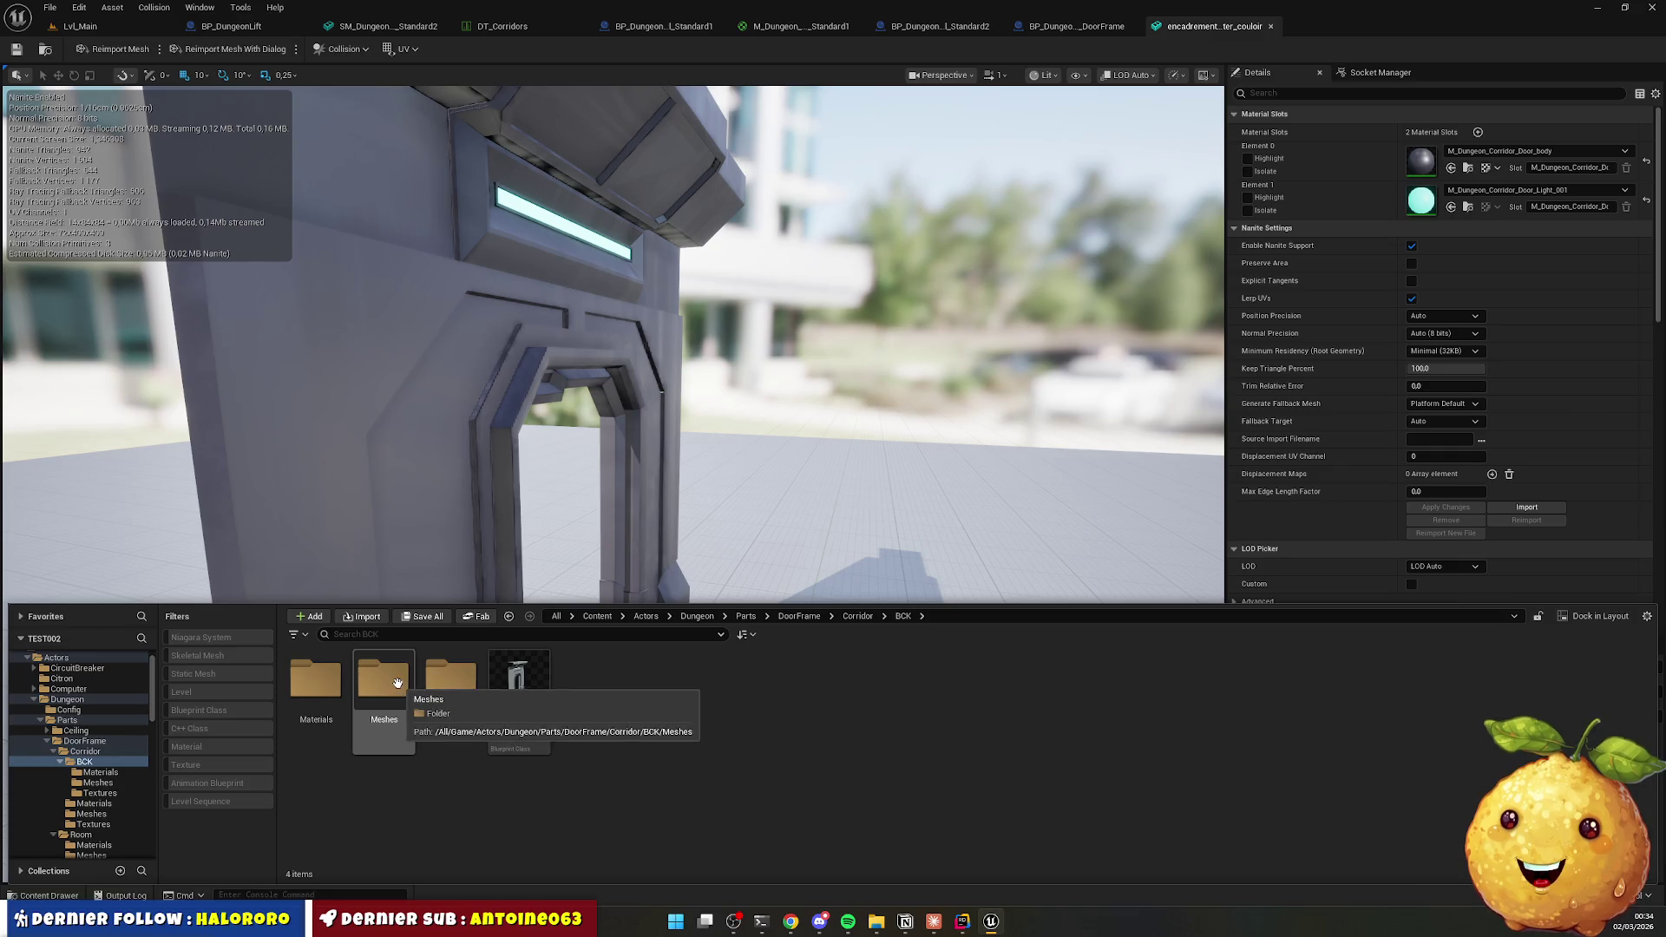
pyautogui.doubleClick(398, 683)
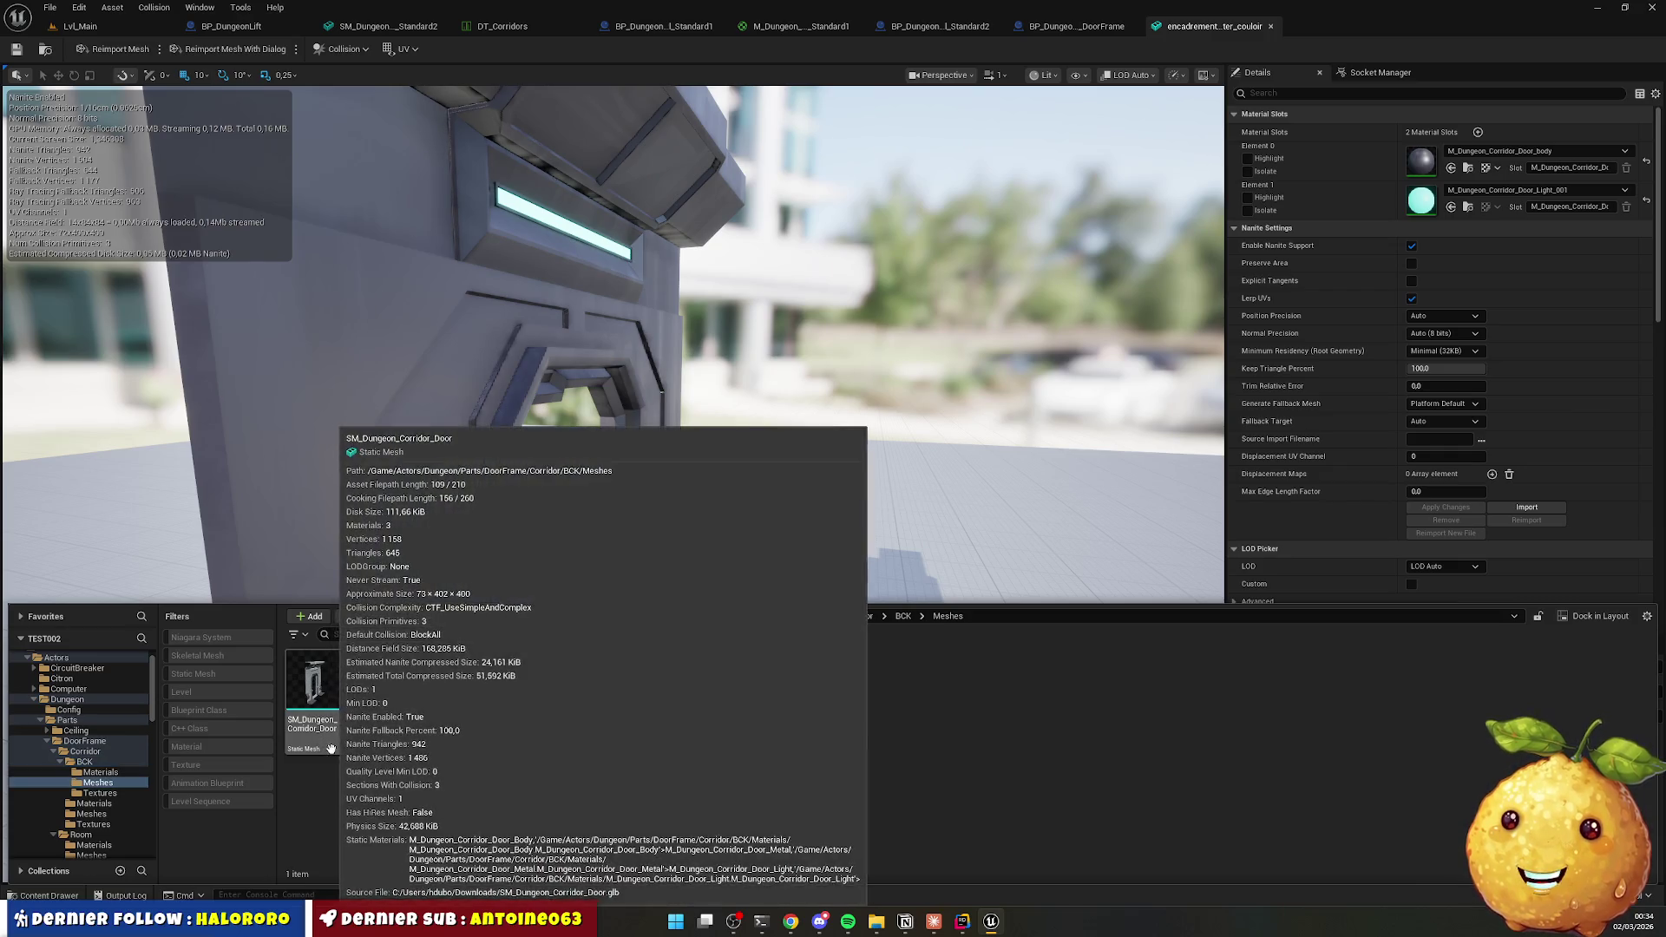
pyautogui.hotkey('alt', 'Left')
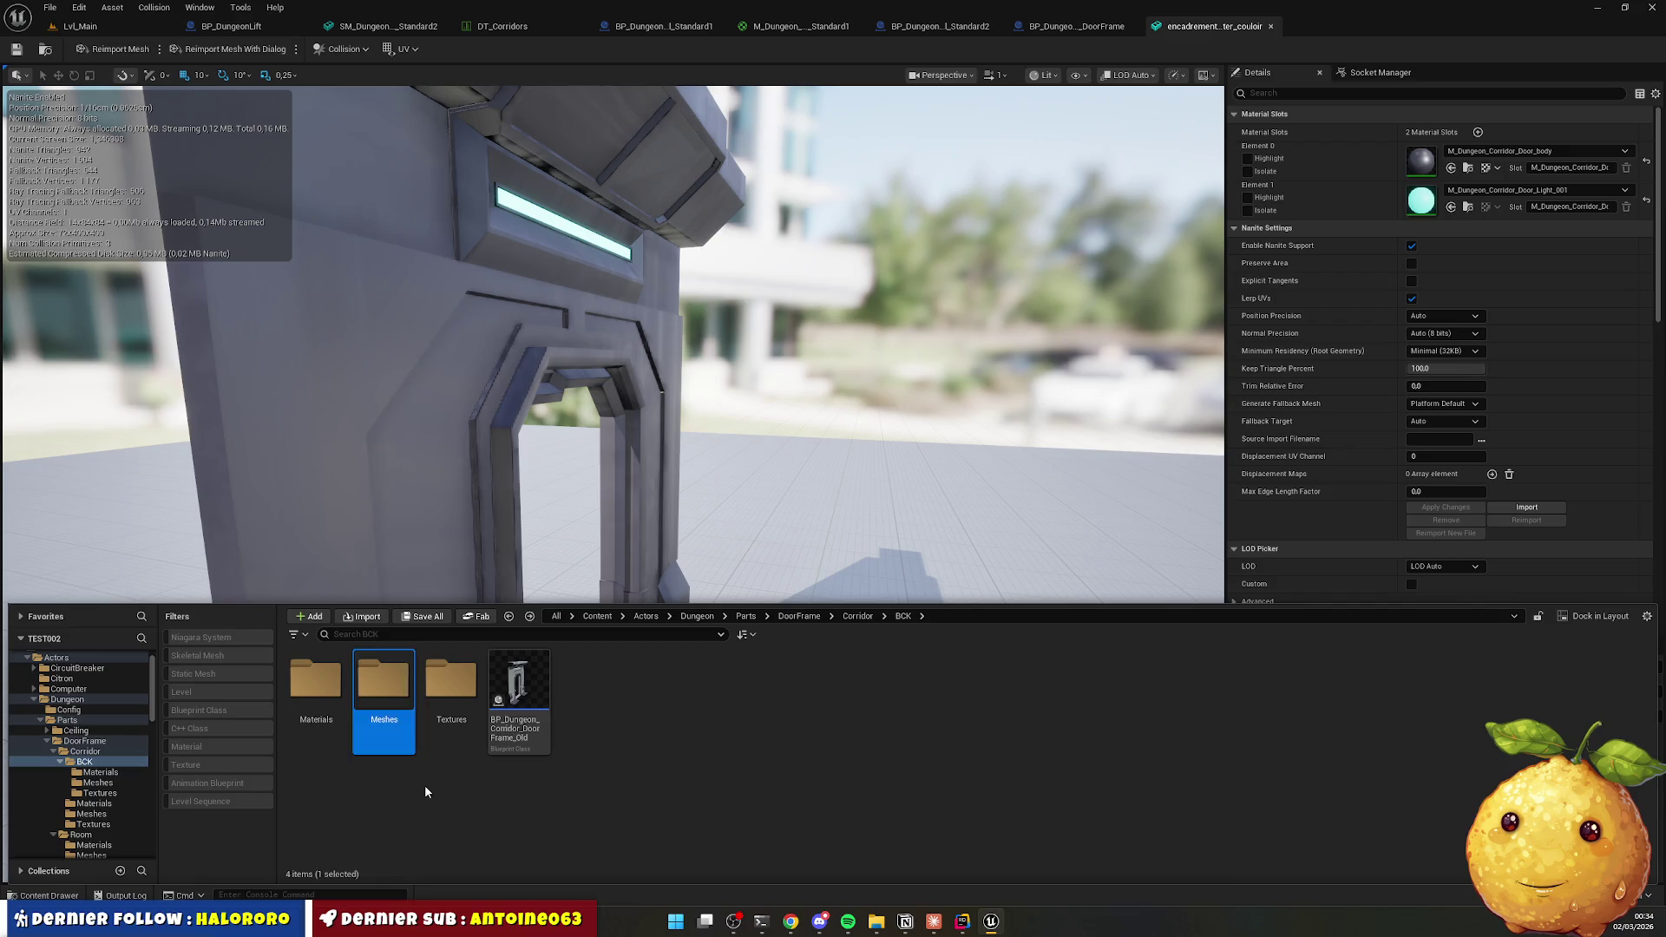
pyautogui.click(93, 803)
pyautogui.click(97, 814)
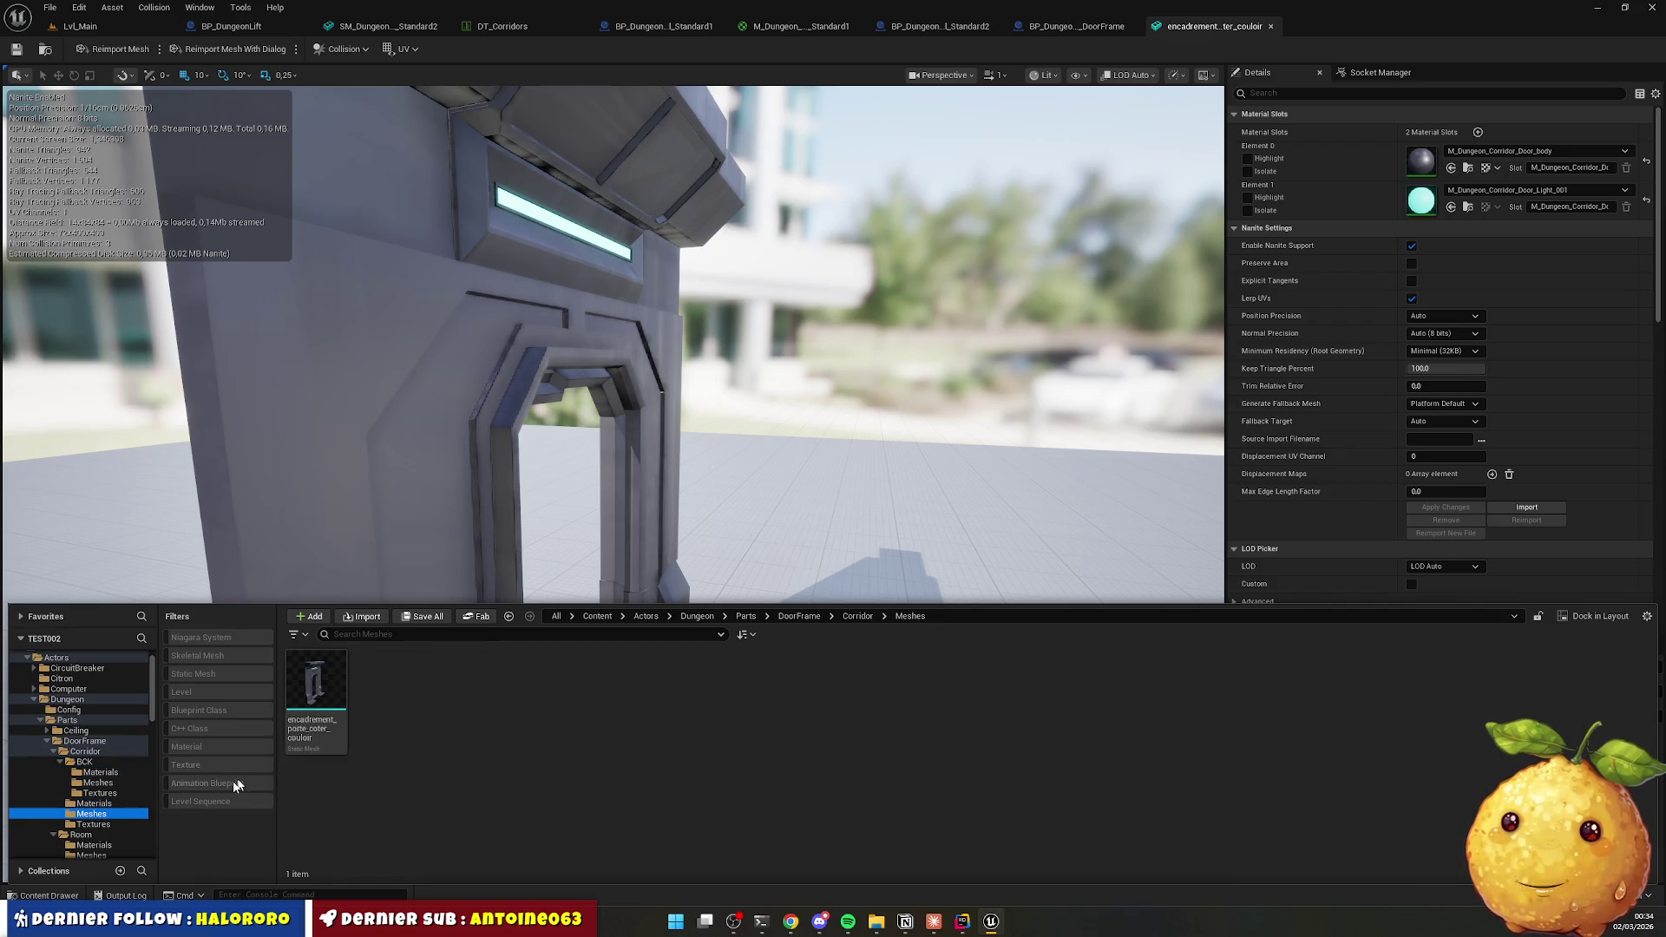
pyautogui.click(86, 752)
pyautogui.click(617, 697)
pyautogui.press('F2')
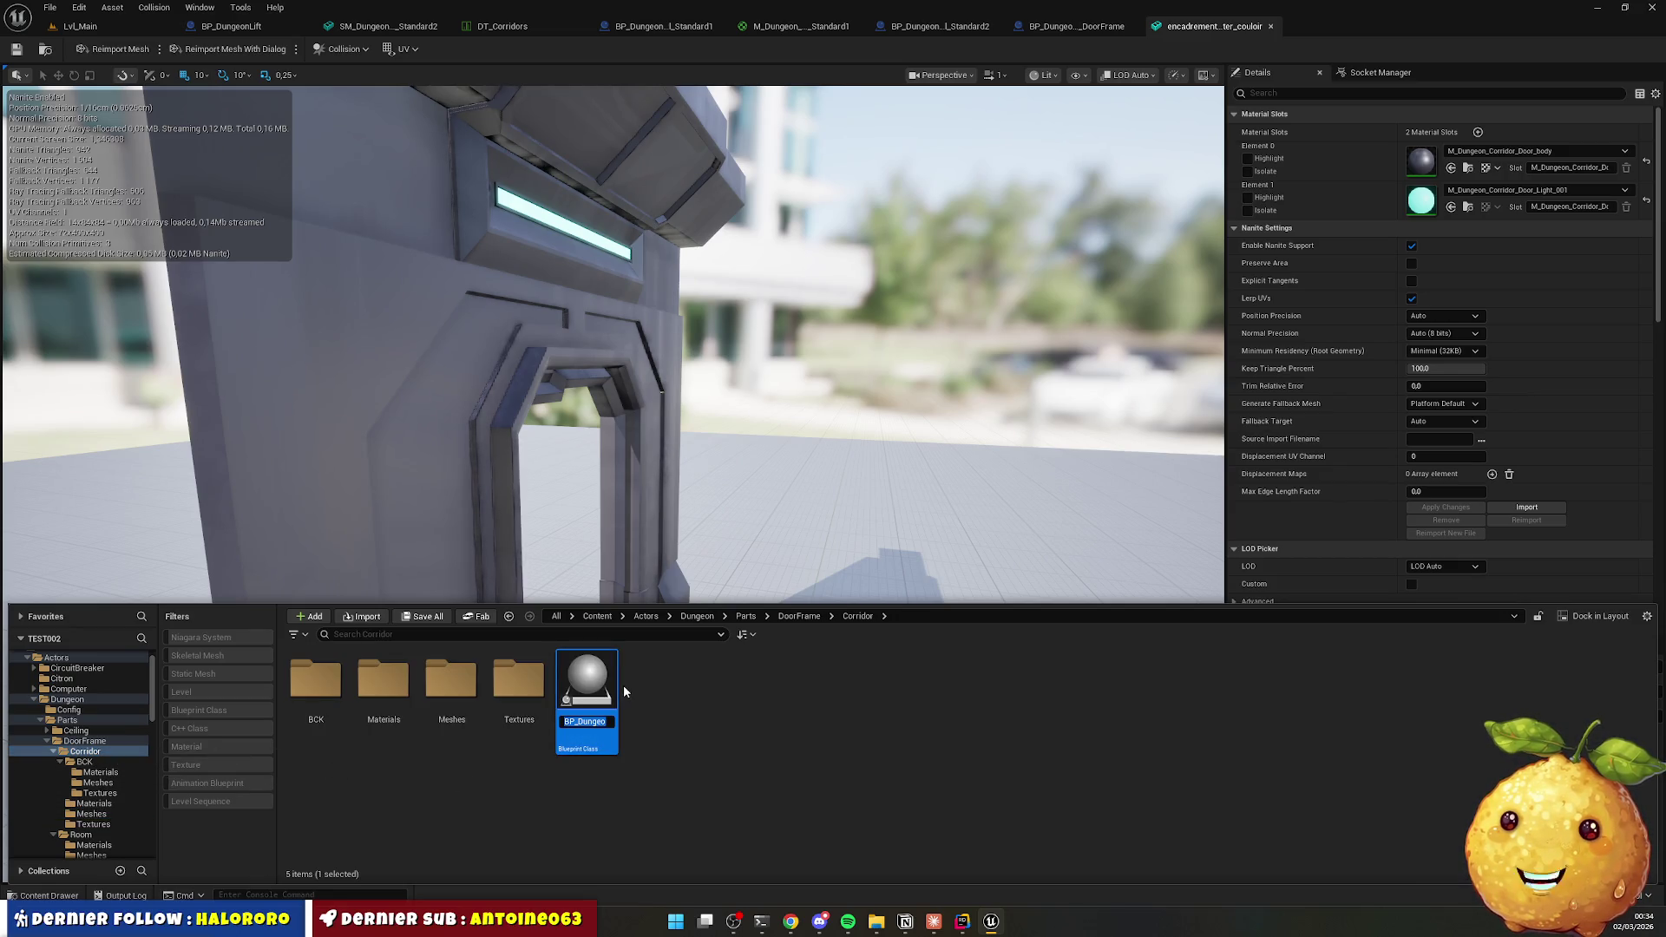
pyautogui.doubleClick(452, 681)
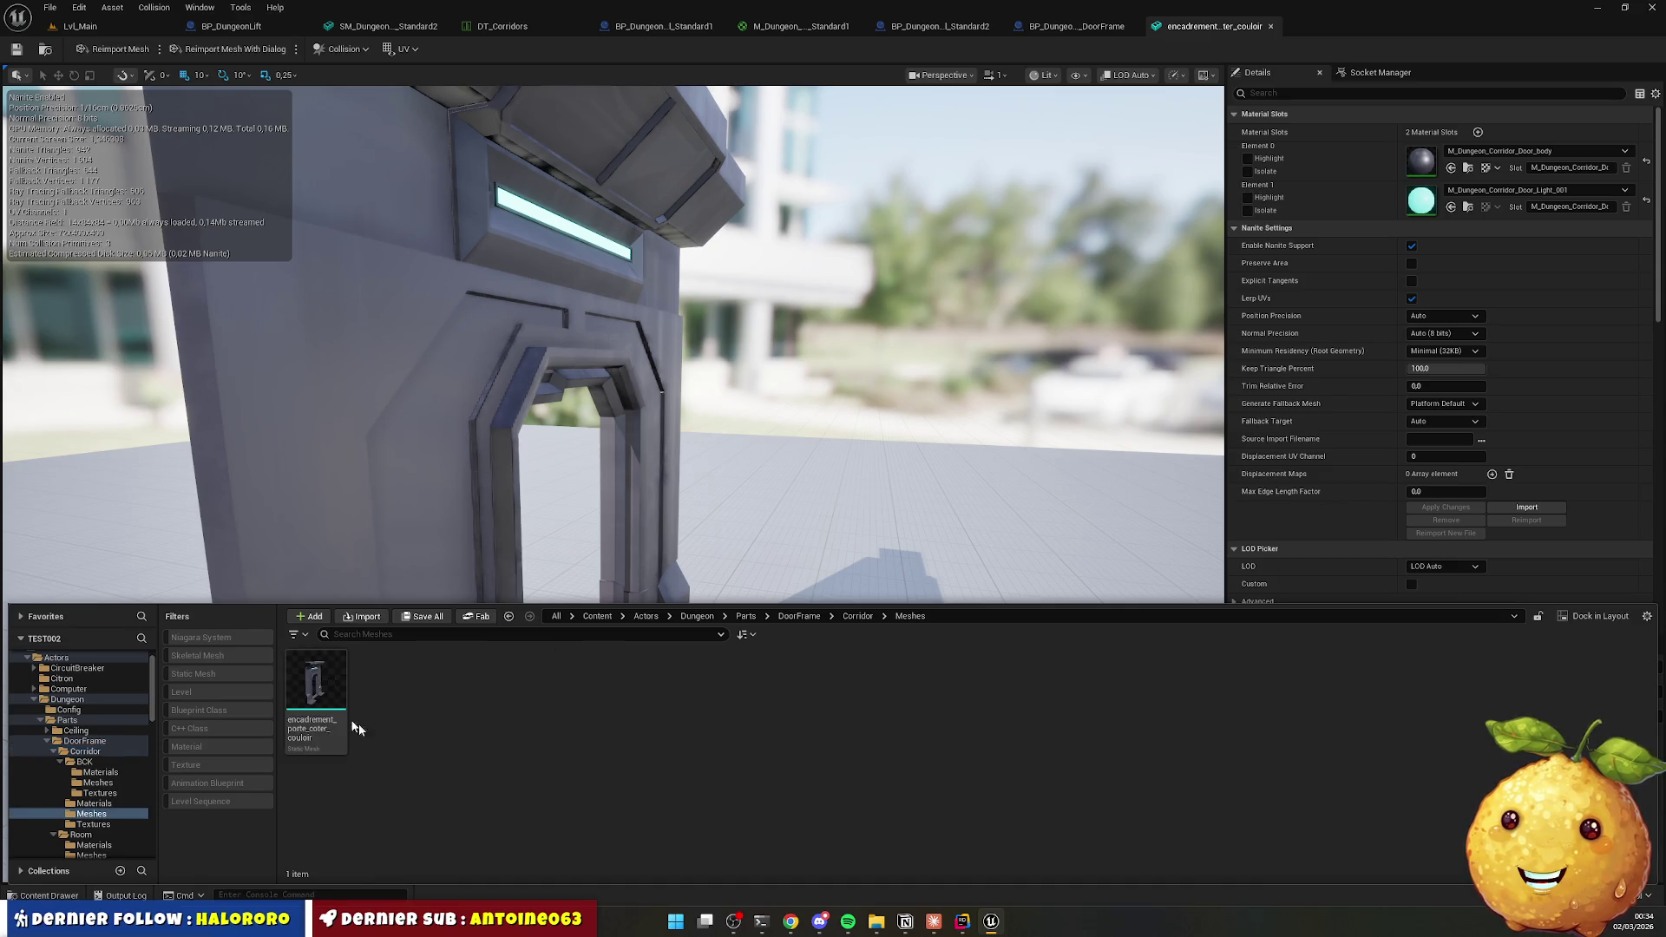
pyautogui.click(346, 661)
pyautogui.press('F2')
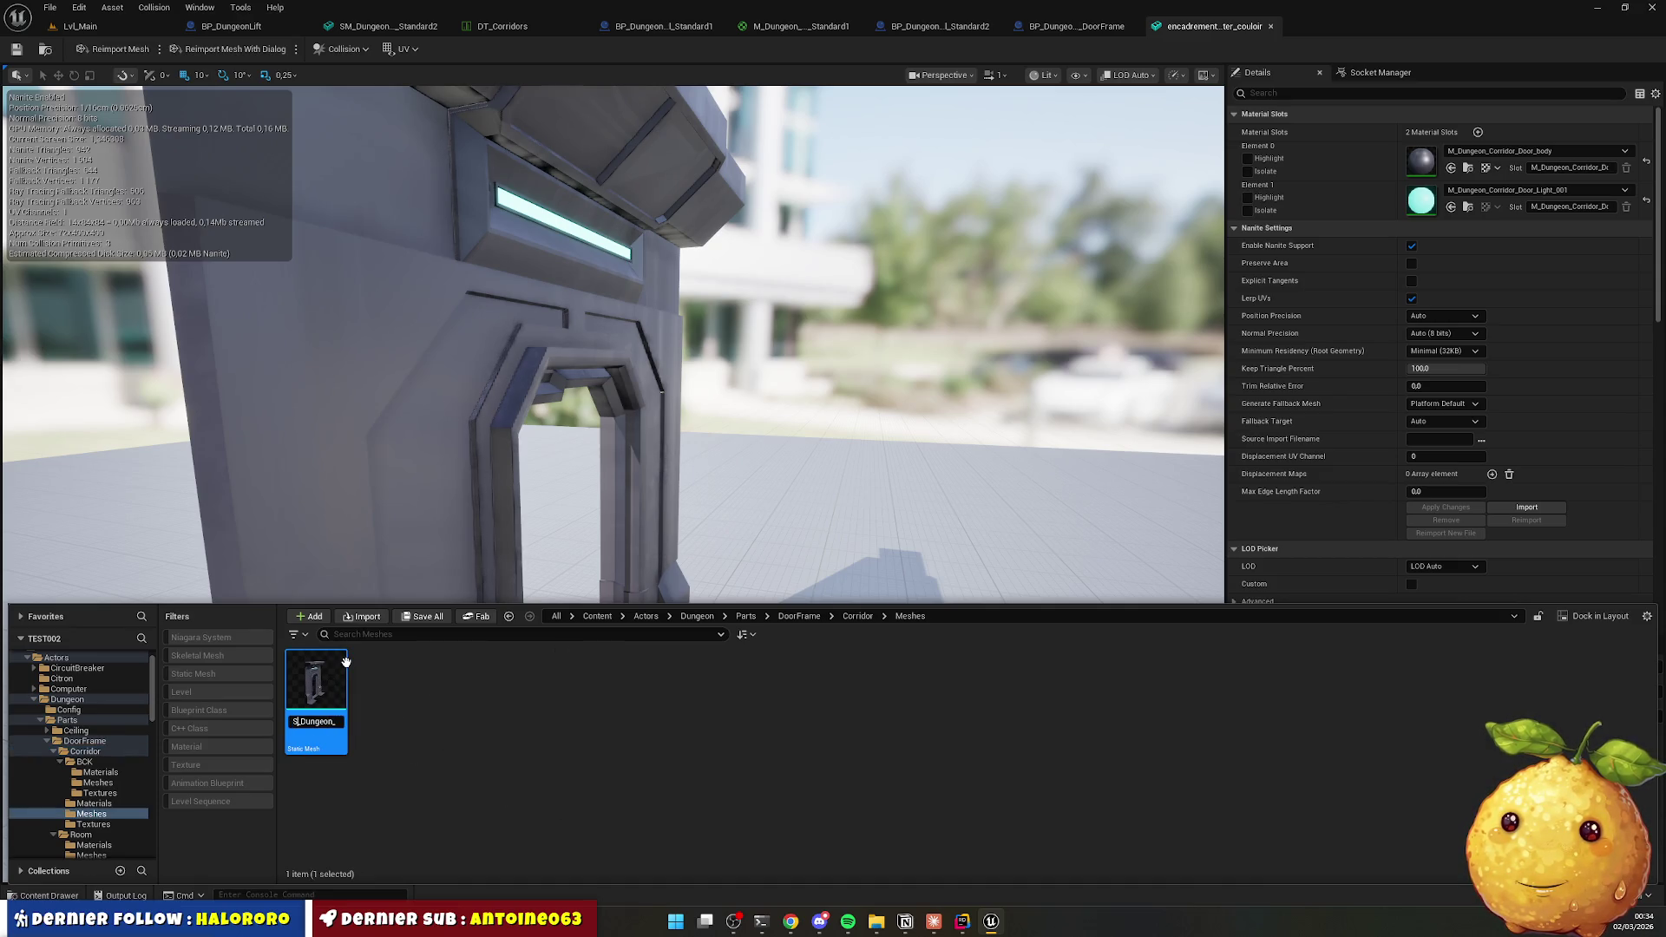
pyautogui.press('Return')
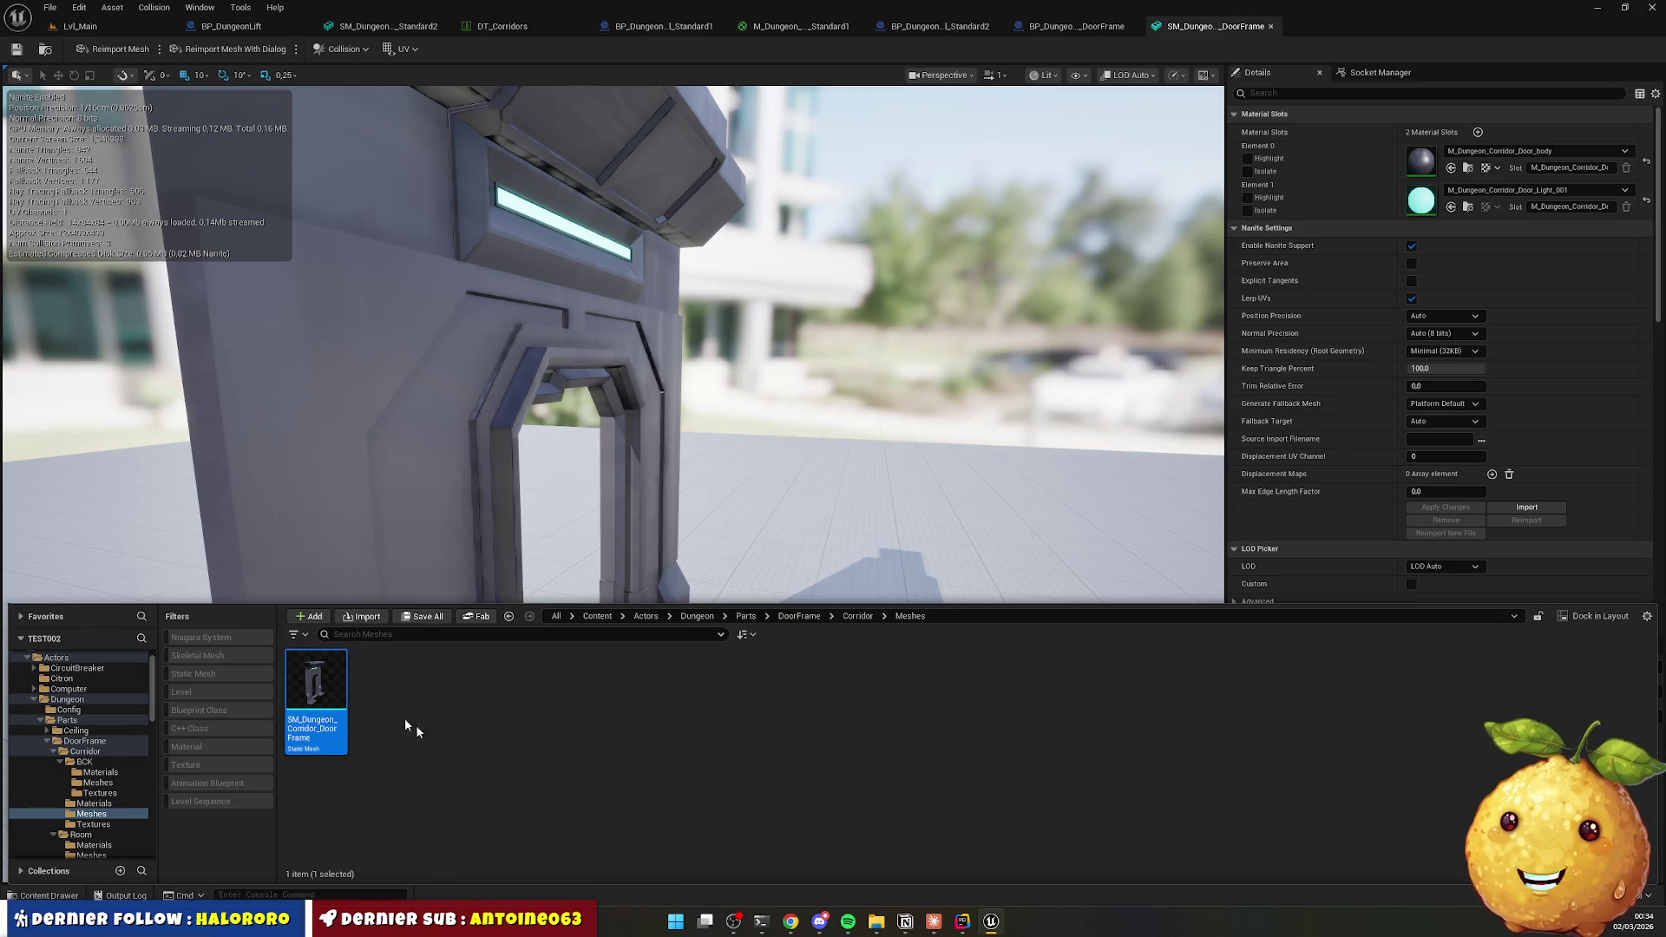
# Force delete the old M_Dungeon_Corridor_Door_body and M_Dungeon_Corridor_Door_Light_001 materials.
pyautogui.hotkey('alt', 'Left')
pyautogui.click(383, 685)
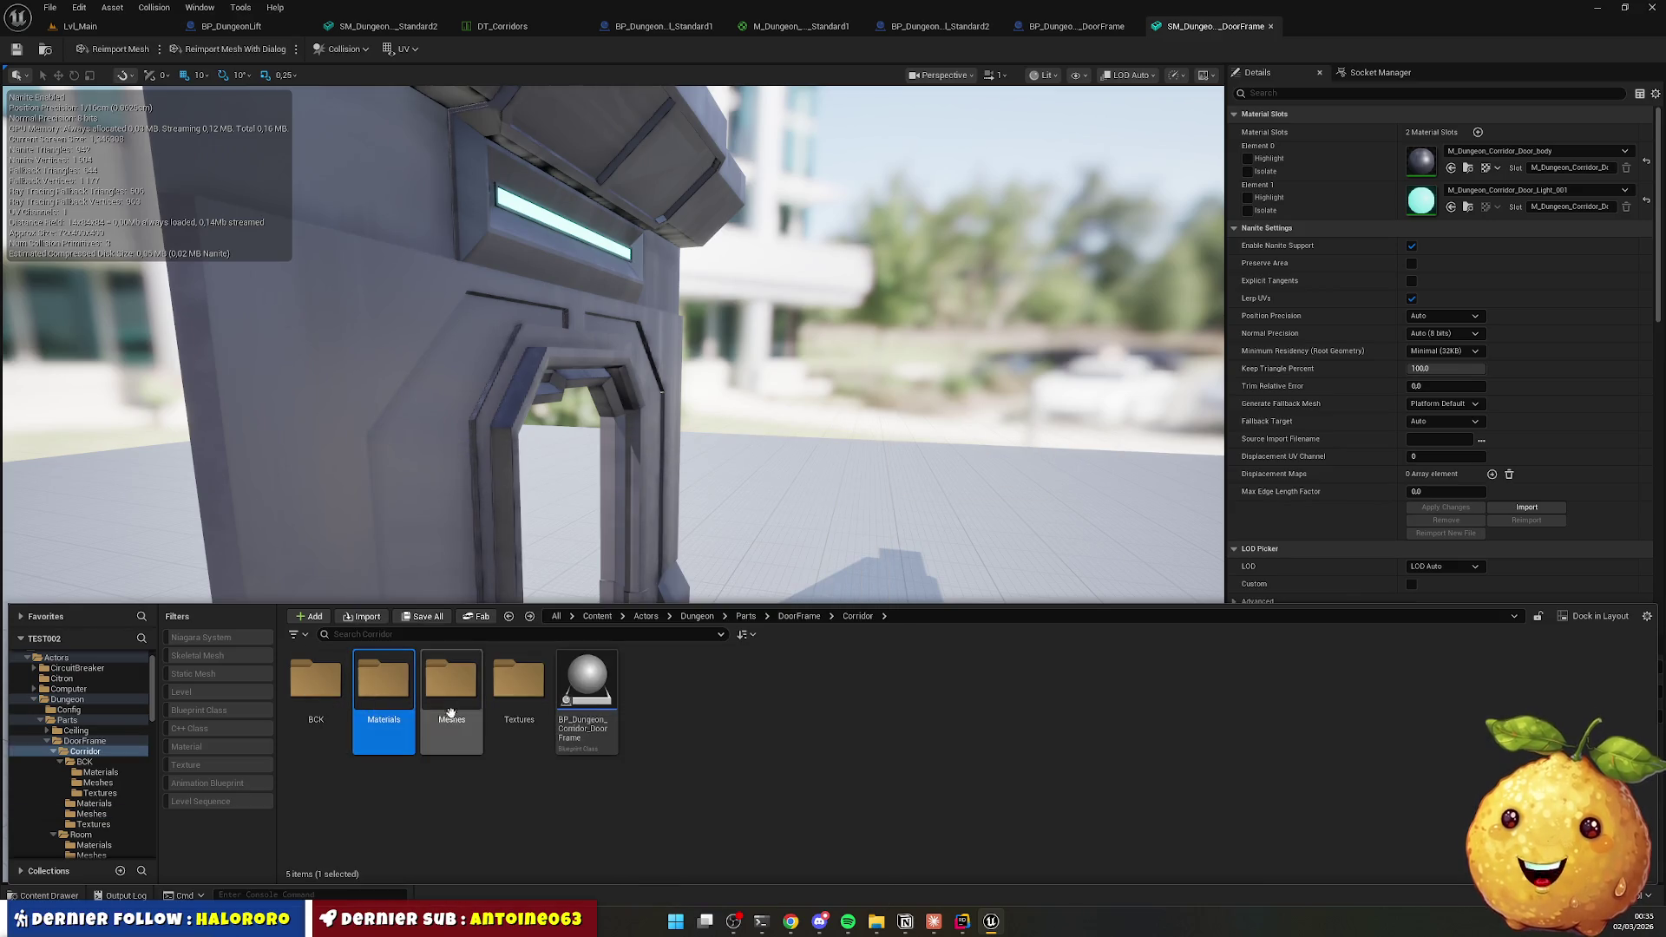
pyautogui.doubleClick(390, 694)
pyautogui.click(296, 704)
pyautogui.keyDown('ctrl'); pyautogui.click(399, 690); pyautogui.keyUp('ctrl')
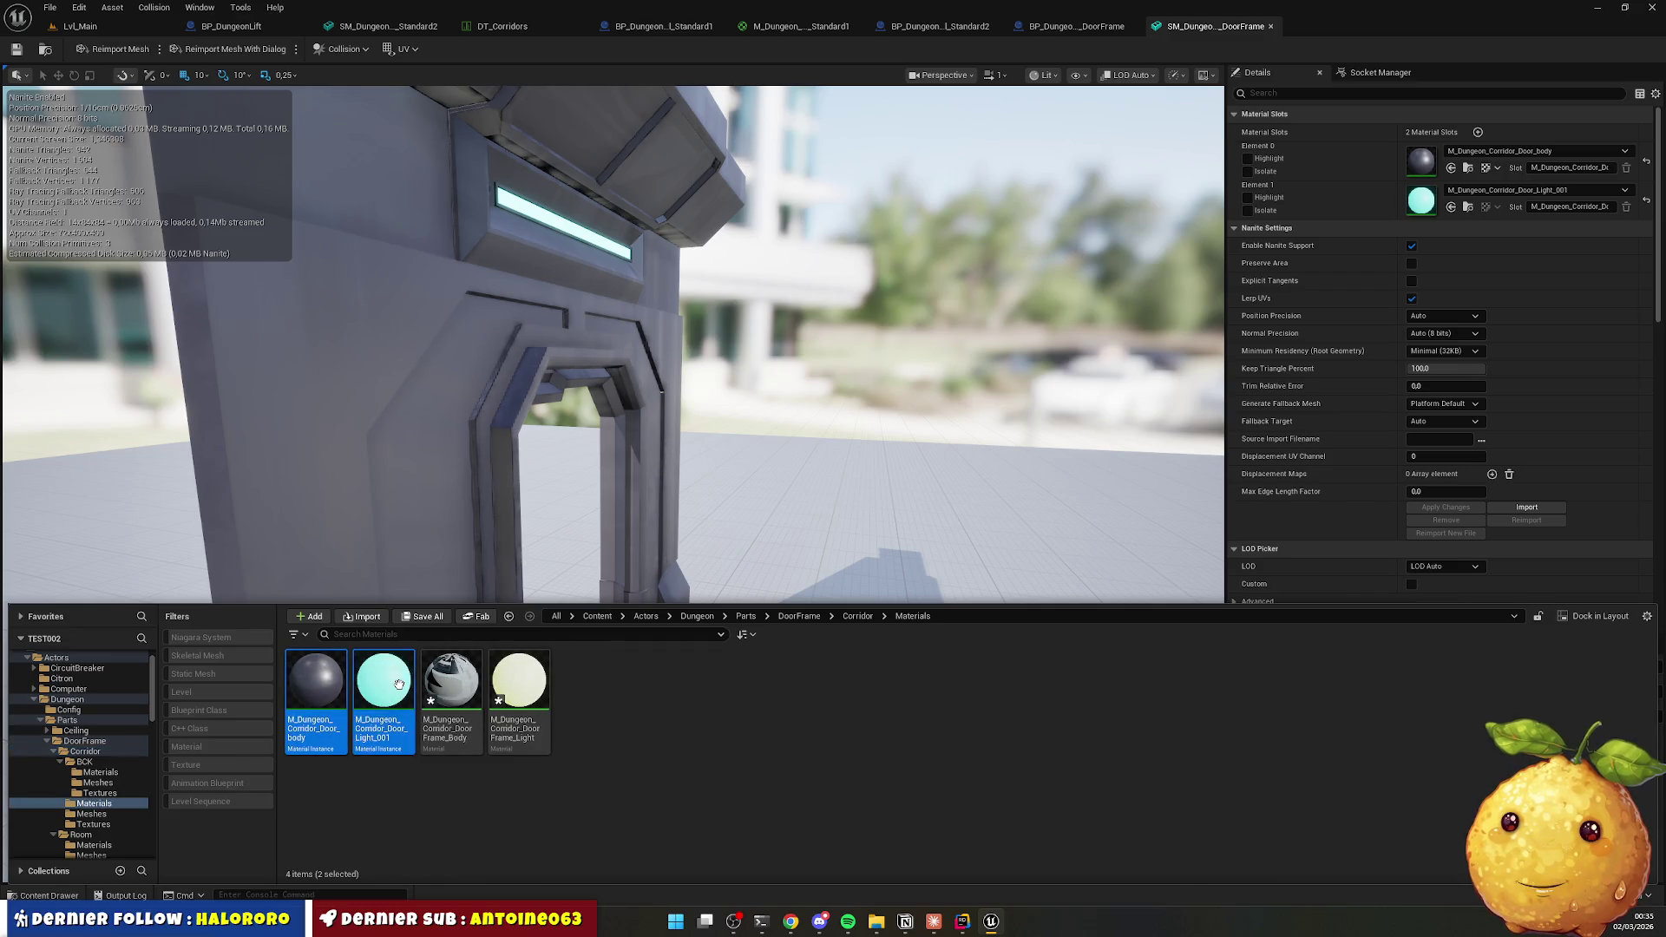
pyautogui.press('Delete')
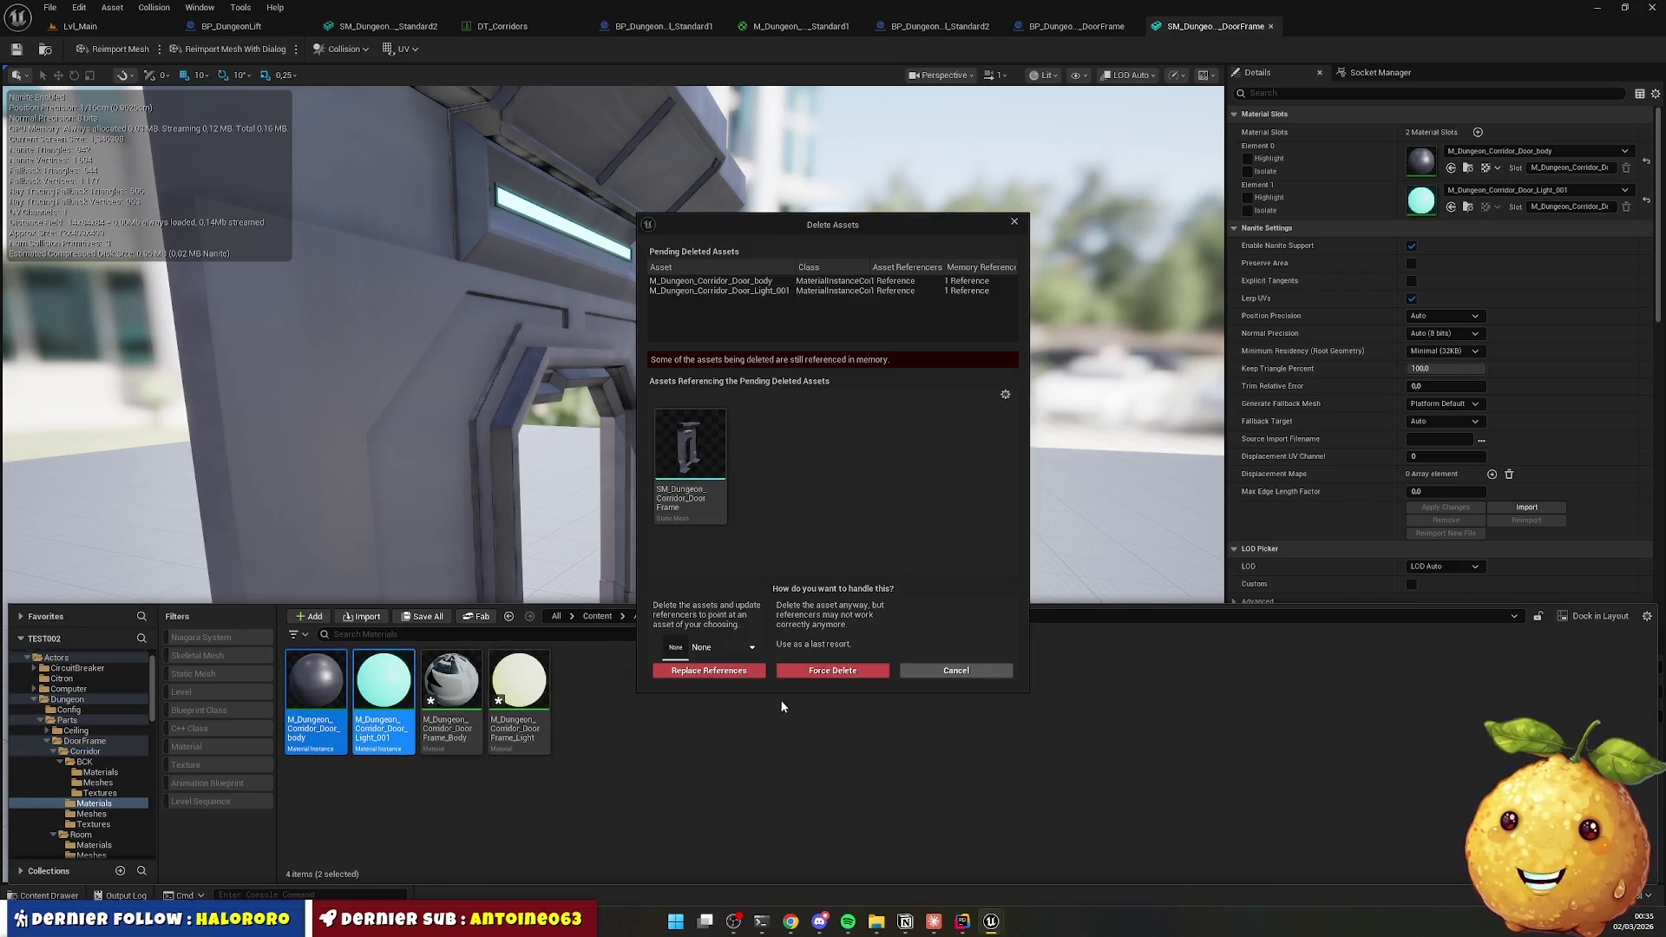
pyautogui.click(826, 673)
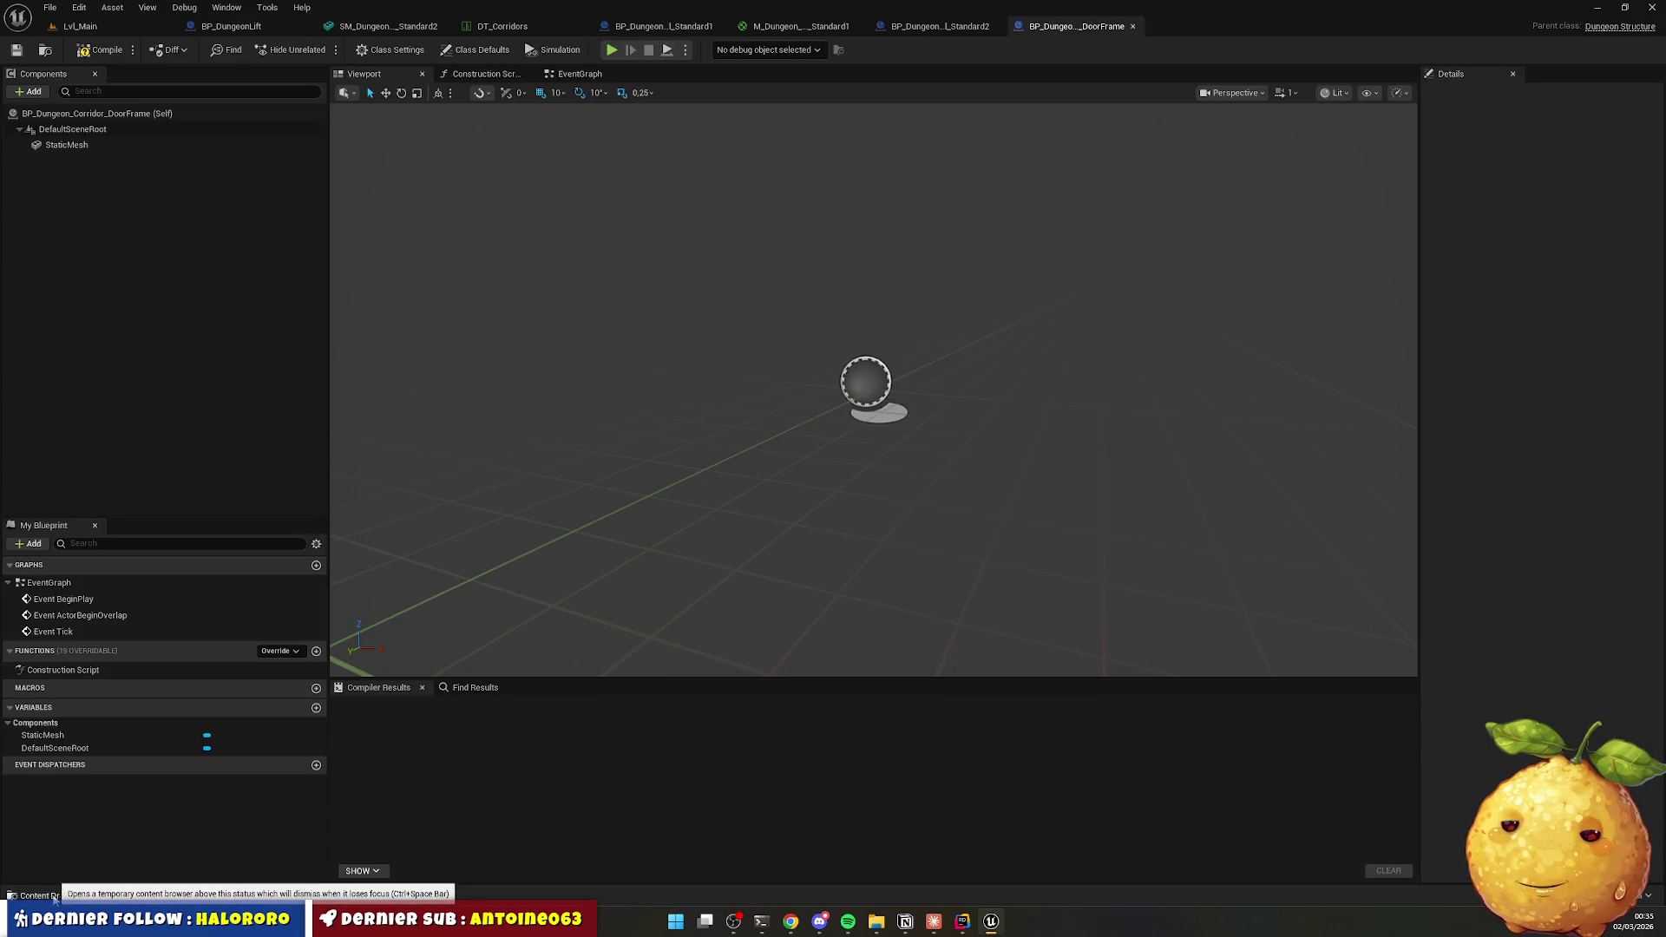
# Assign the DoorFrame_Body and DoorFrame_Light materials to SM_Dungeon_Corridor_DoorFrame's two material slots.
pyautogui.click(50, 895)
pyautogui.click(85, 700)
pyautogui.doubleClick(473, 649)
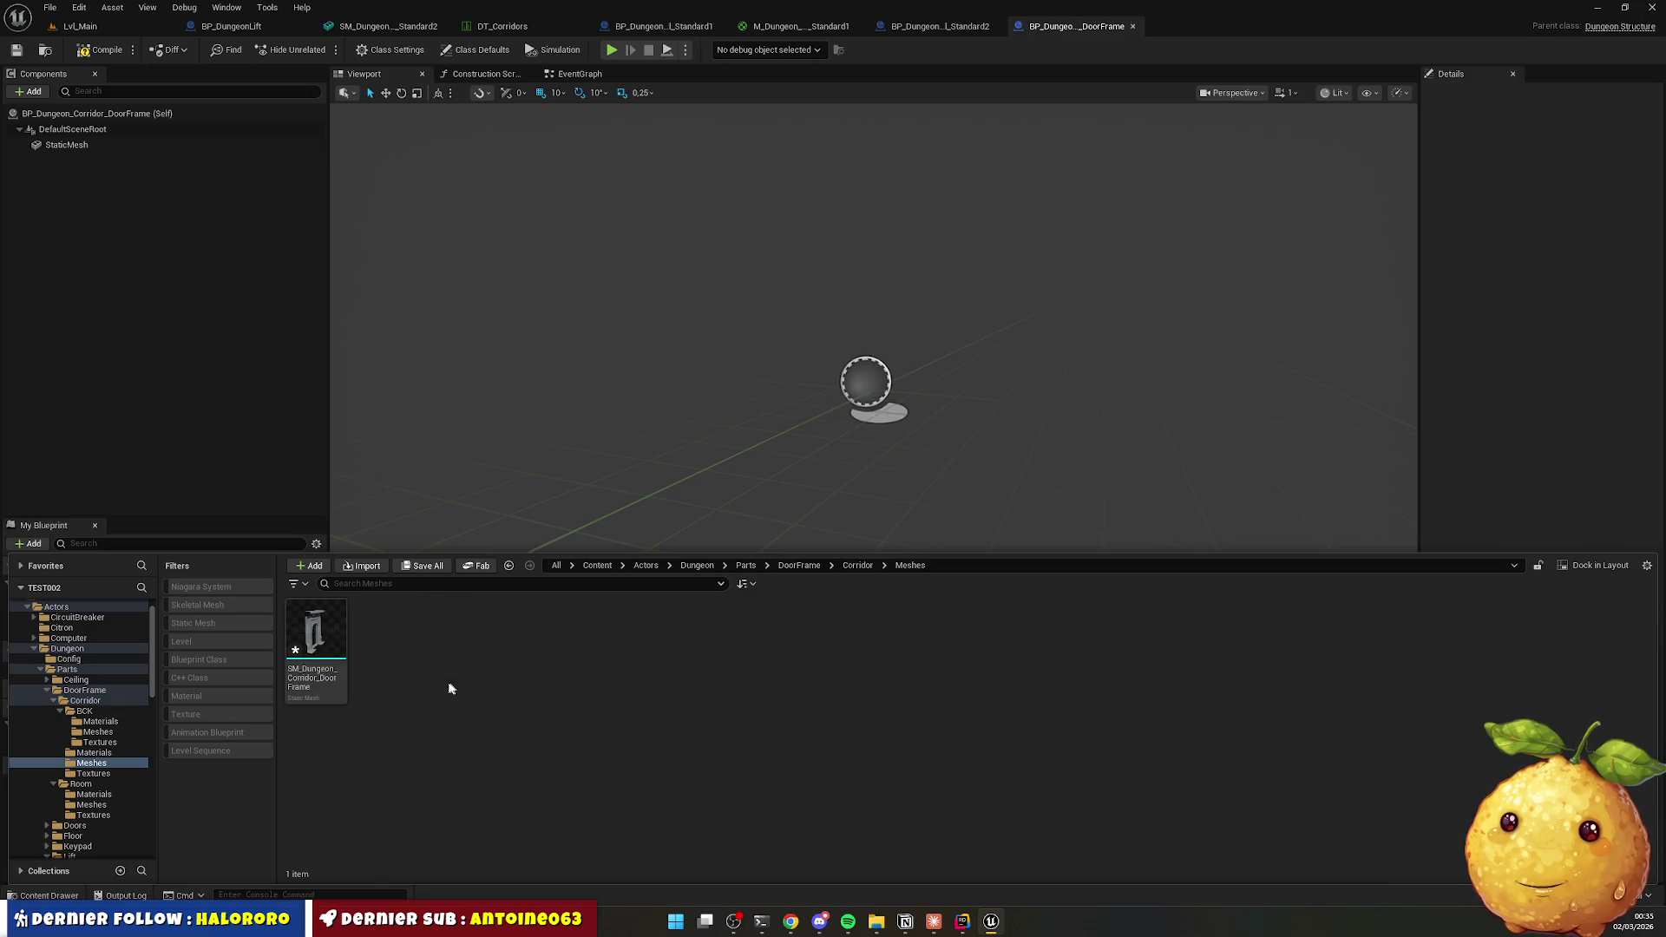
pyautogui.doubleClick(330, 638)
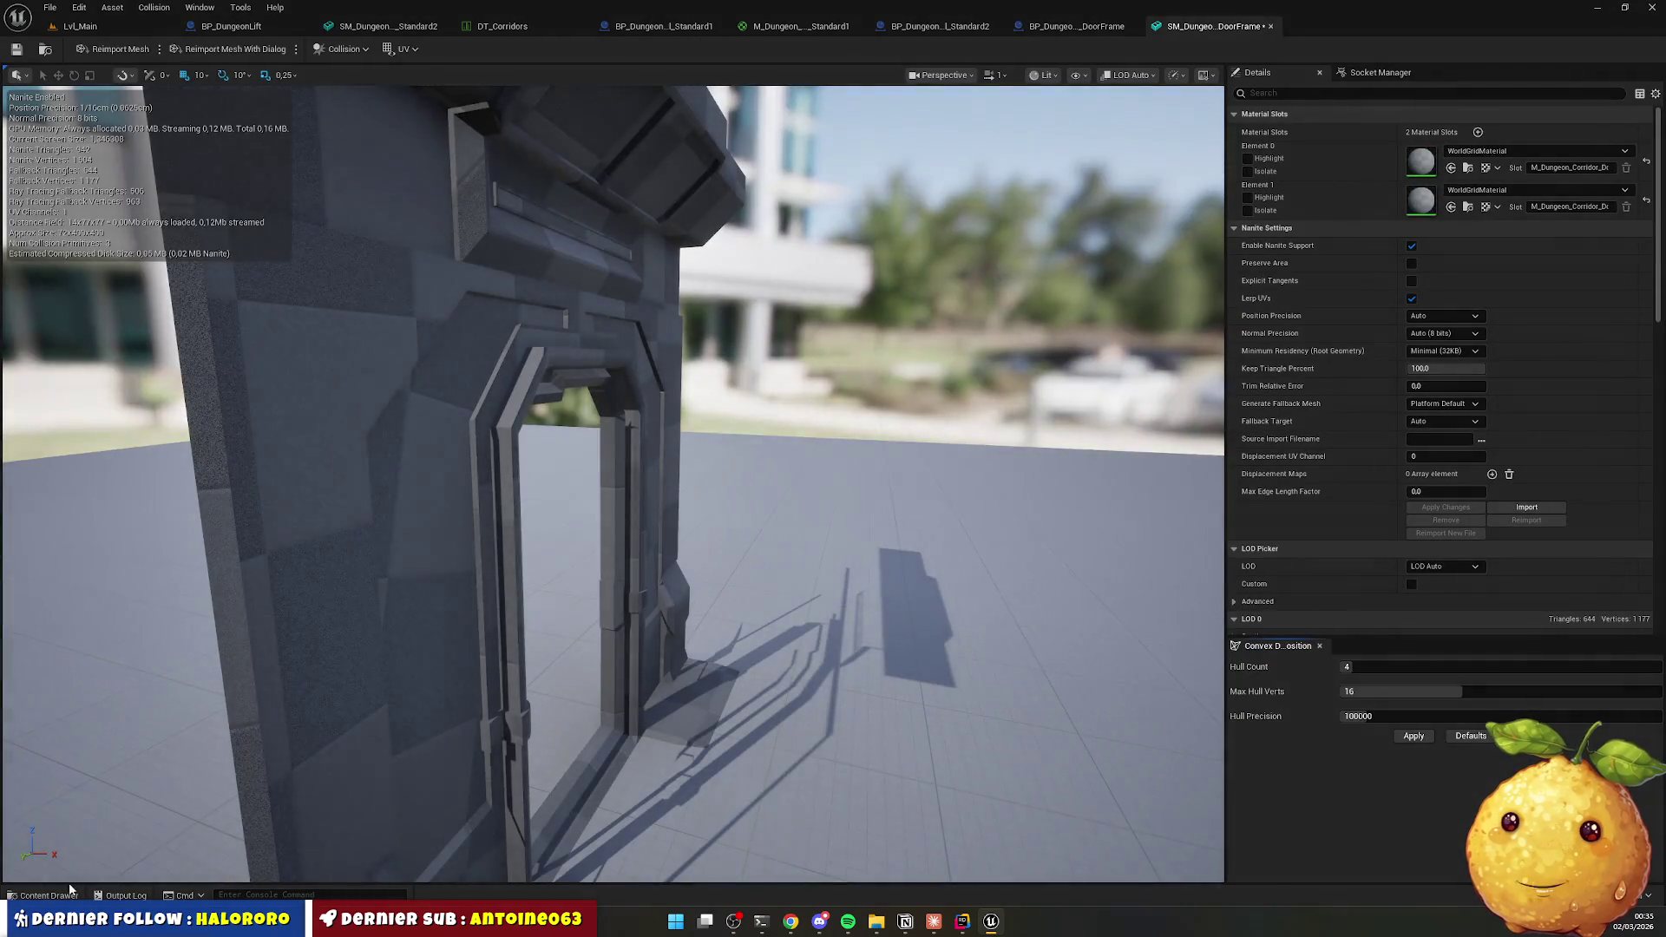
pyautogui.click(83, 894)
pyautogui.hotkey('alt', 'Left')
pyautogui.doubleClick(384, 681)
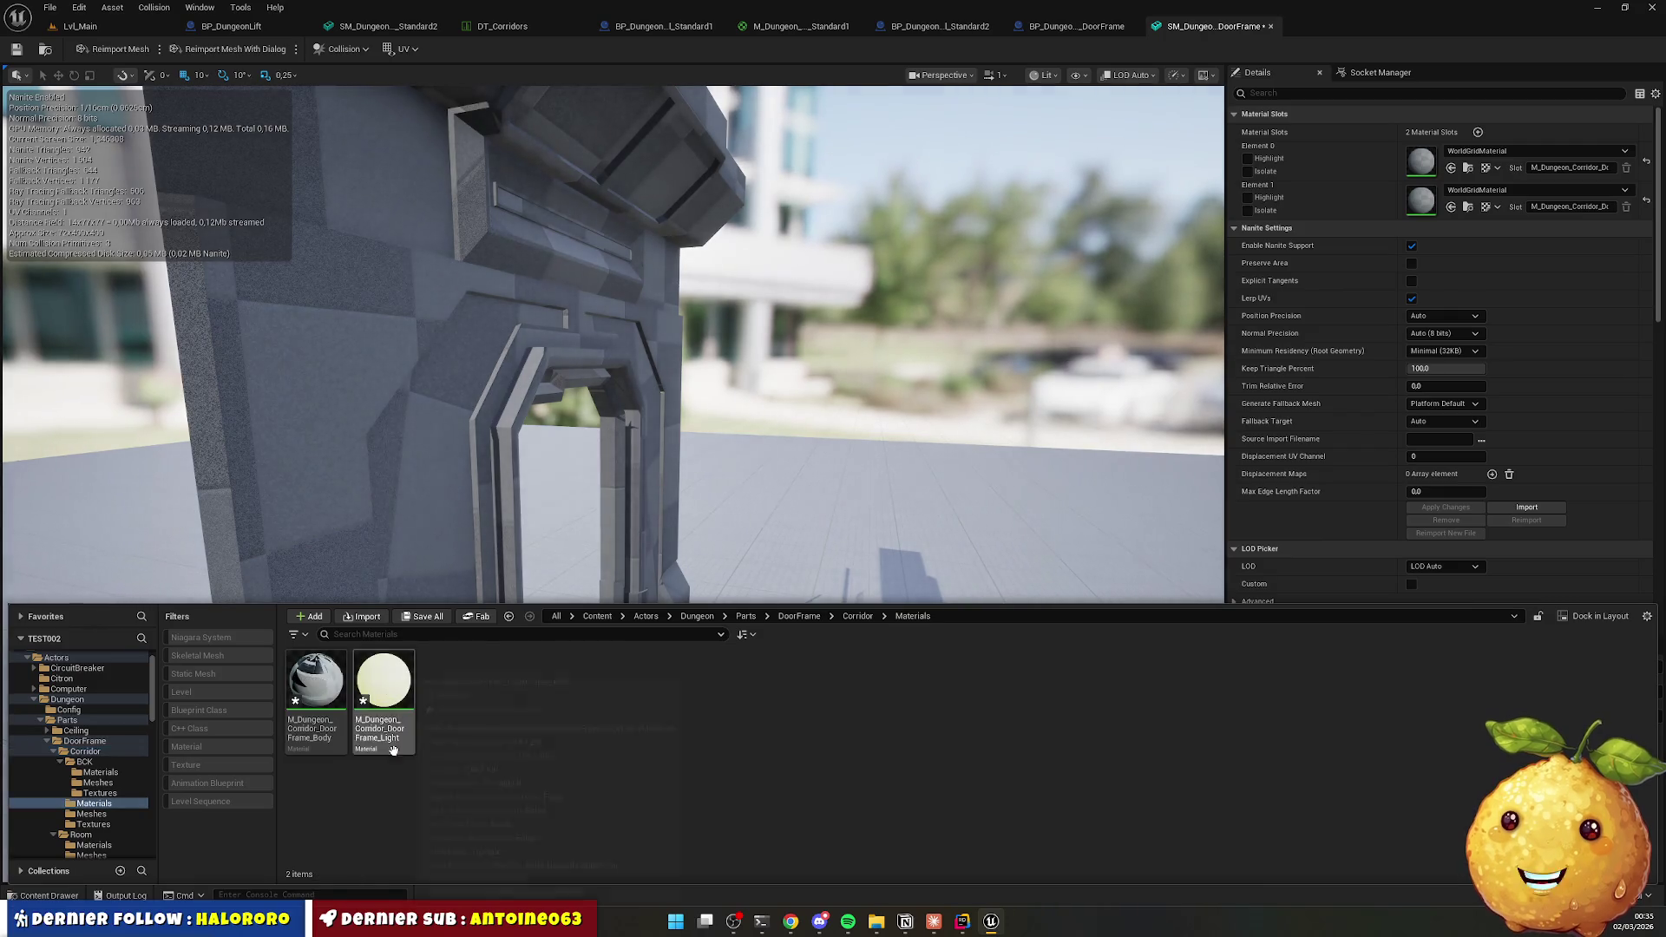
pyautogui.moveTo(335, 709); pyautogui.dragTo(1510, 160)
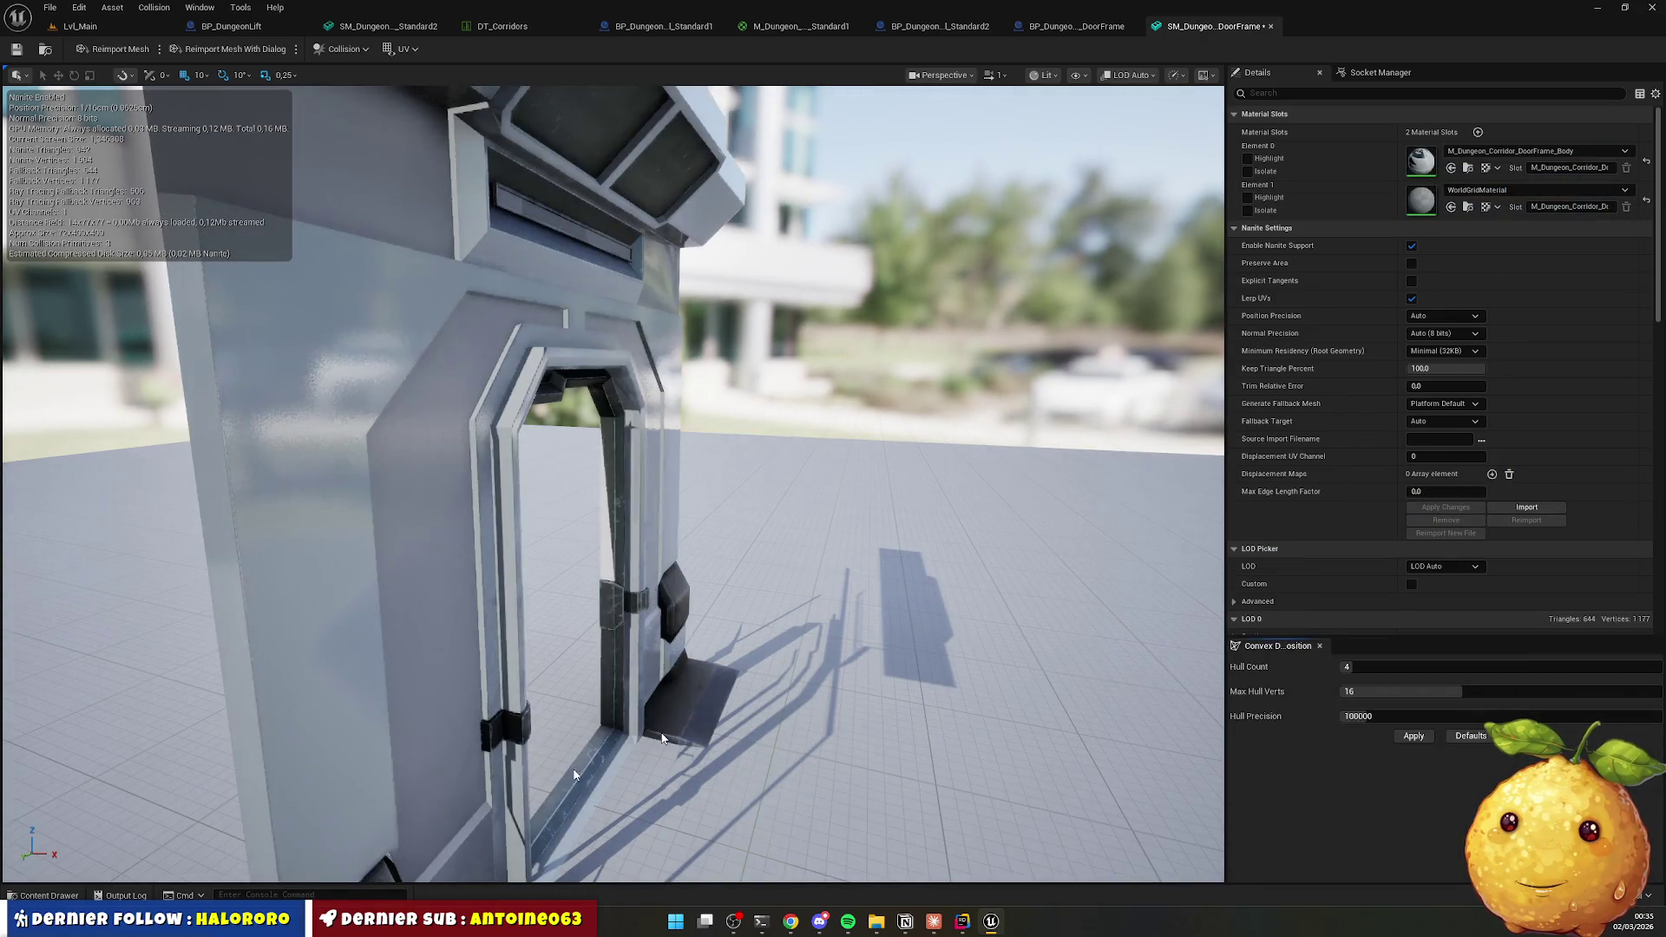
pyautogui.click(81, 892)
pyautogui.moveTo(383, 700)
pyautogui.mouseDown()
pyautogui.moveTo(1487, 223)
pyautogui.moveTo(1492, 199)
pyautogui.mouseUp()
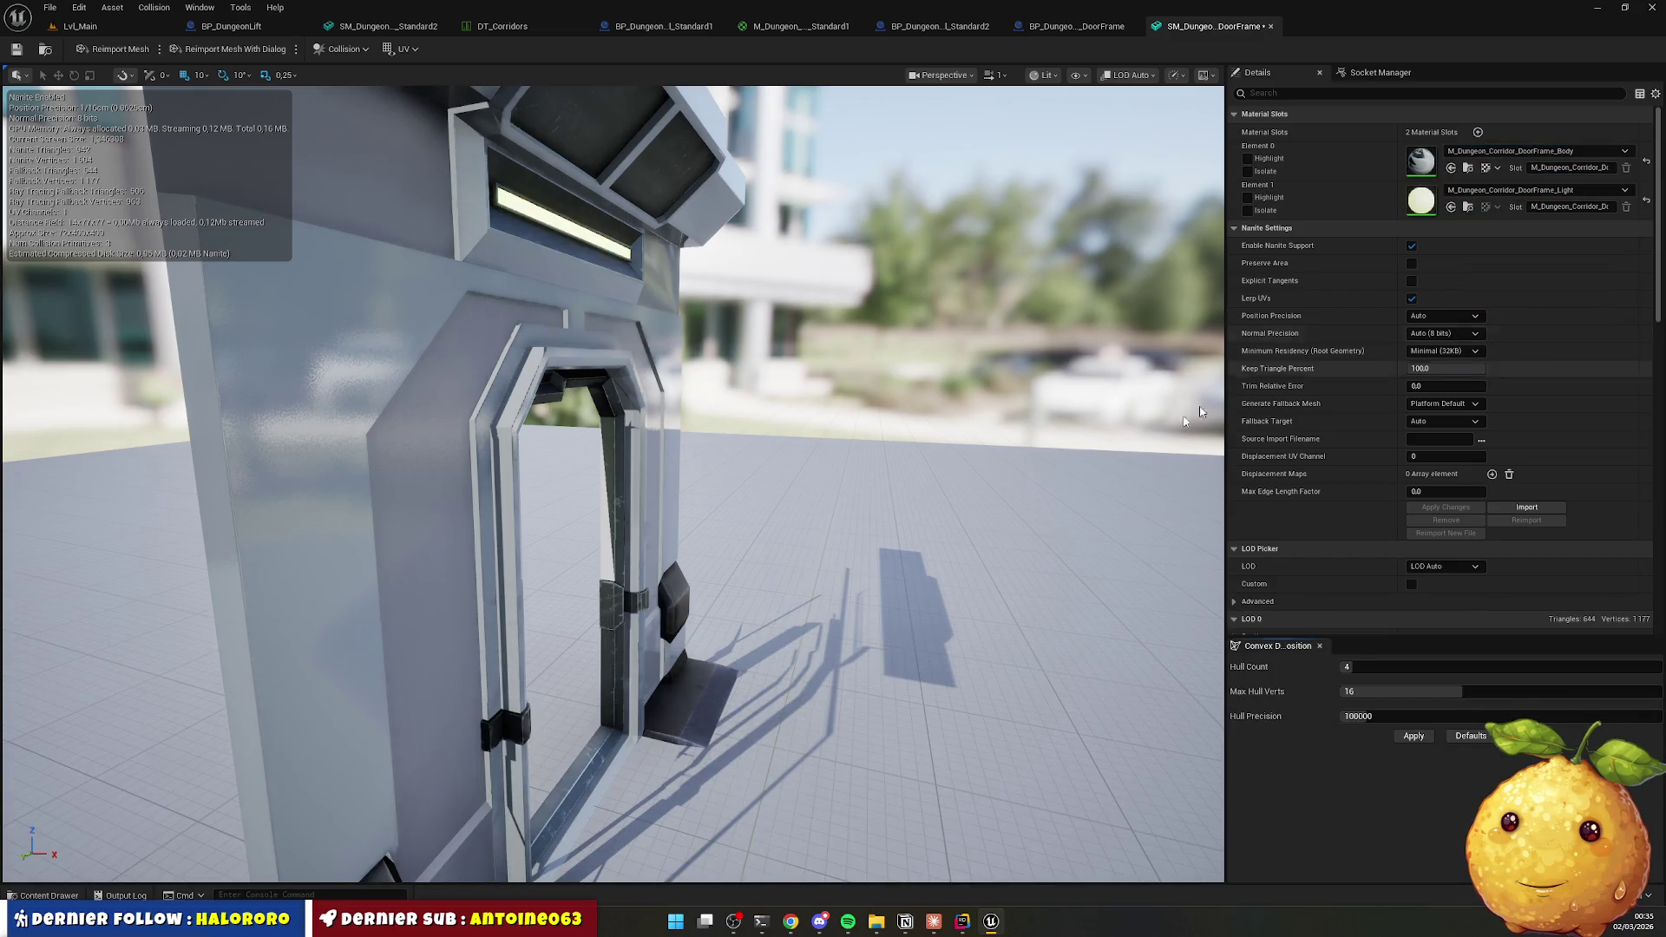
# Set BP_Dungeon_Corridor_DoorFrame's StaticMesh component to SM_Dungeon_Corridor_DoorFrame and compile the blueprint.
pyautogui.click(41, 891)
pyautogui.doubleClick(586, 701)
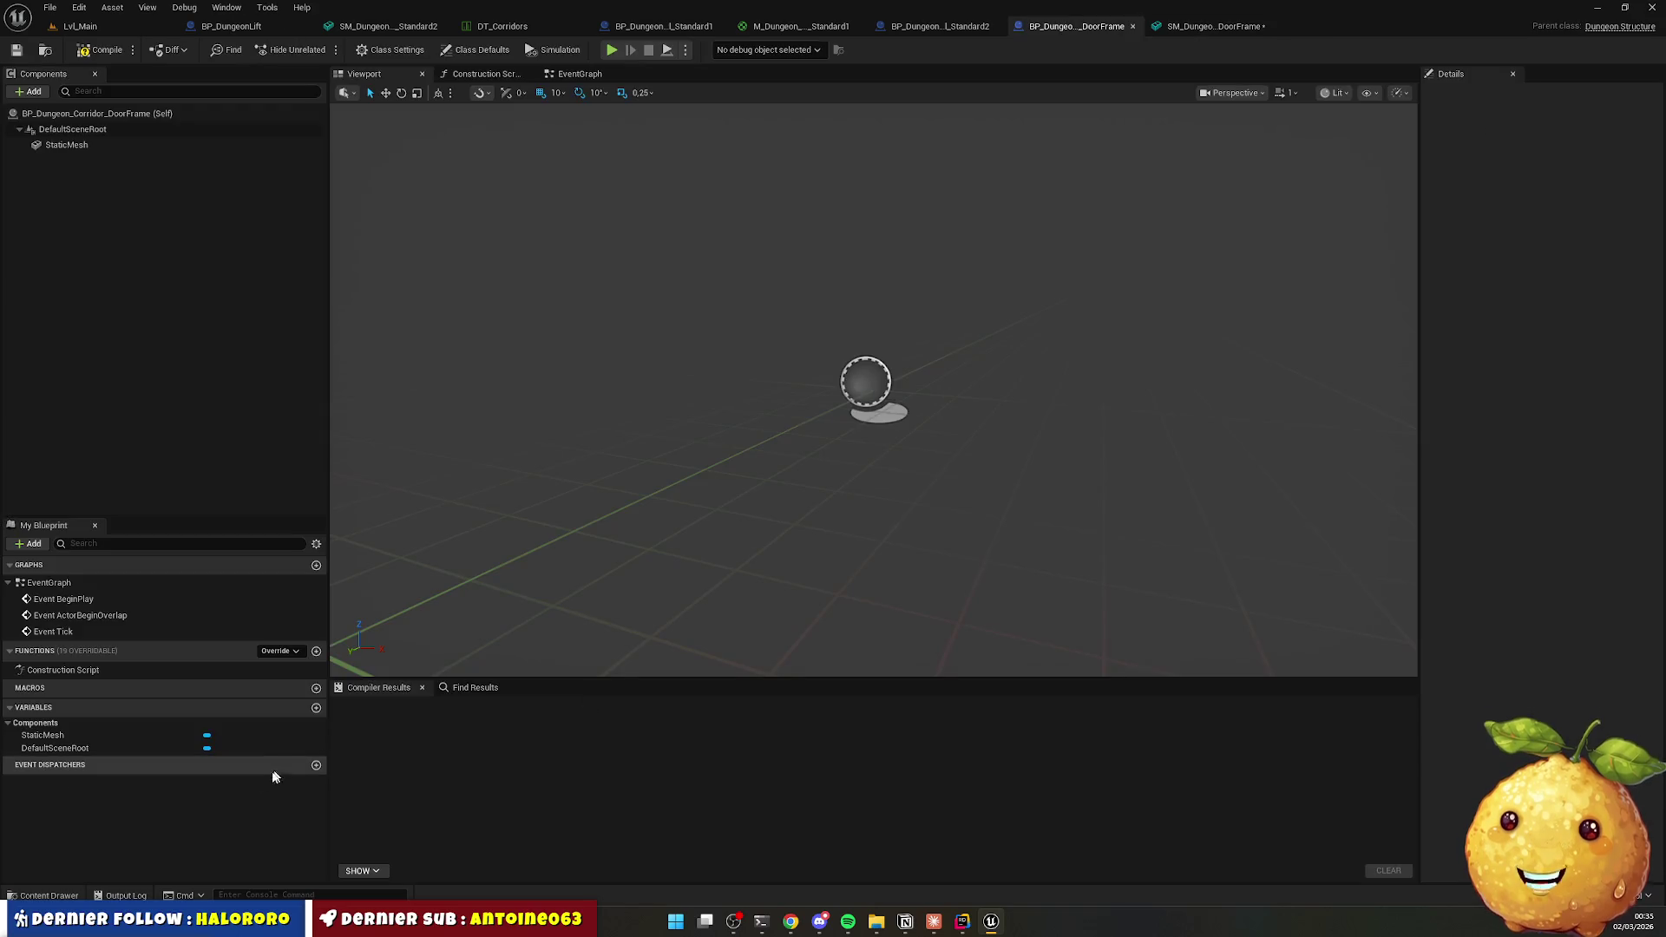
pyautogui.click(112, 146)
pyautogui.click(48, 894)
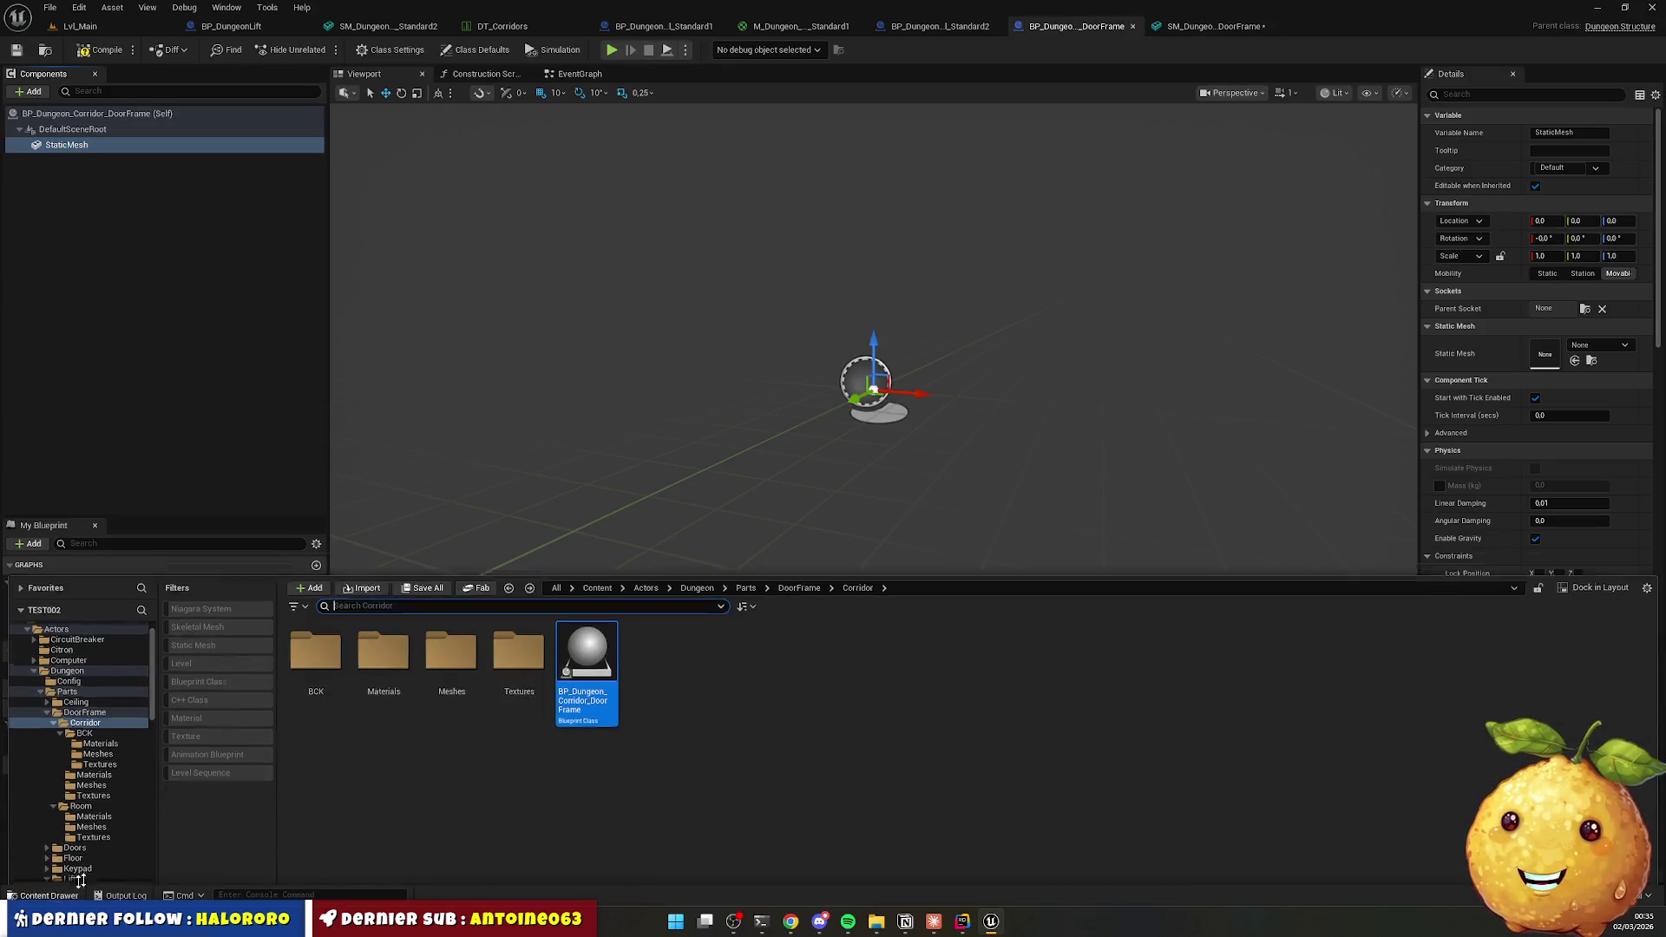
pyautogui.doubleClick(451, 651)
pyautogui.moveTo(318, 651); pyautogui.dragTo(1582, 342)
pyautogui.moveTo(901, 383)
pyautogui.mouseDown()
pyautogui.moveTo(867, 374)
pyautogui.moveTo(746, 434)
pyautogui.moveTo(746, 400)
pyautogui.mouseUp()
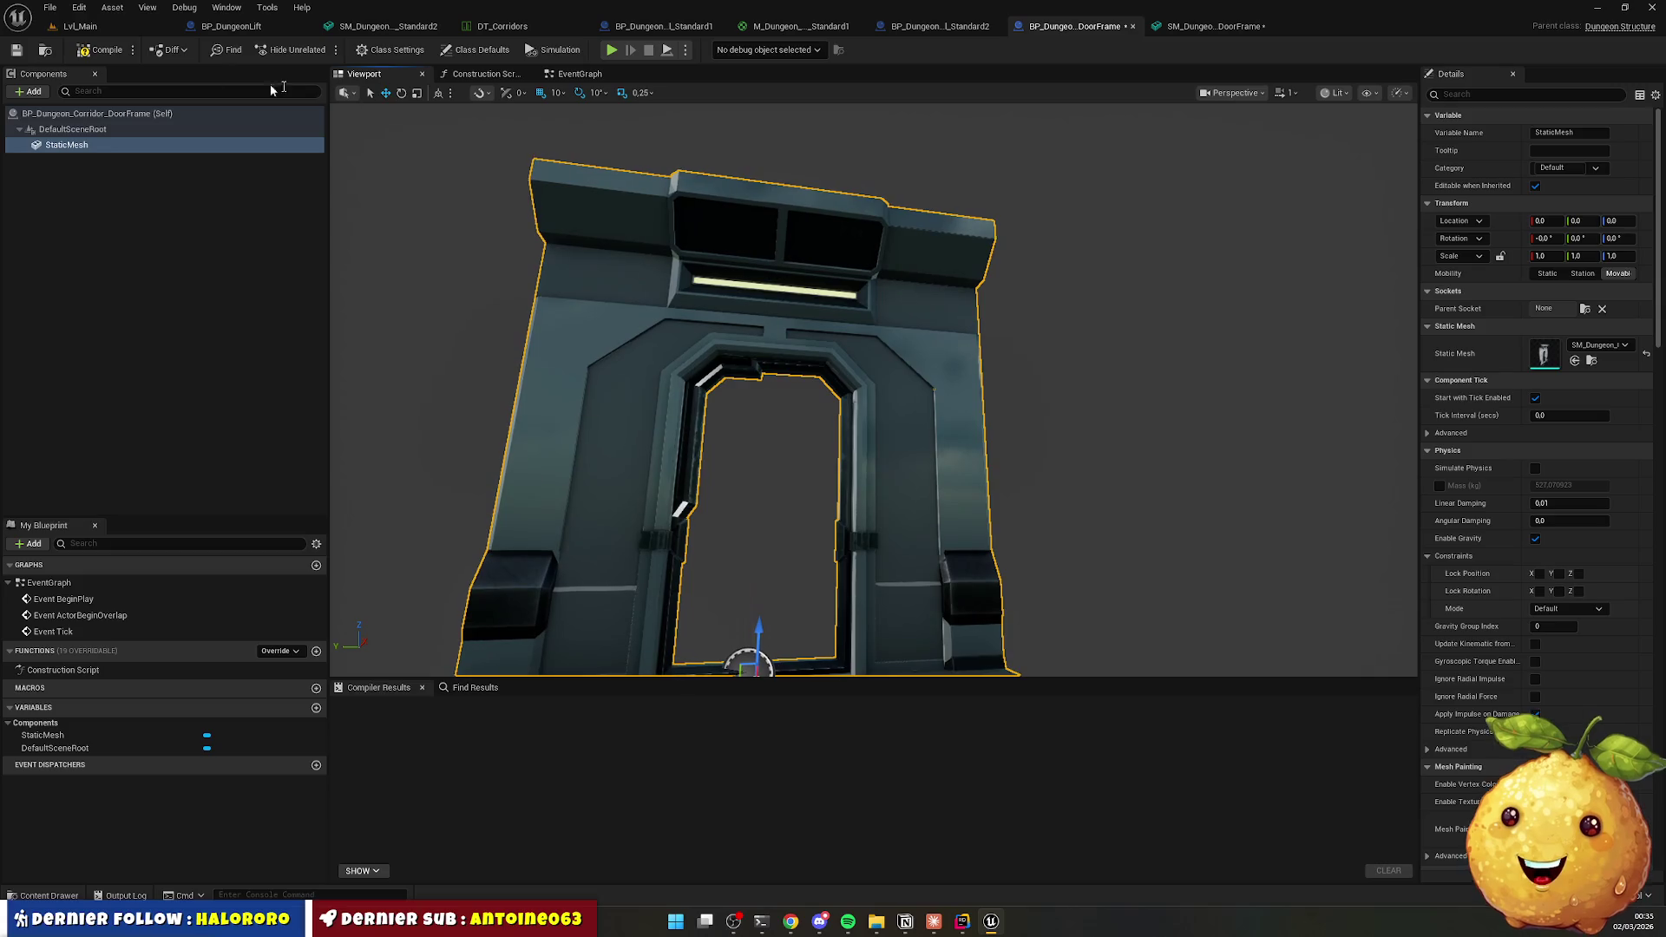
pyautogui.click(93, 52)
pyautogui.click(502, 26)
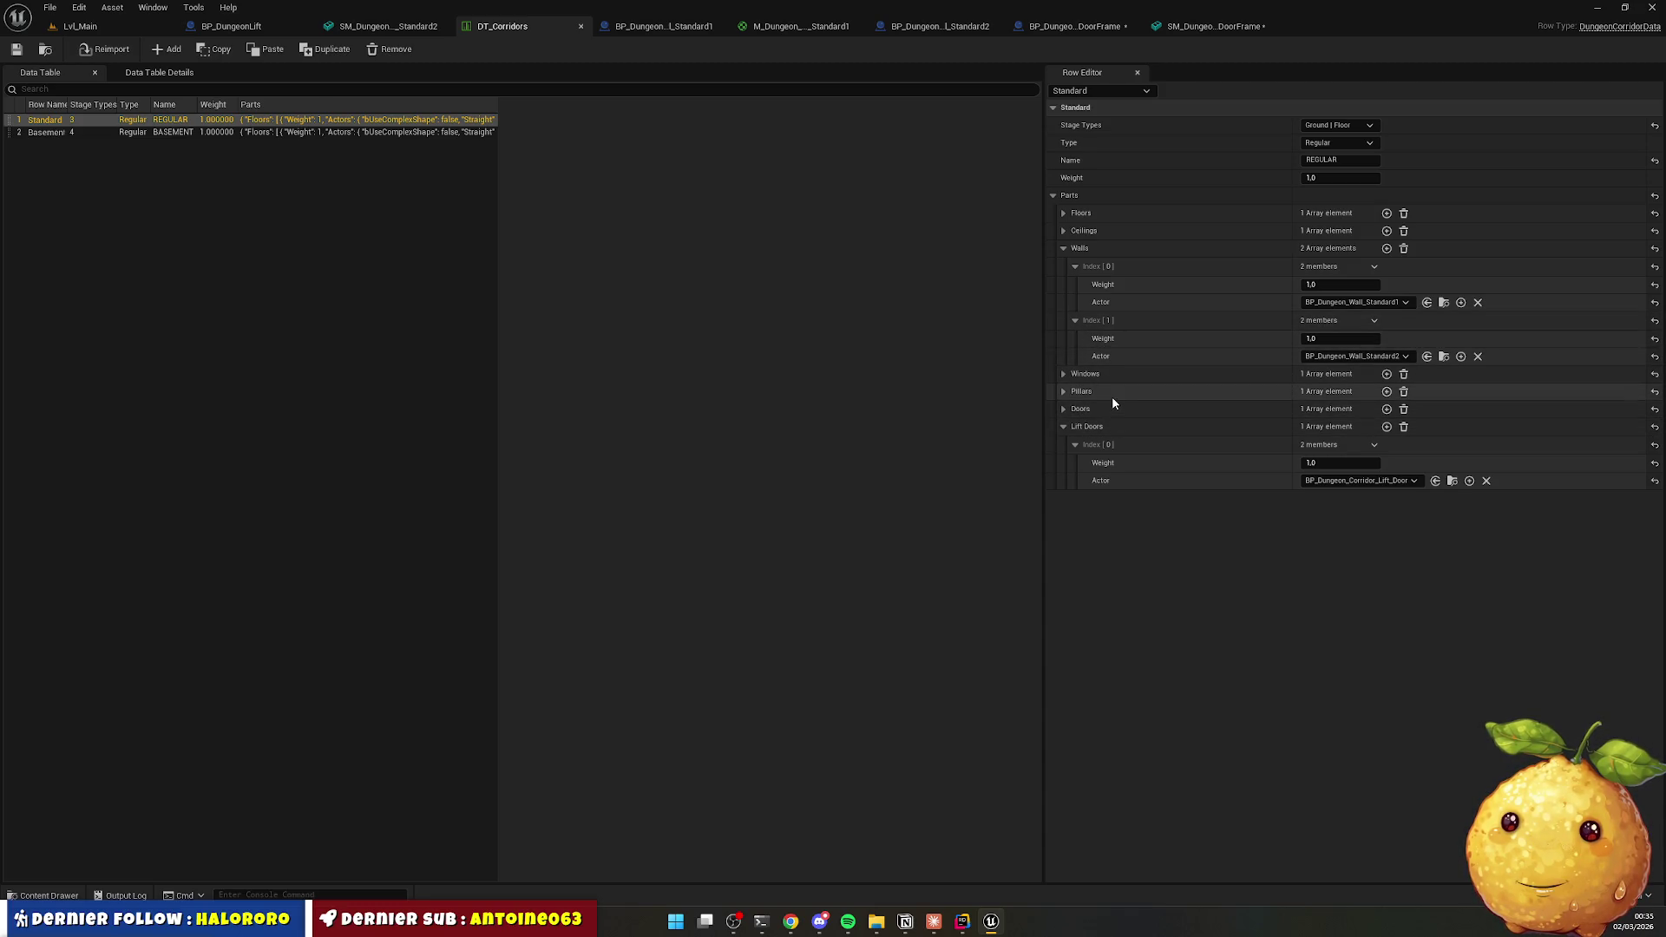
# Set the Standard row's Doors [0] actor to the BP_Dungeon_Corridor_DoorFrame blueprint.
pyautogui.click(1063, 409)
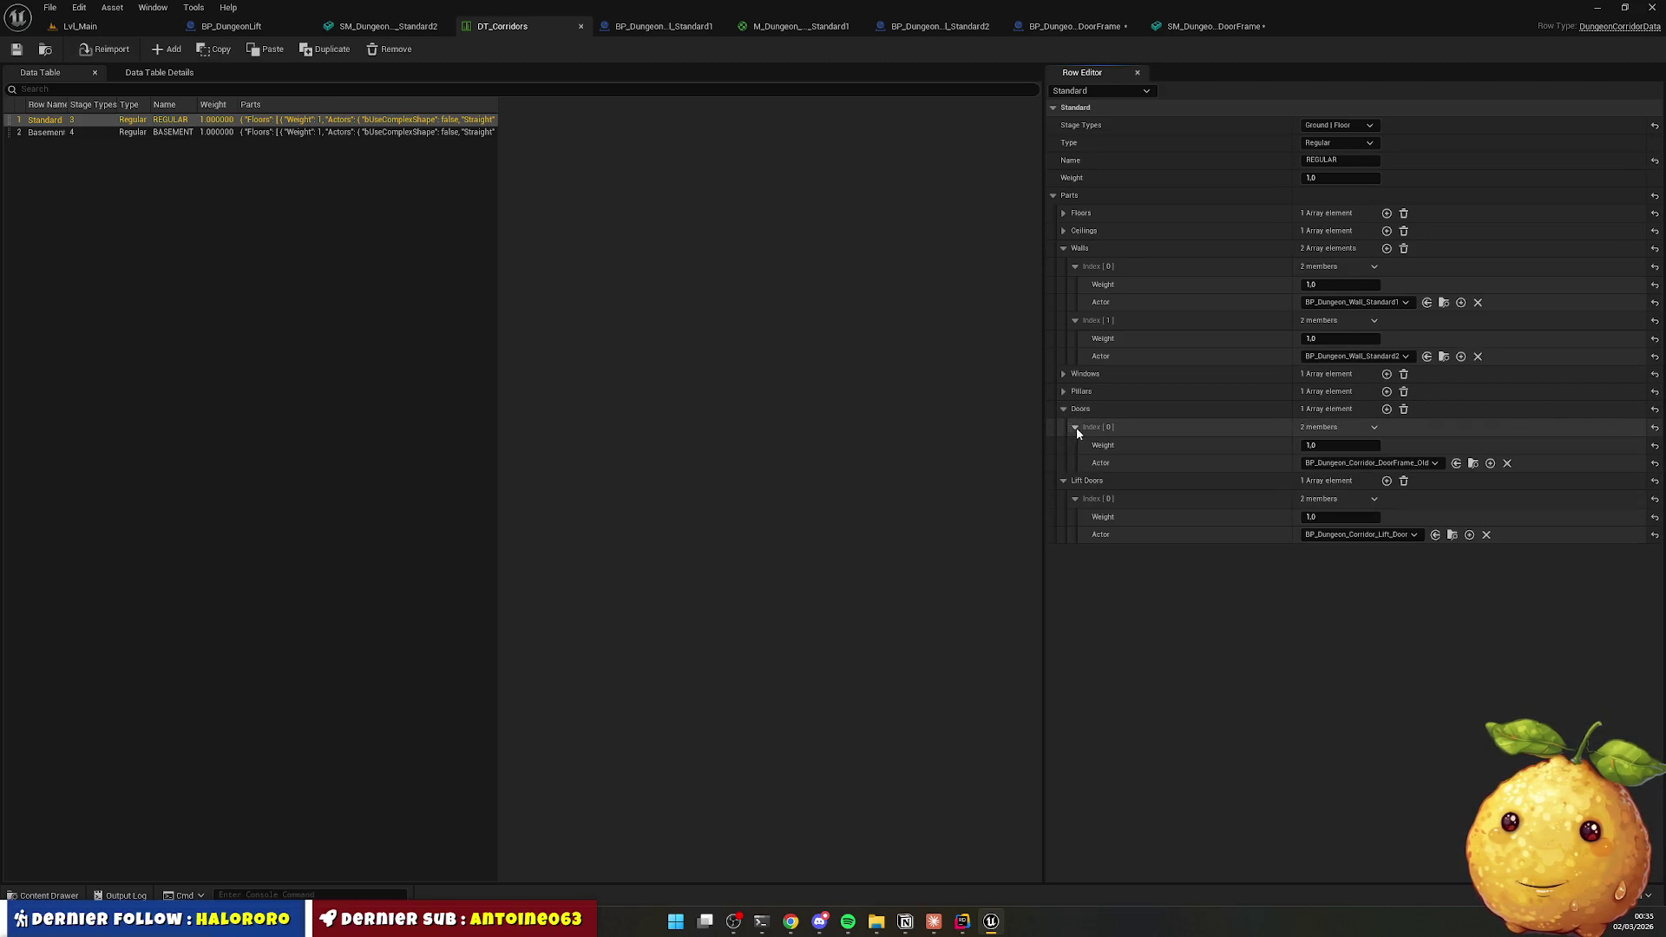
pyautogui.click(1075, 427)
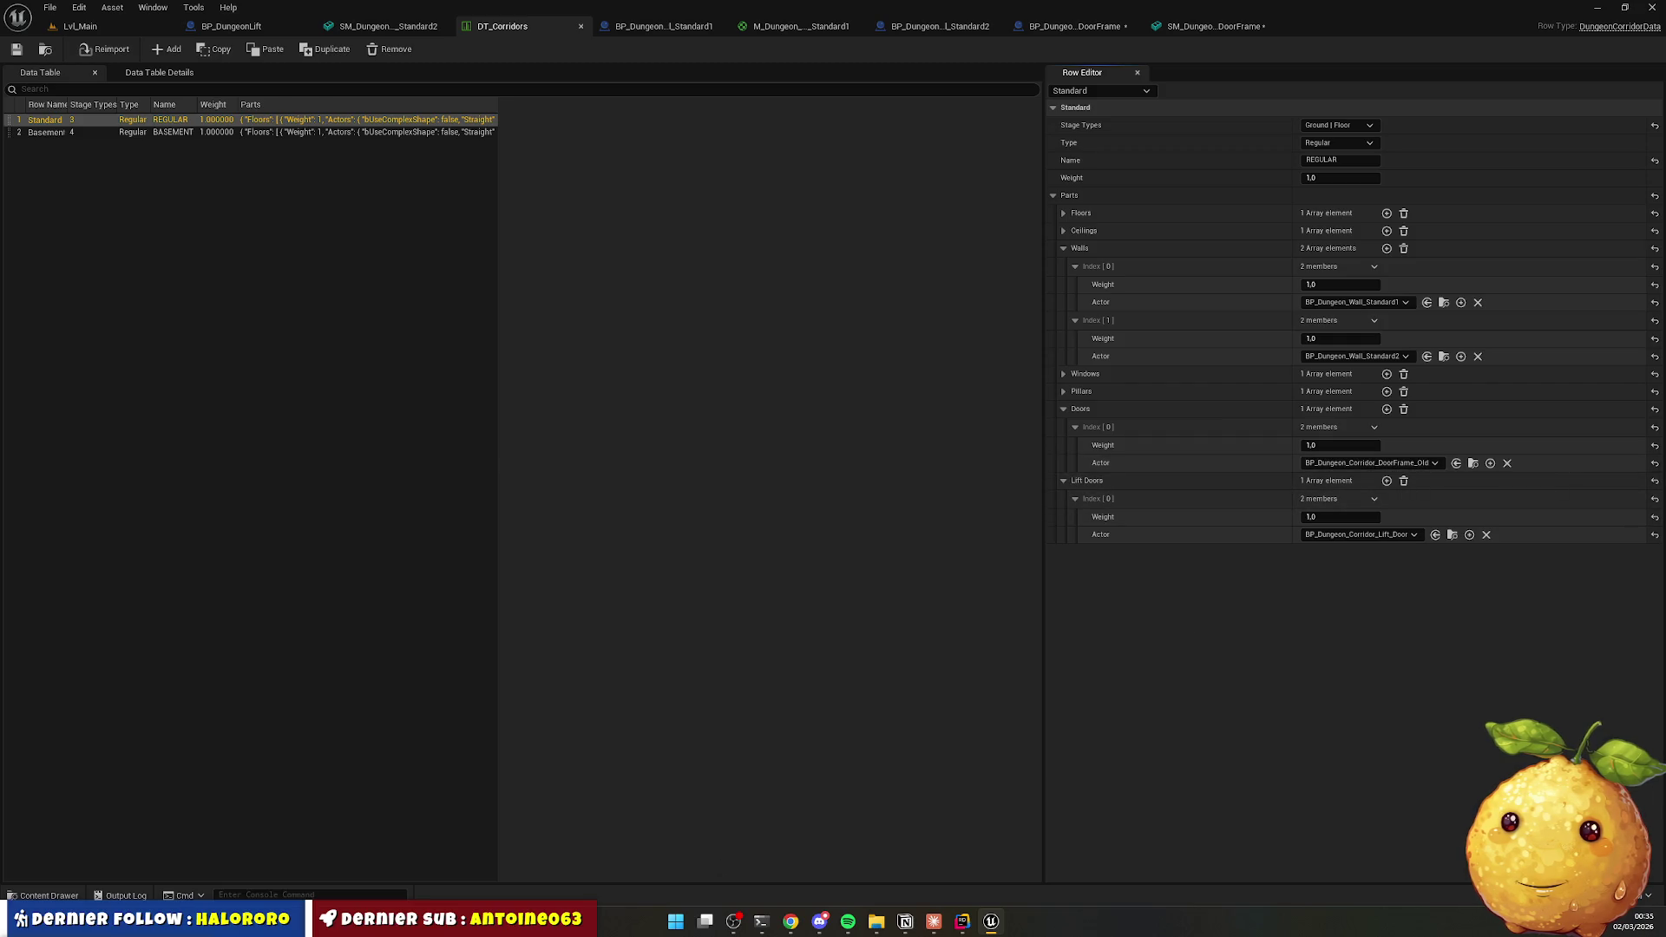
pyautogui.click(74, 895)
pyautogui.moveTo(319, 661)
pyautogui.mouseDown()
pyautogui.moveTo(558, 688)
pyautogui.moveTo(317, 658)
pyautogui.mouseUp()
pyautogui.click(857, 595)
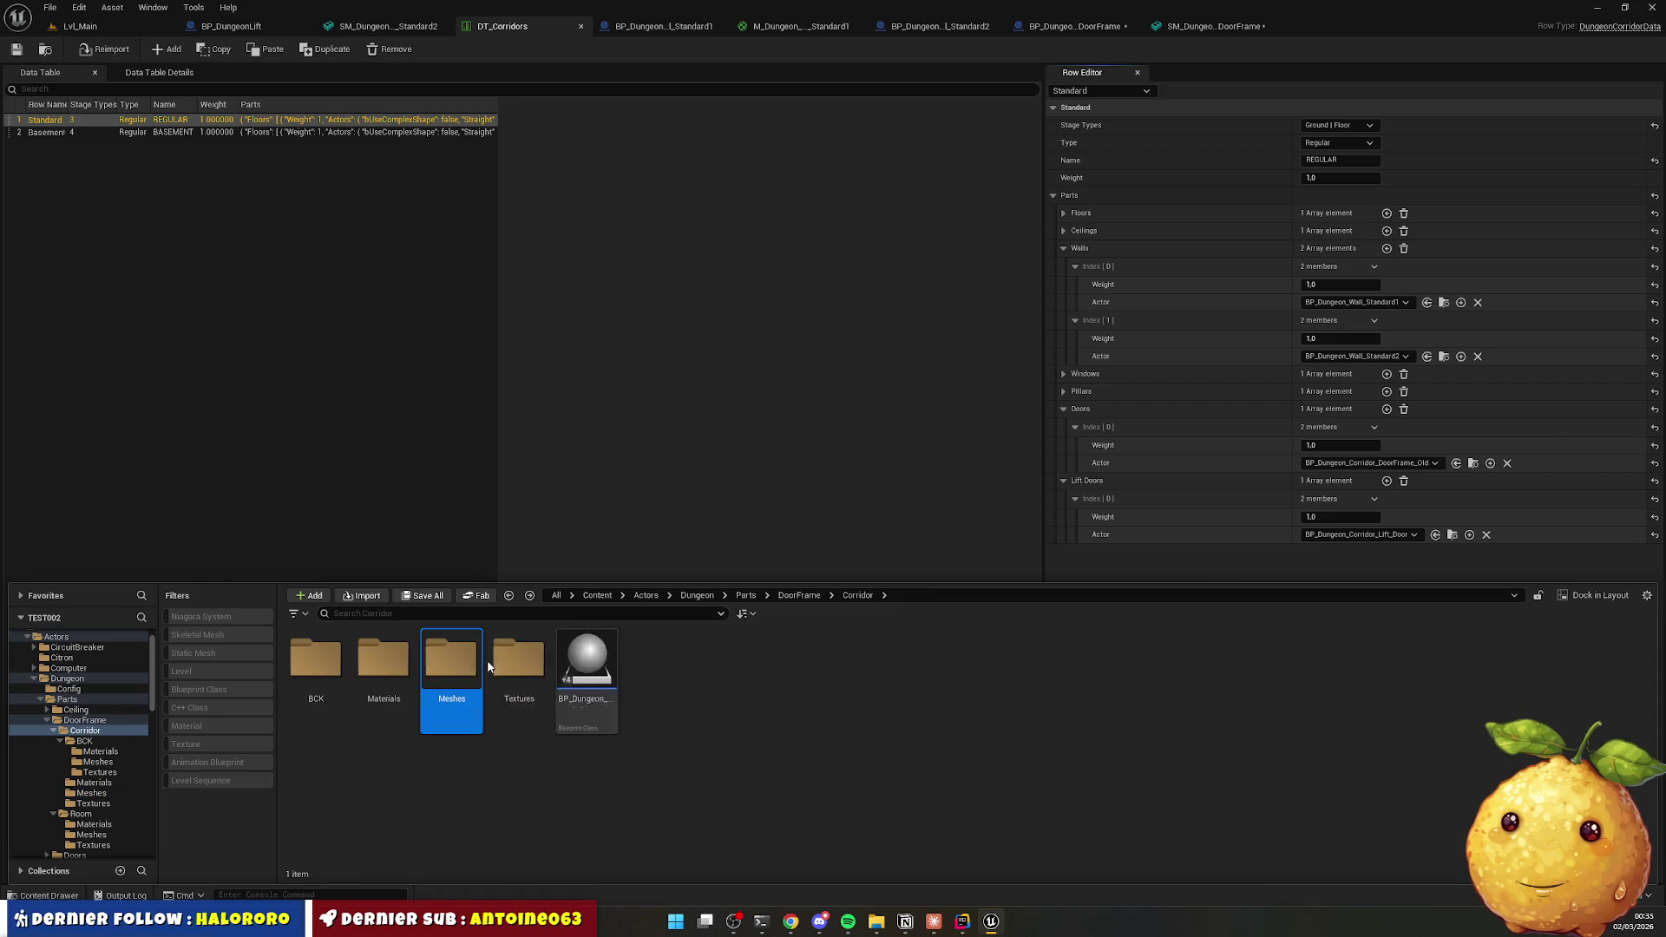
pyautogui.moveTo(587, 676)
pyautogui.mouseDown()
pyautogui.moveTo(1280, 533)
pyautogui.moveTo(1344, 466)
pyautogui.mouseUp()
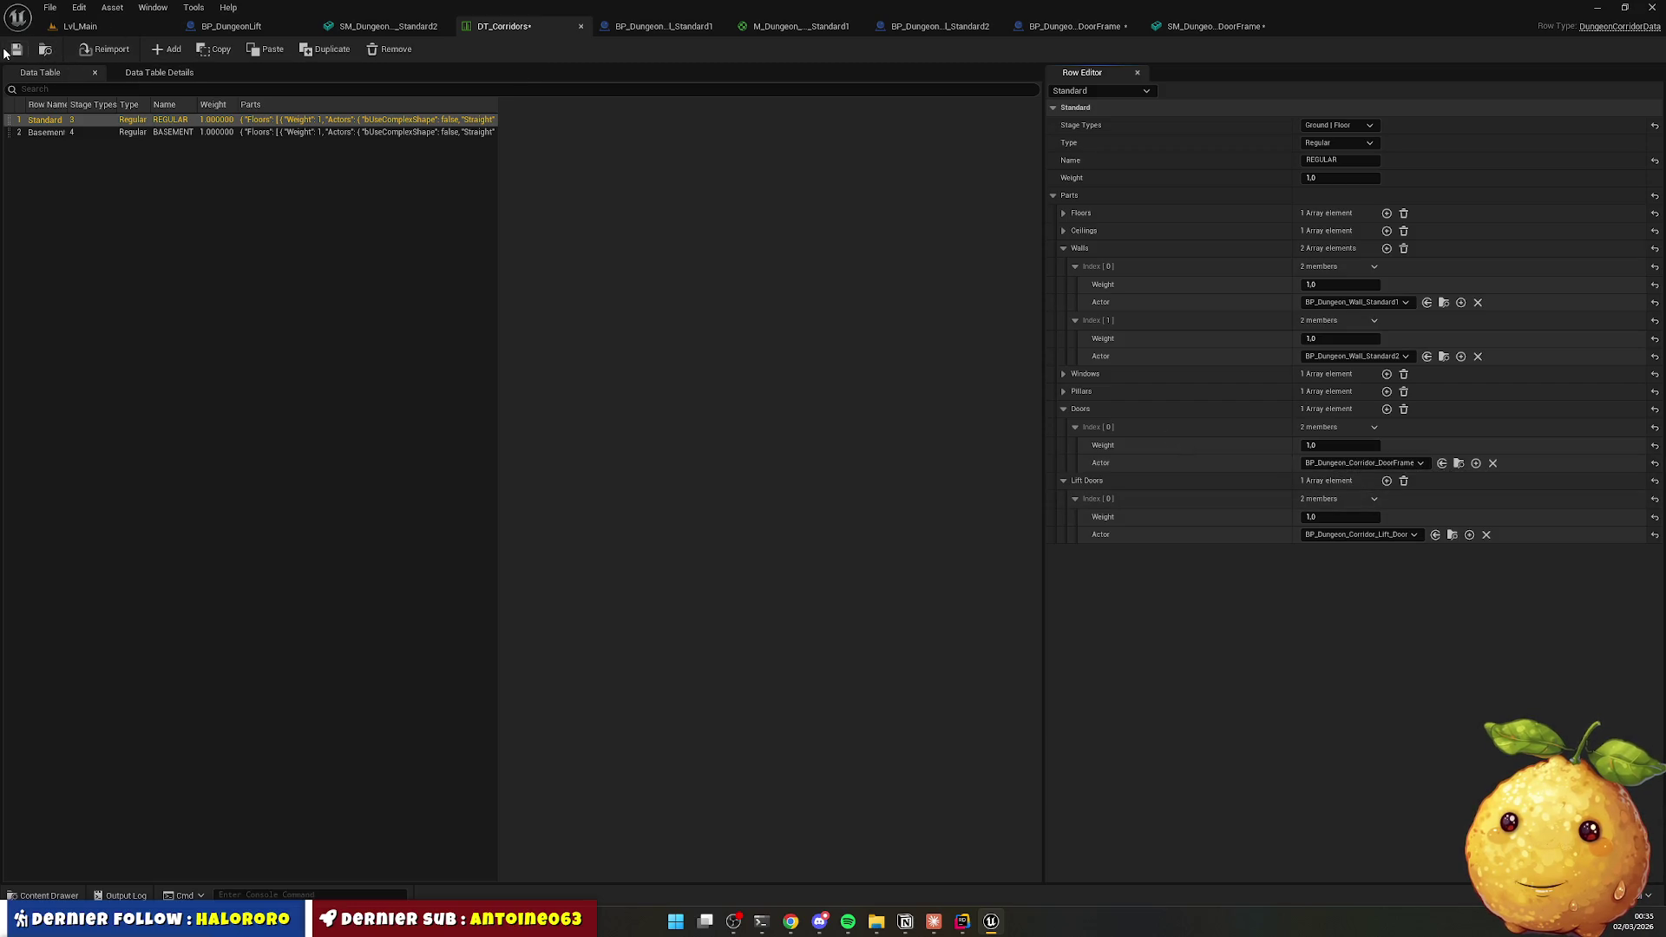
# Back in Lvl_Main, set the DirectionalLight's intensity to 100 lux.
pyautogui.hotkey('ctrl', 'Tab')
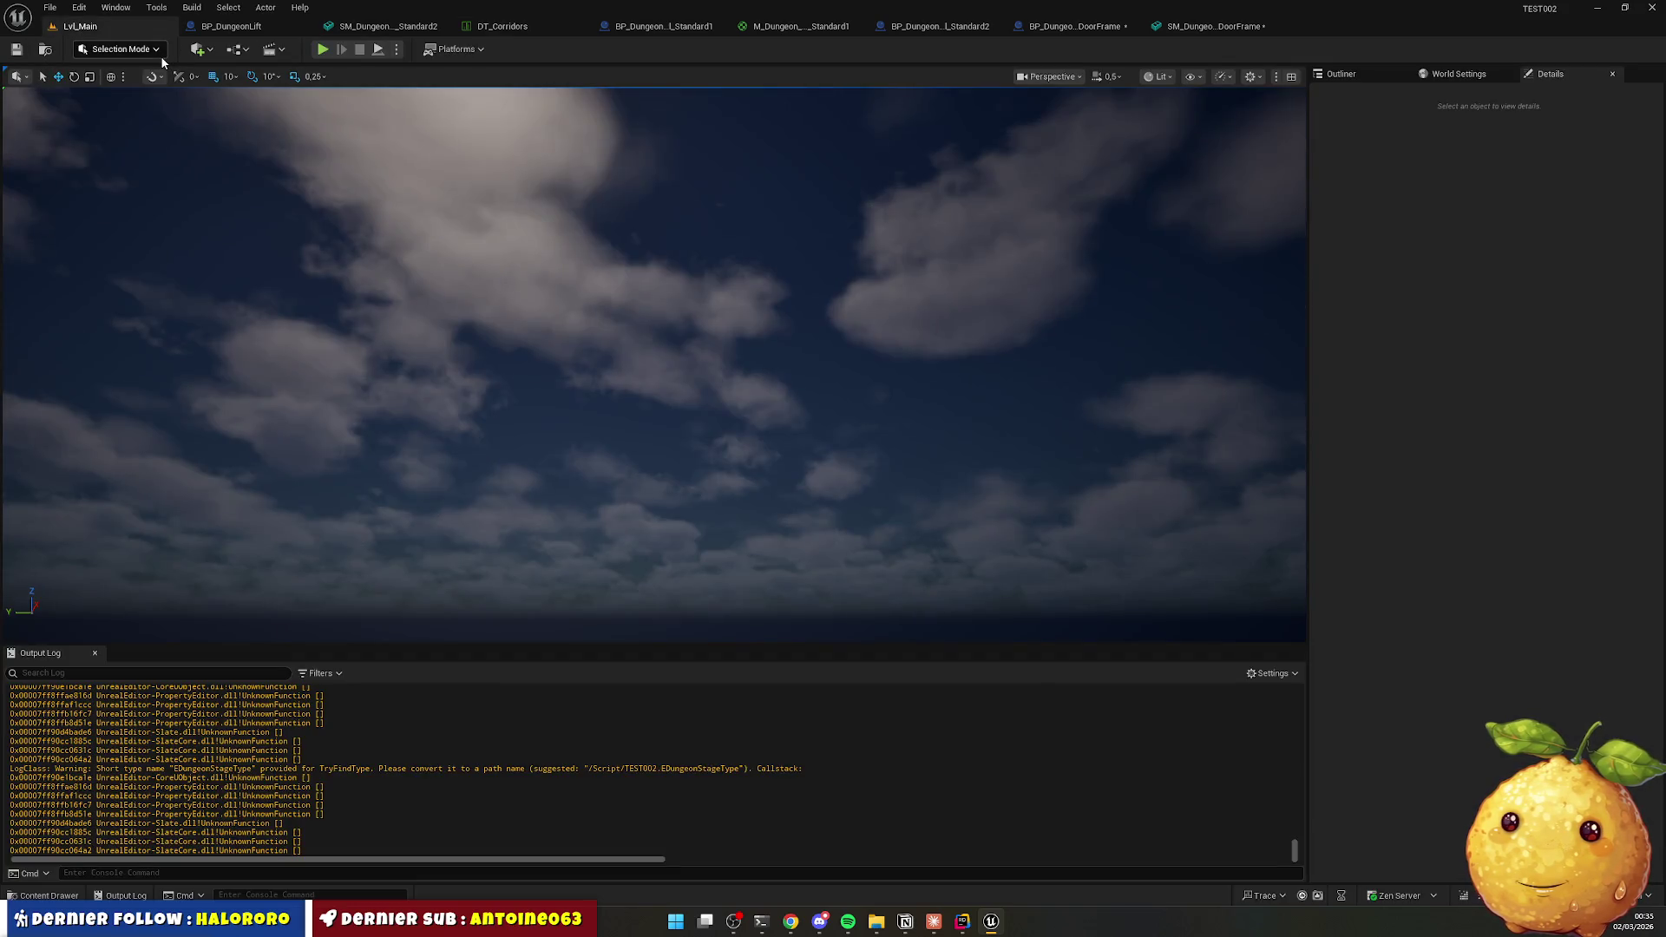
pyautogui.click(1341, 74)
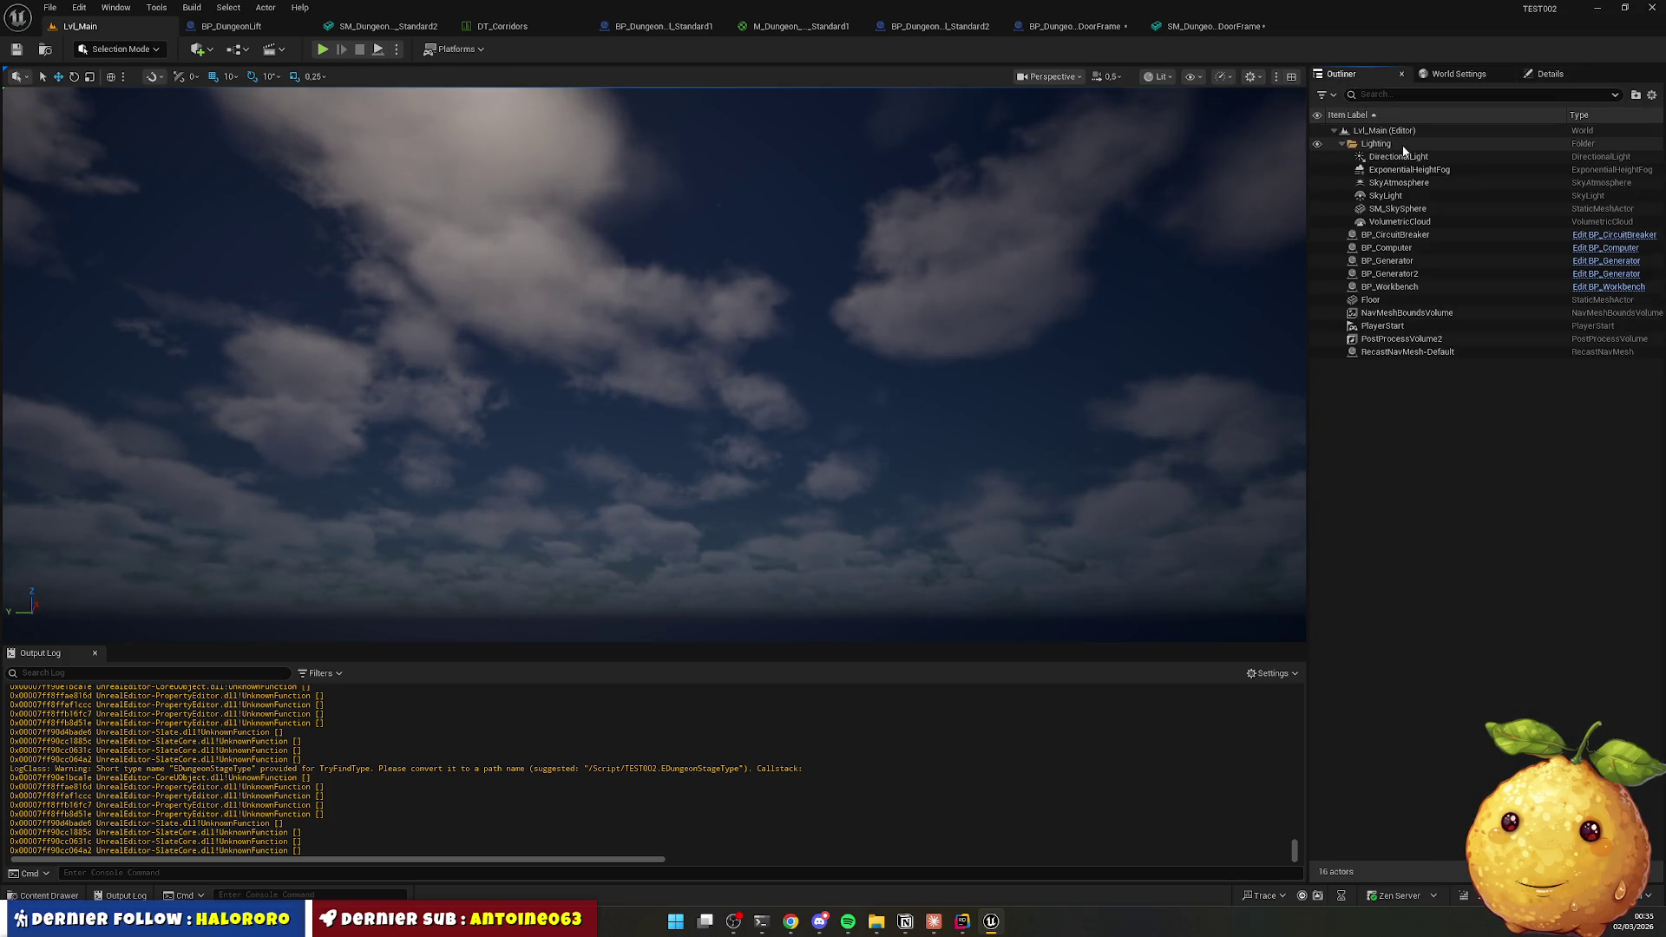
pyautogui.click(1406, 153)
pyautogui.click(1549, 74)
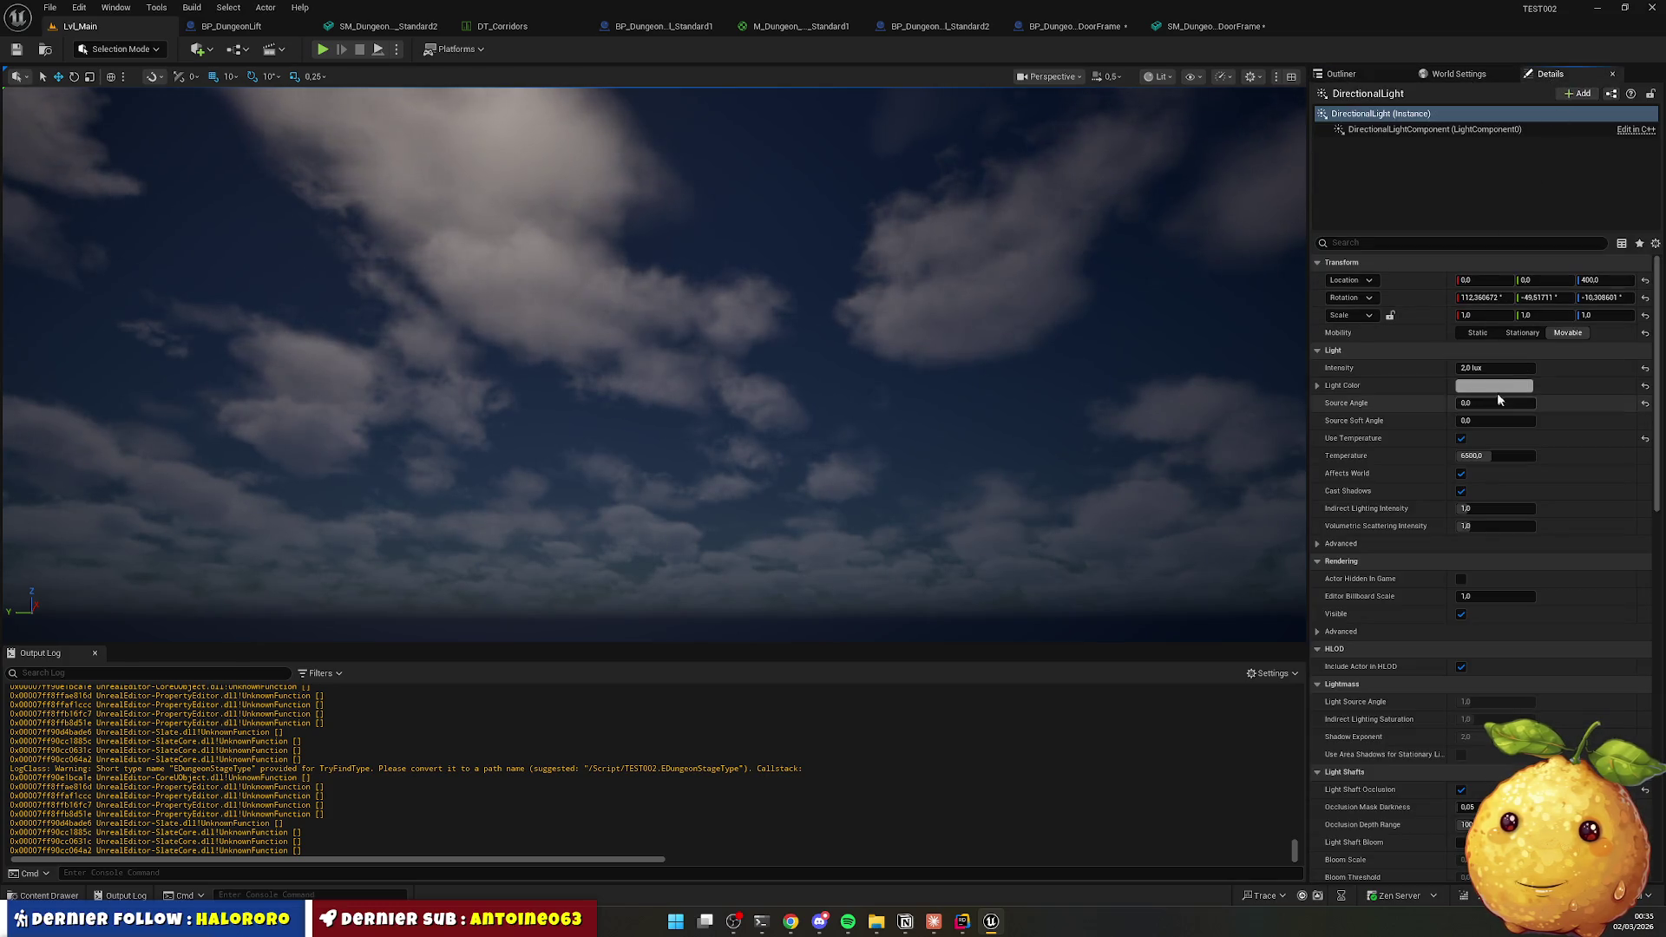
pyautogui.click(1487, 368)
pyautogui.write('100')
pyautogui.press('Return')
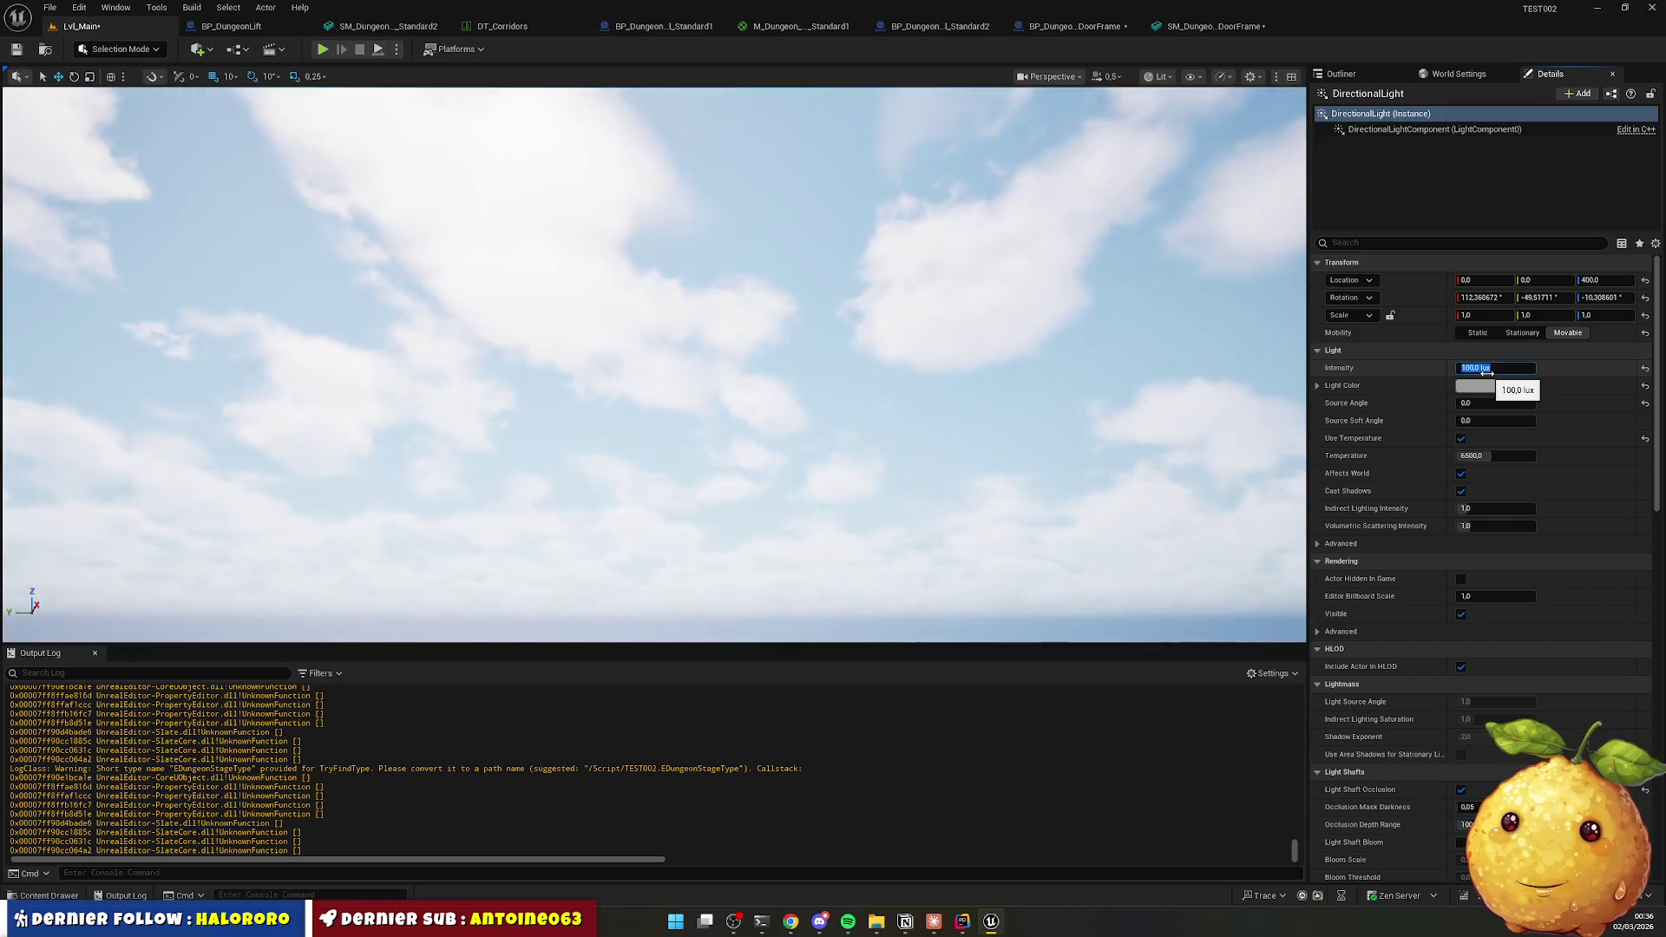
# Save the Lvl_Main level and all modified door-frame assets.
pyautogui.click(46, 52)
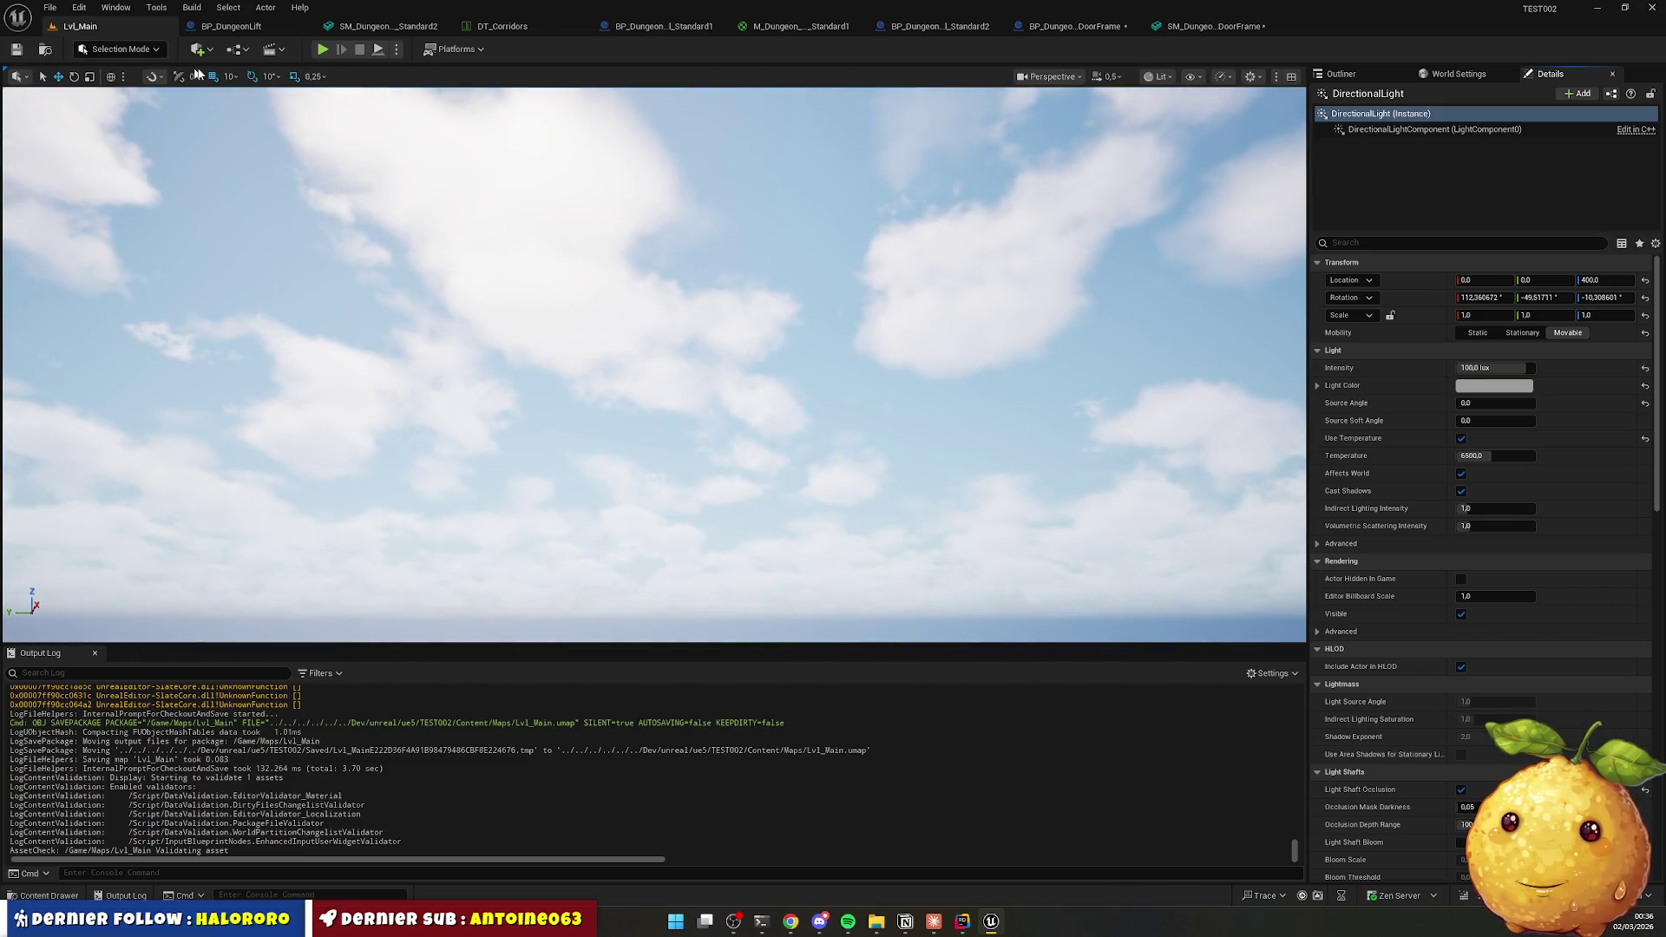
pyautogui.hotkey('ctrl', 'shift', 's')
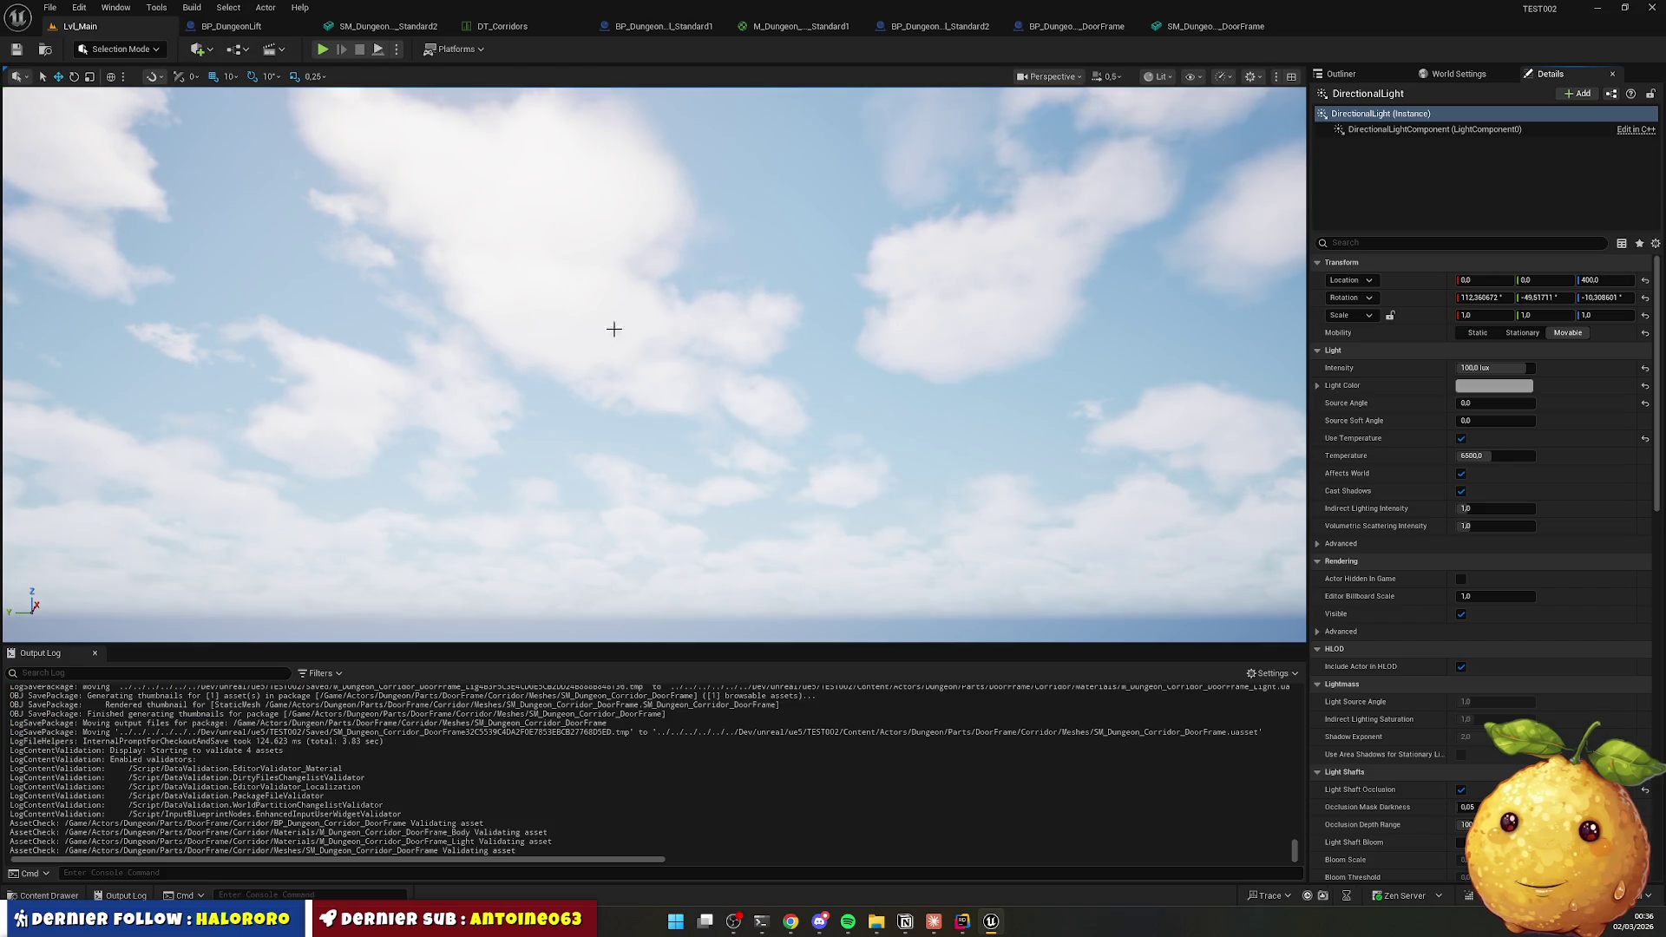
pyautogui.moveTo(613, 329); pyautogui.dragTo(478, 101)
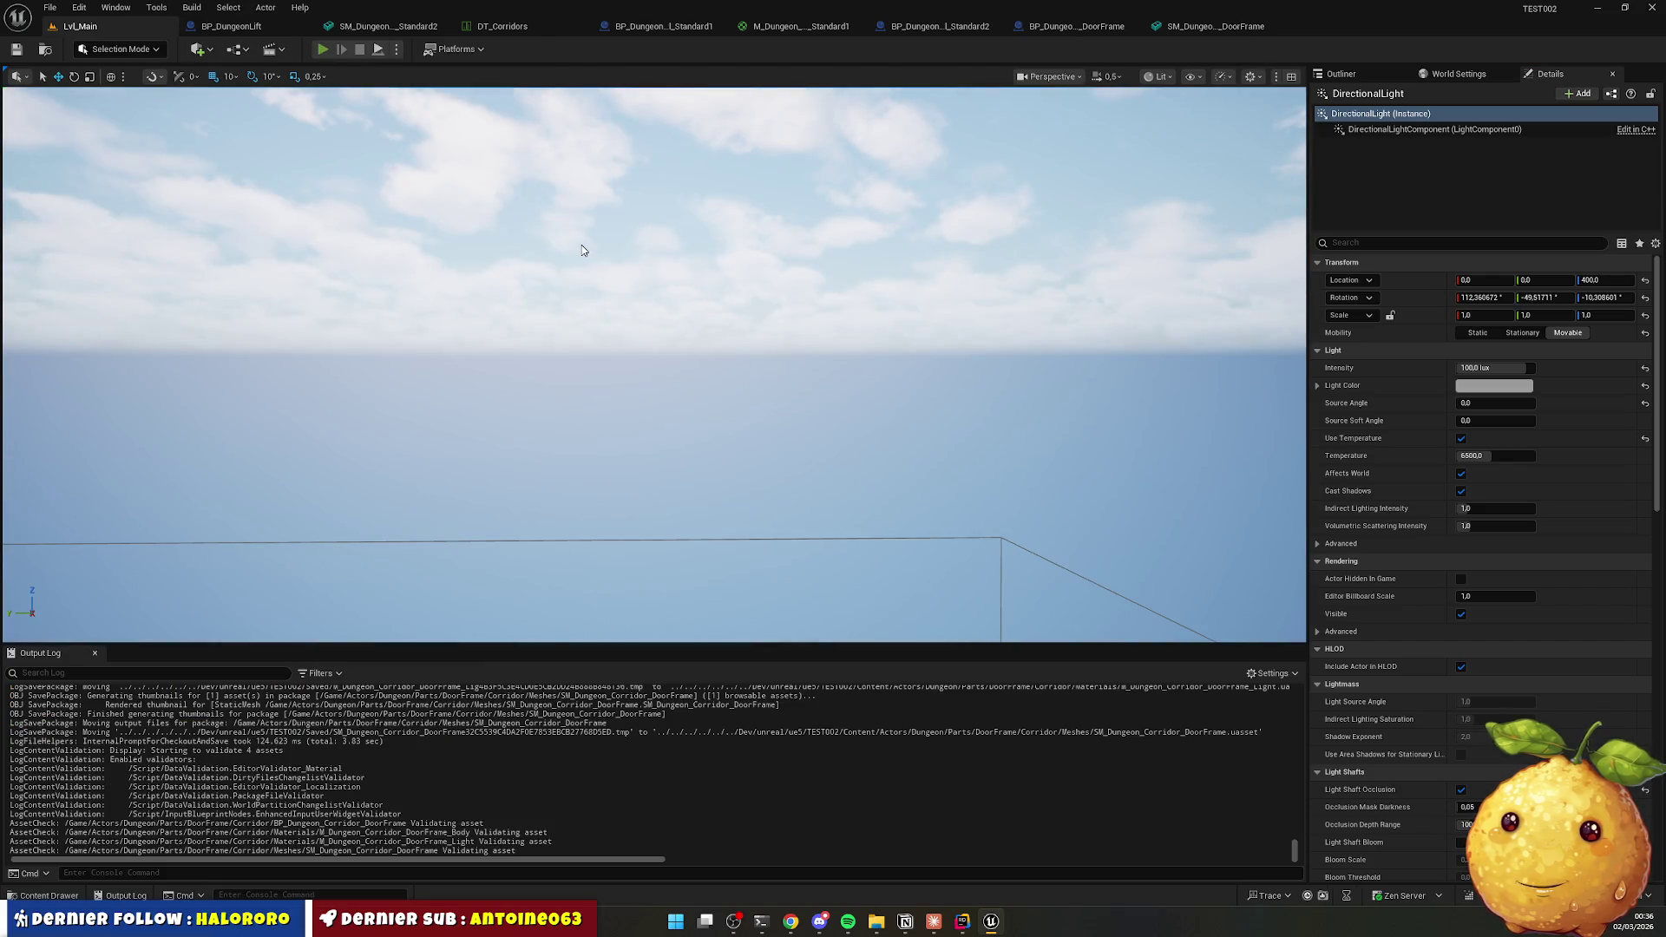
# Play-test Lvl_Main, walking through the corridors and rooms to inspect the lit door frames.
pyautogui.hotkey('alt', 'p')
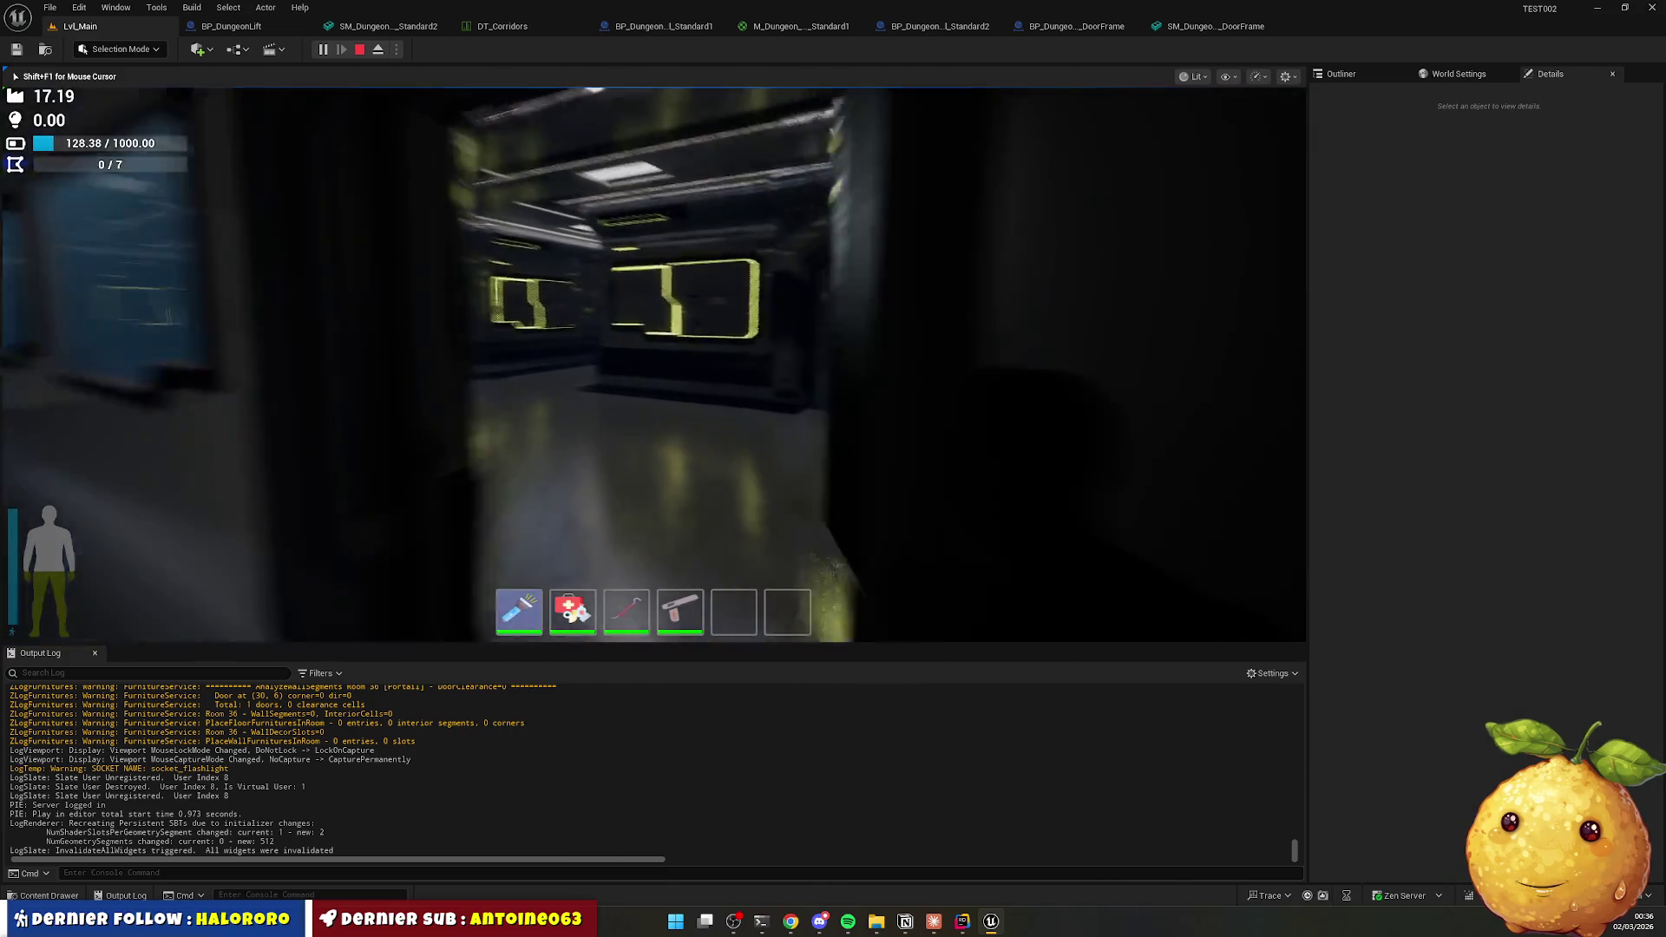
pyautogui.press('w')
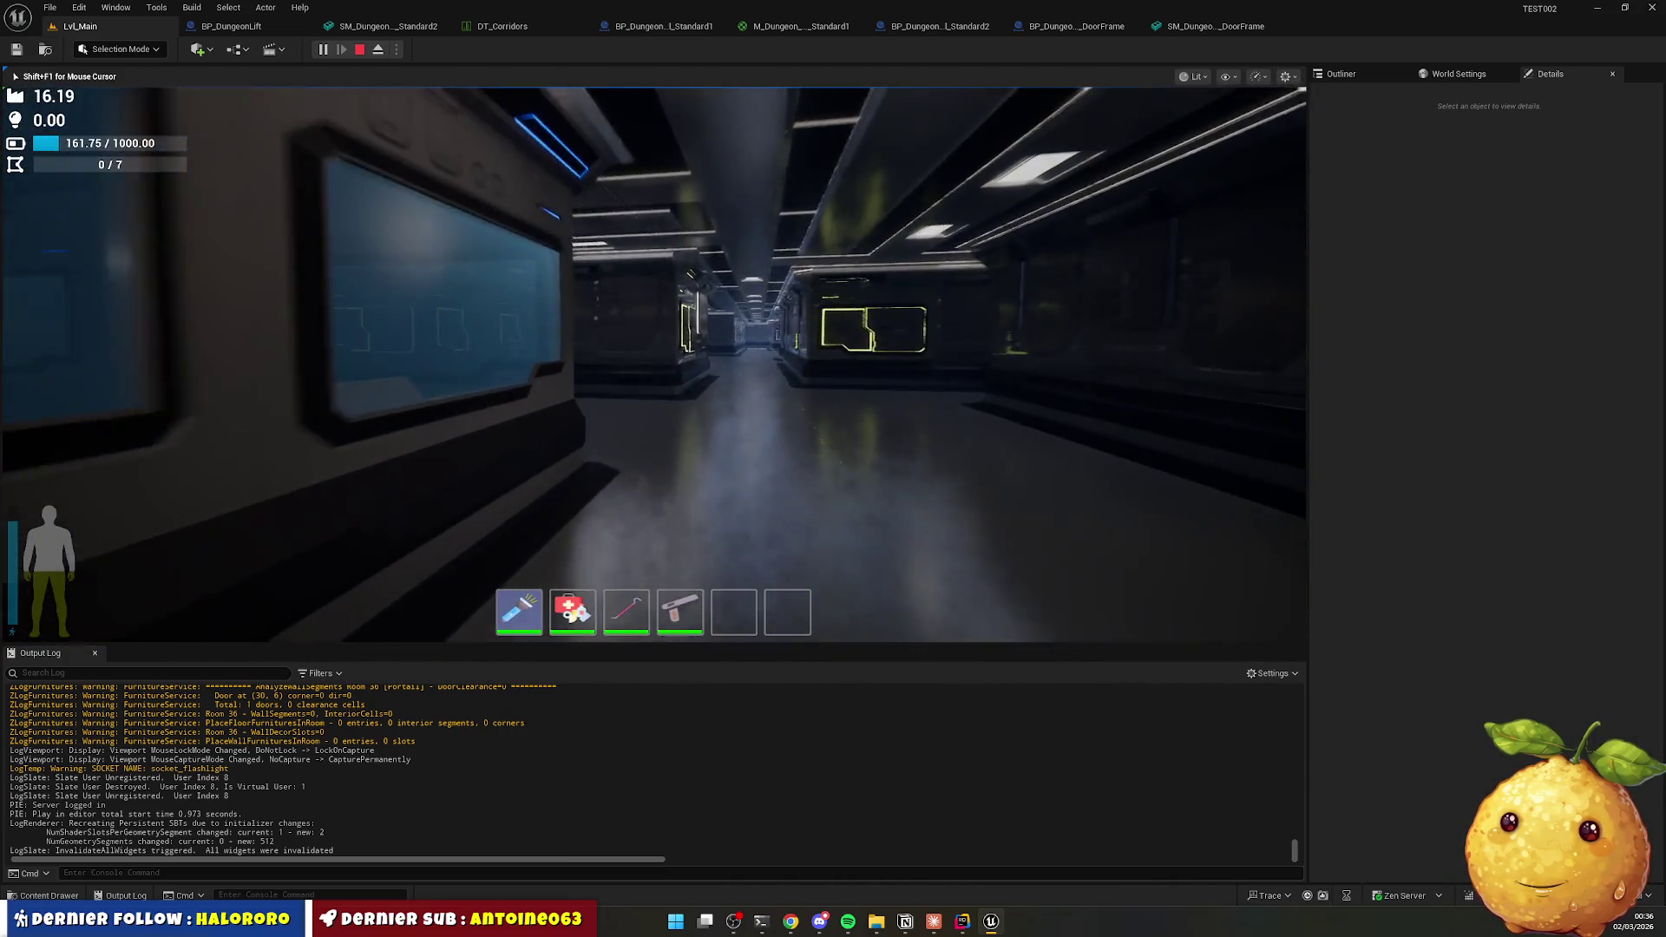
pyautogui.press('w')
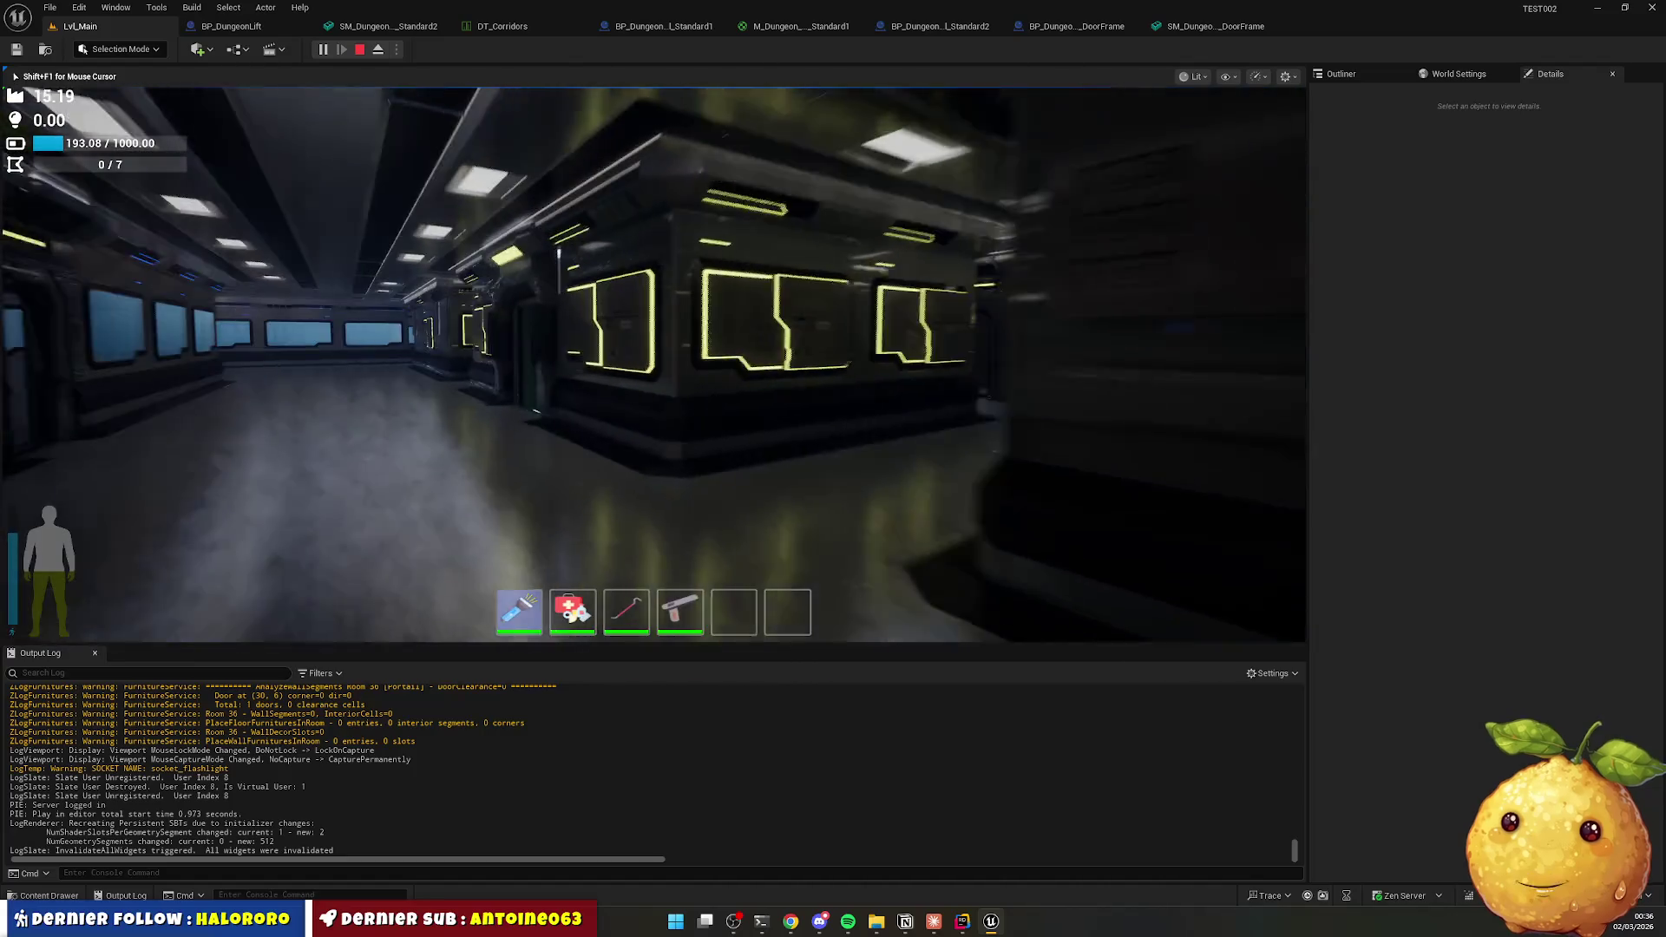
pyautogui.press('w')
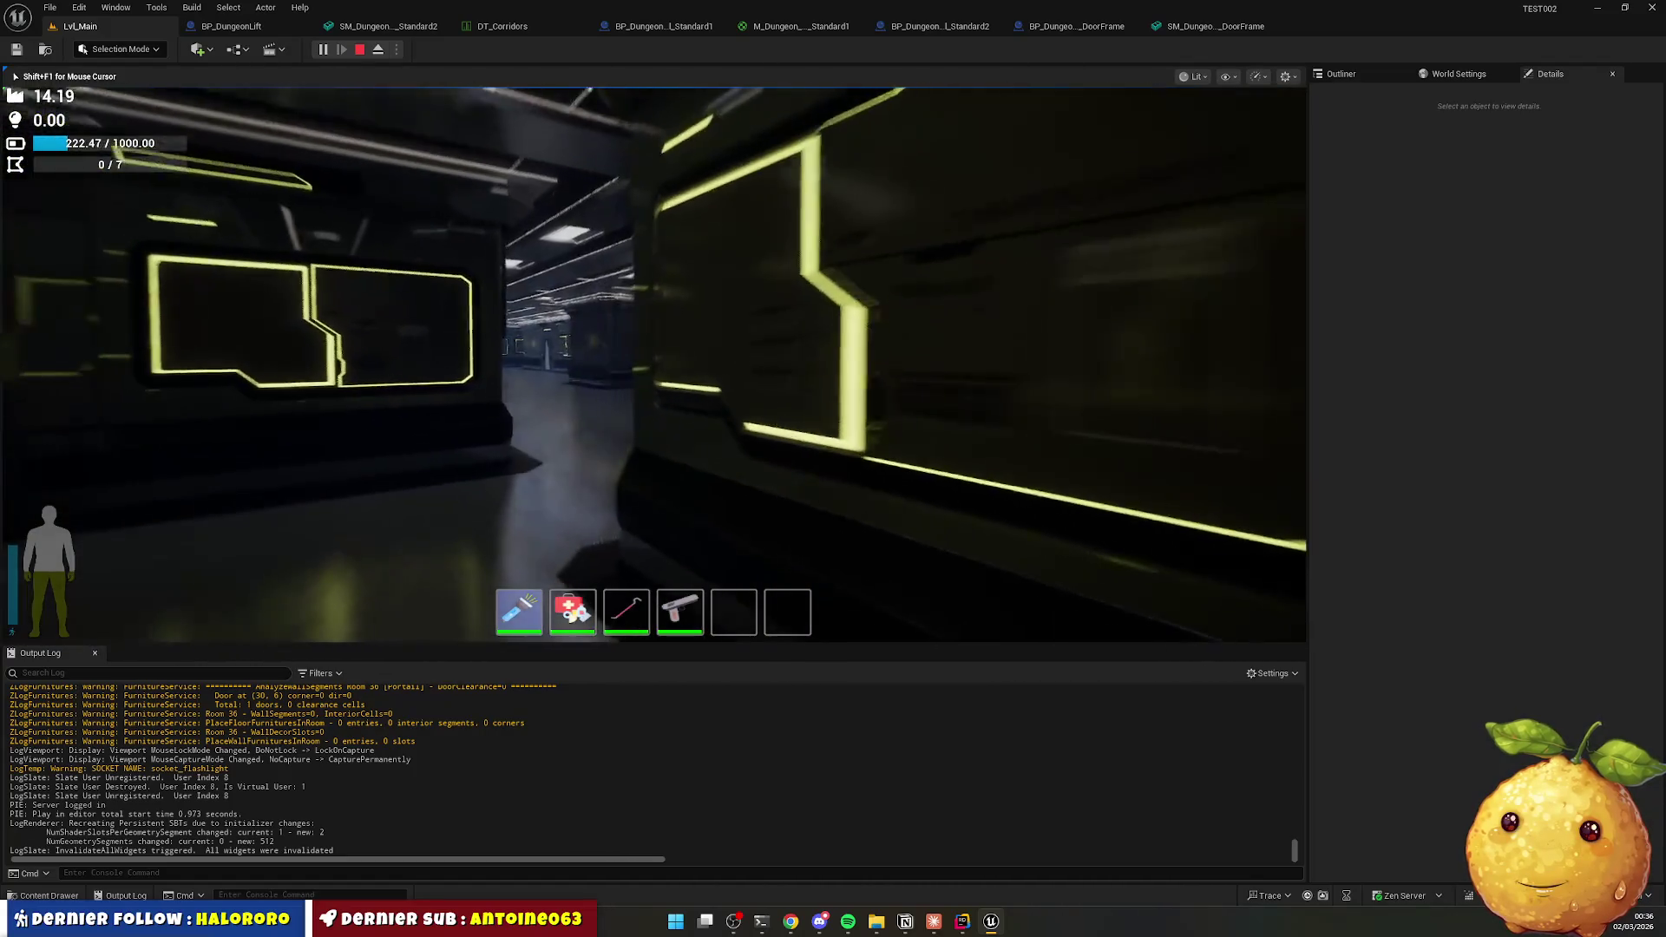
pyautogui.press('w')
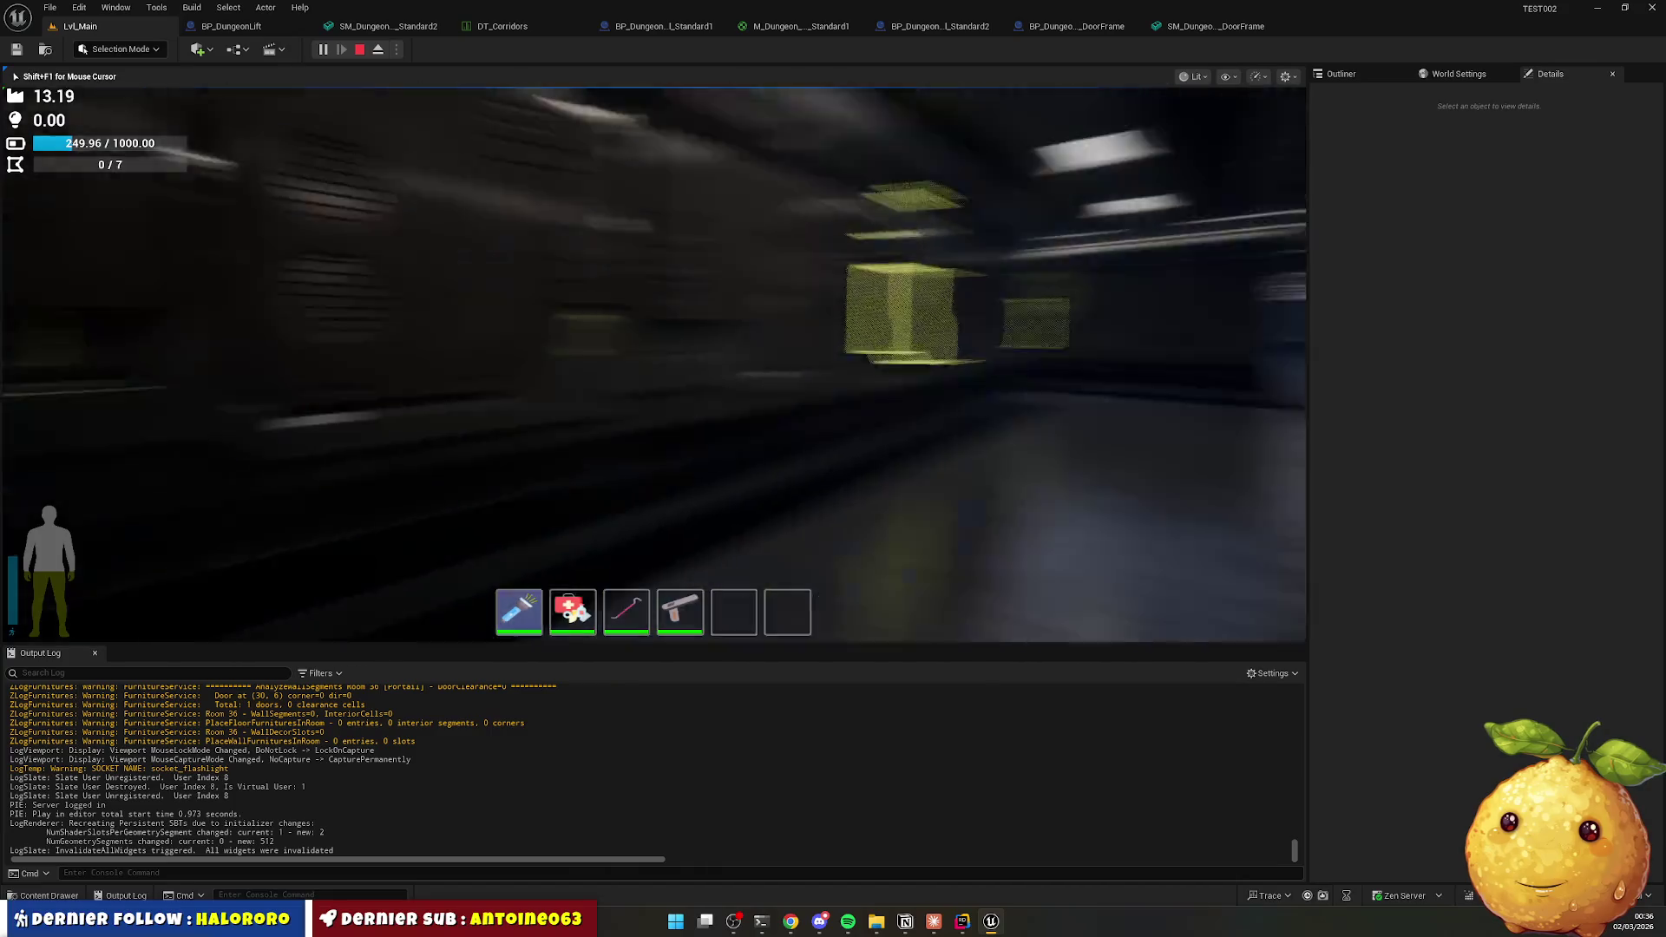
pyautogui.press('w')
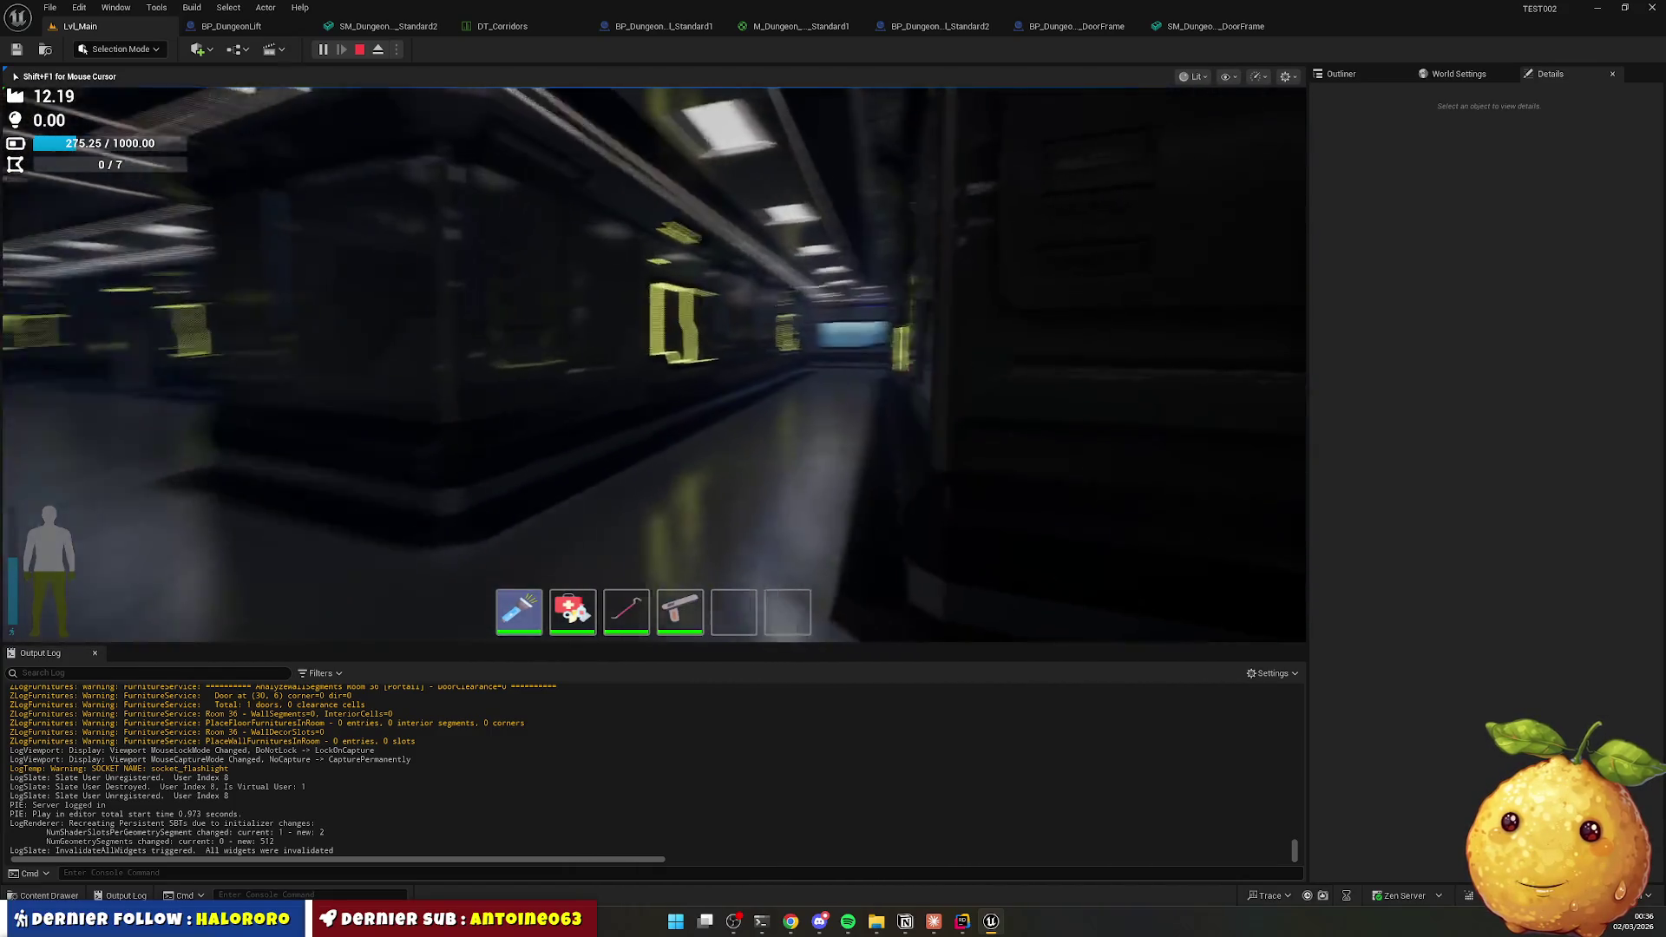
pyautogui.press('w')
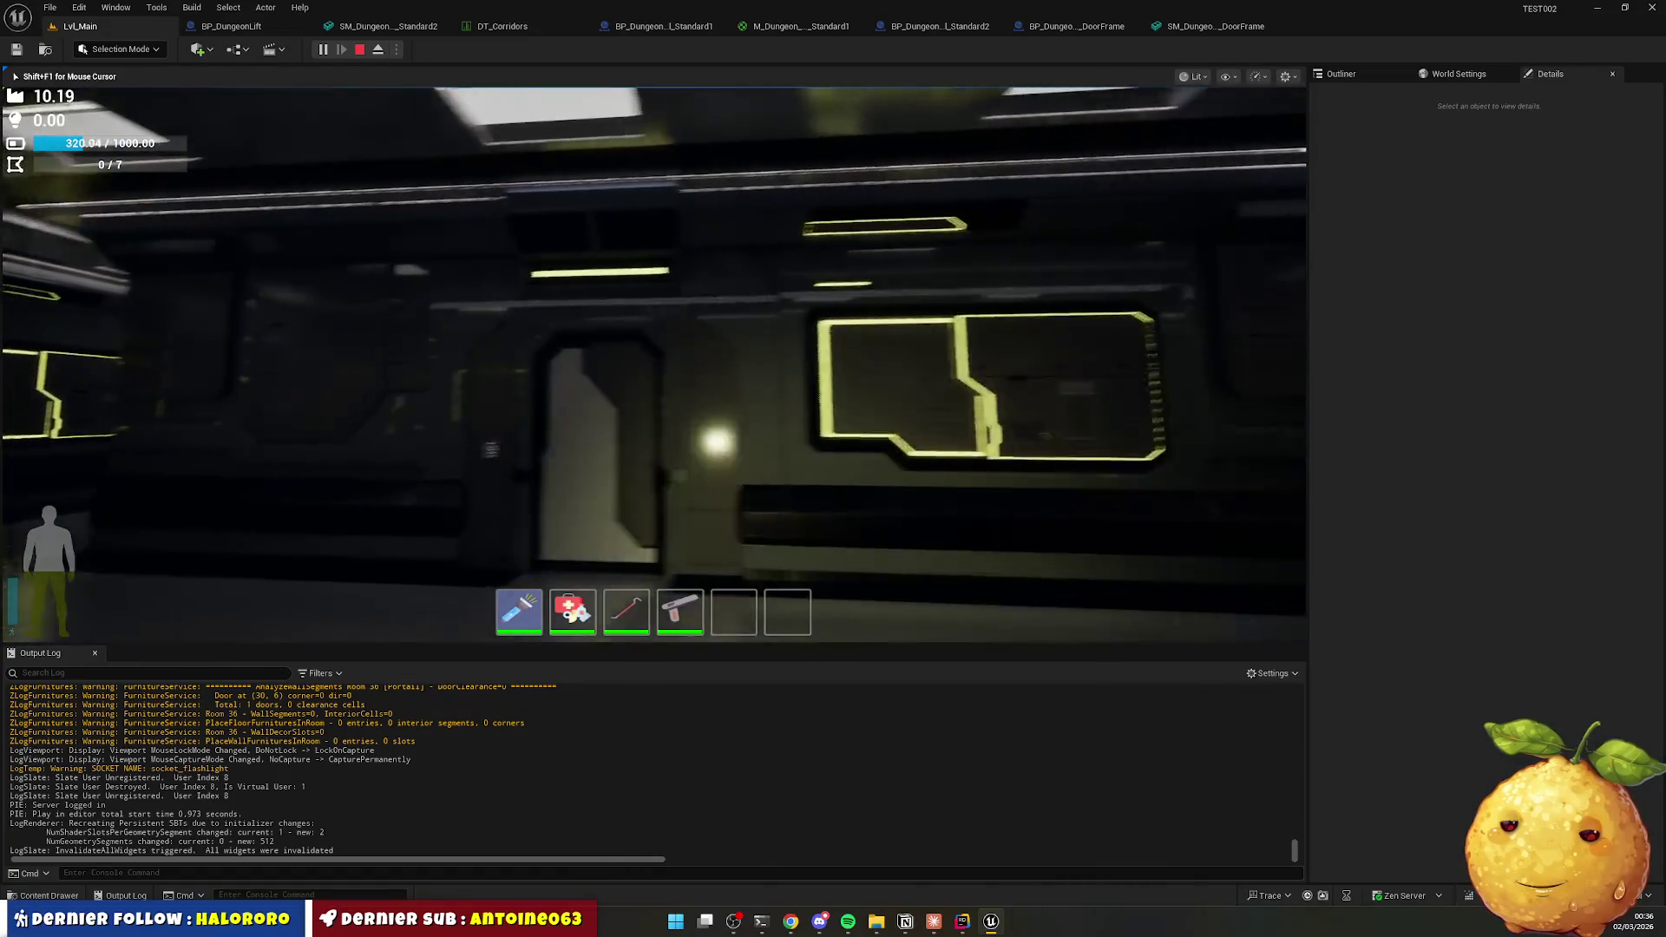
pyautogui.press('w')
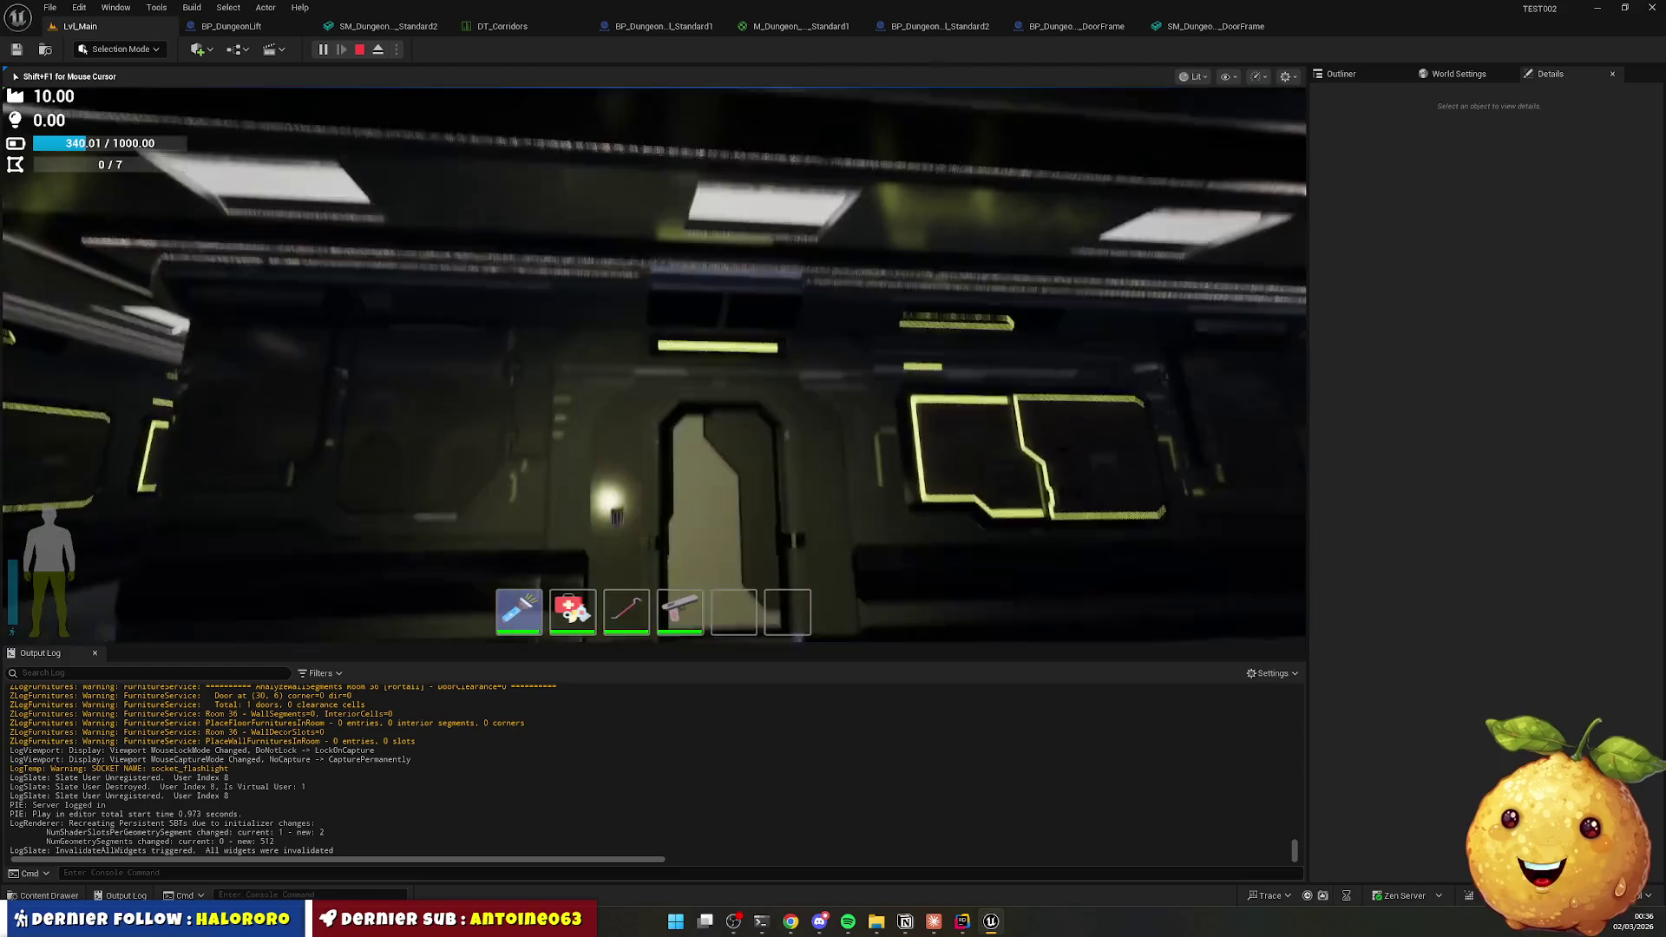
pyautogui.press('w')
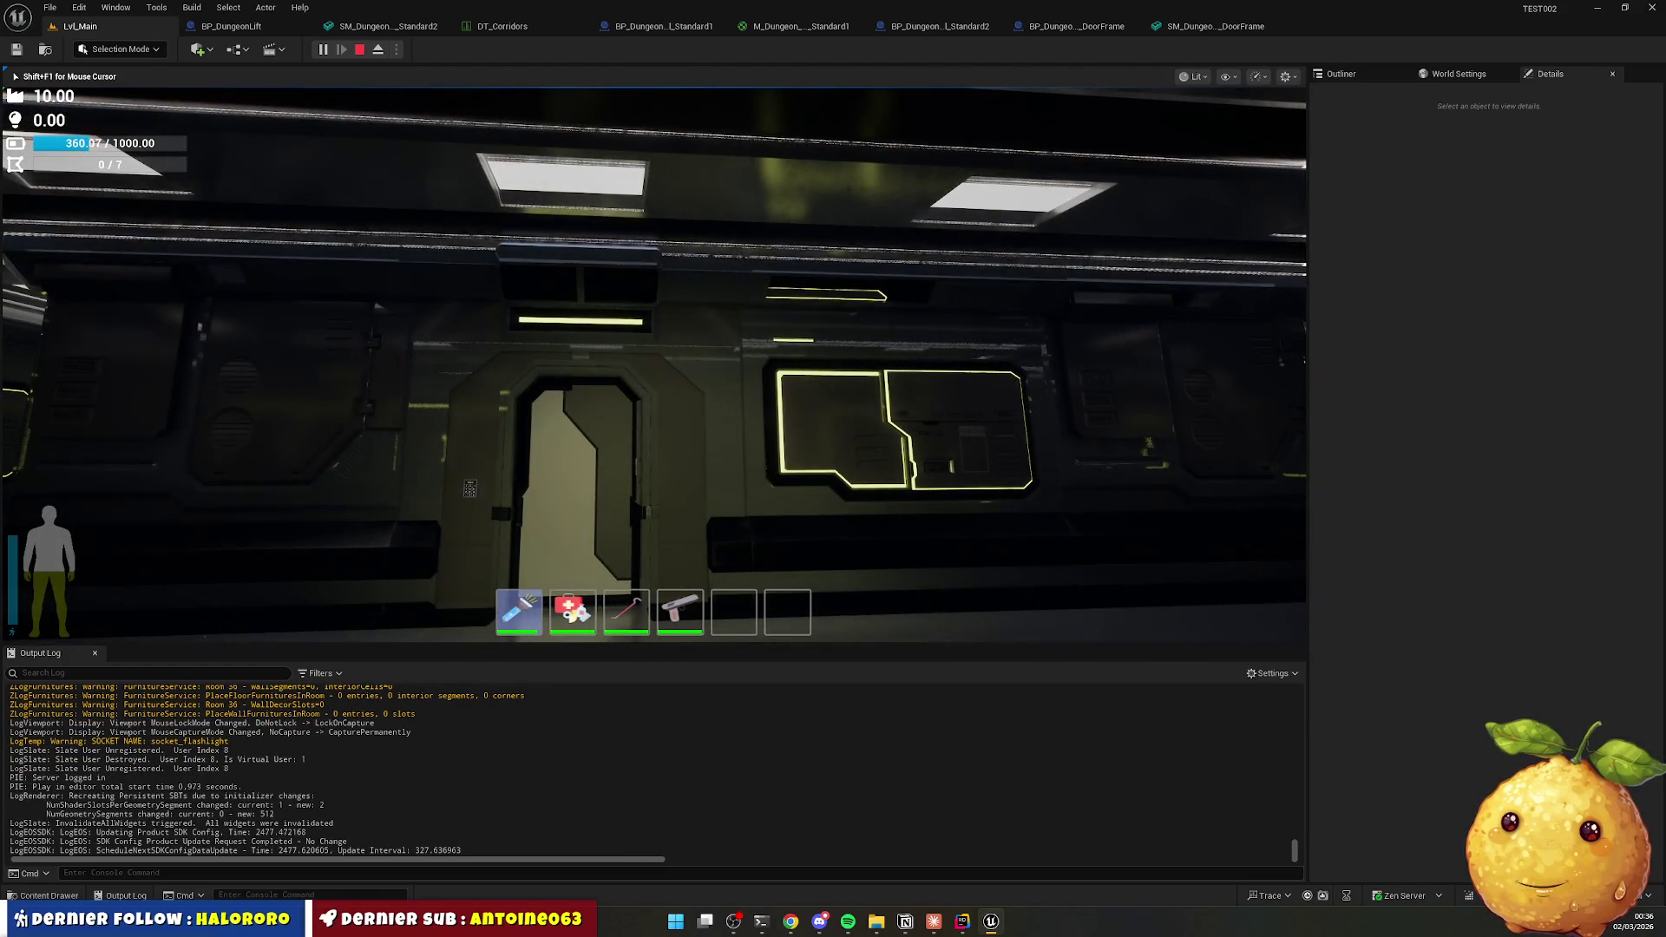
pyautogui.press('w')
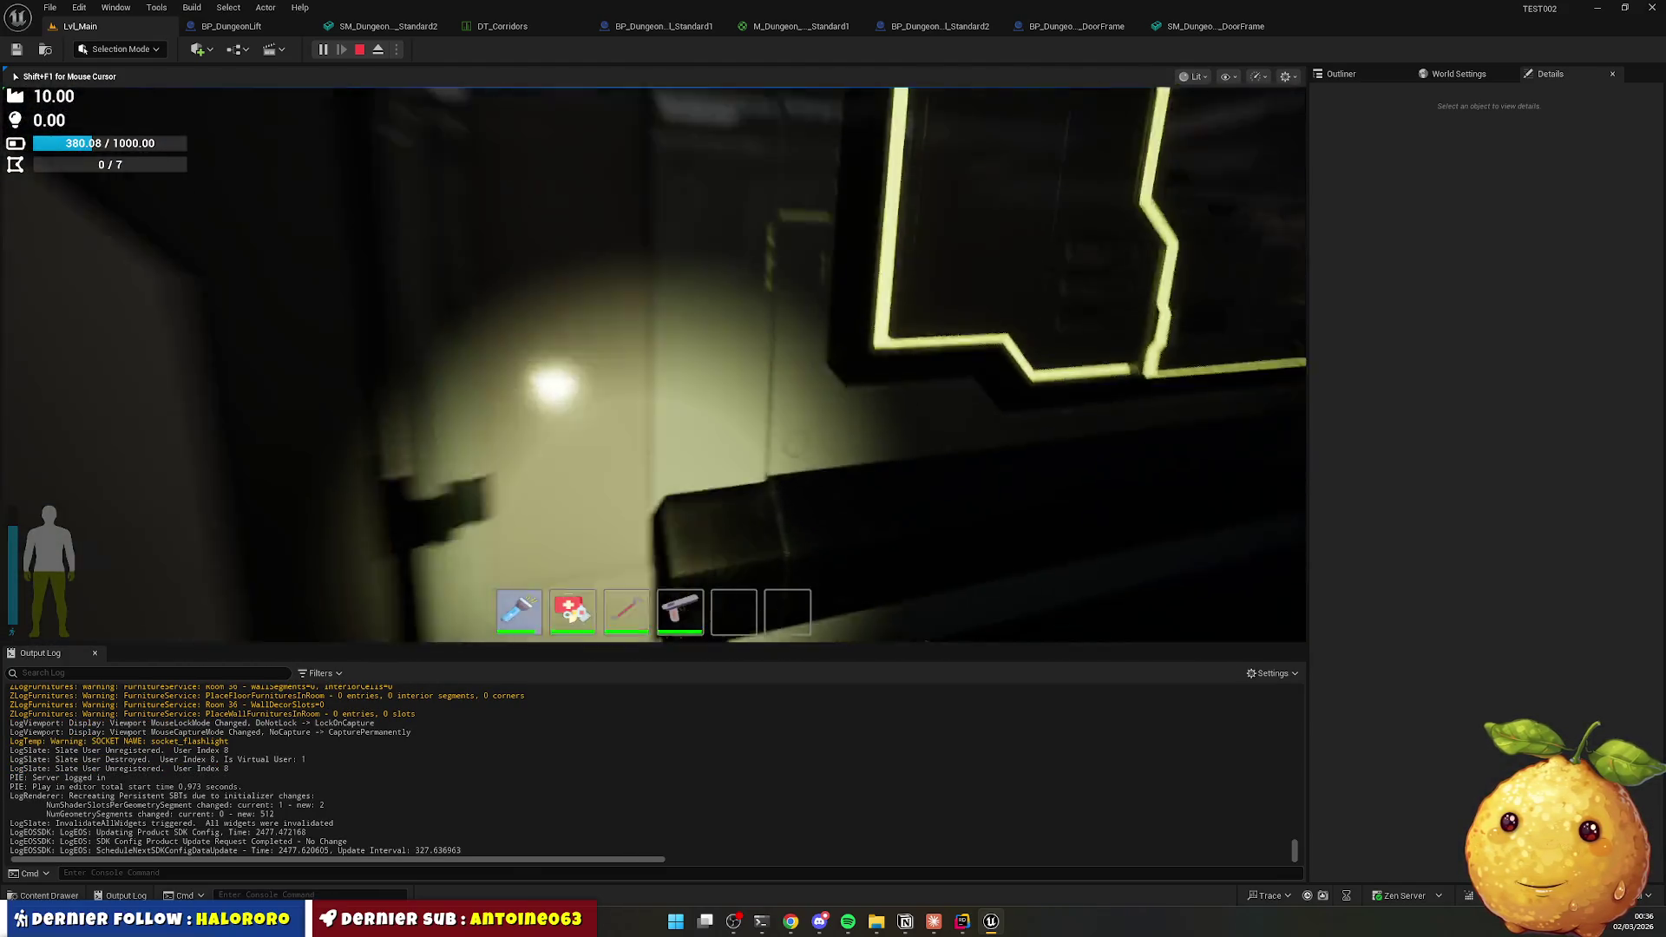
pyautogui.press('w')
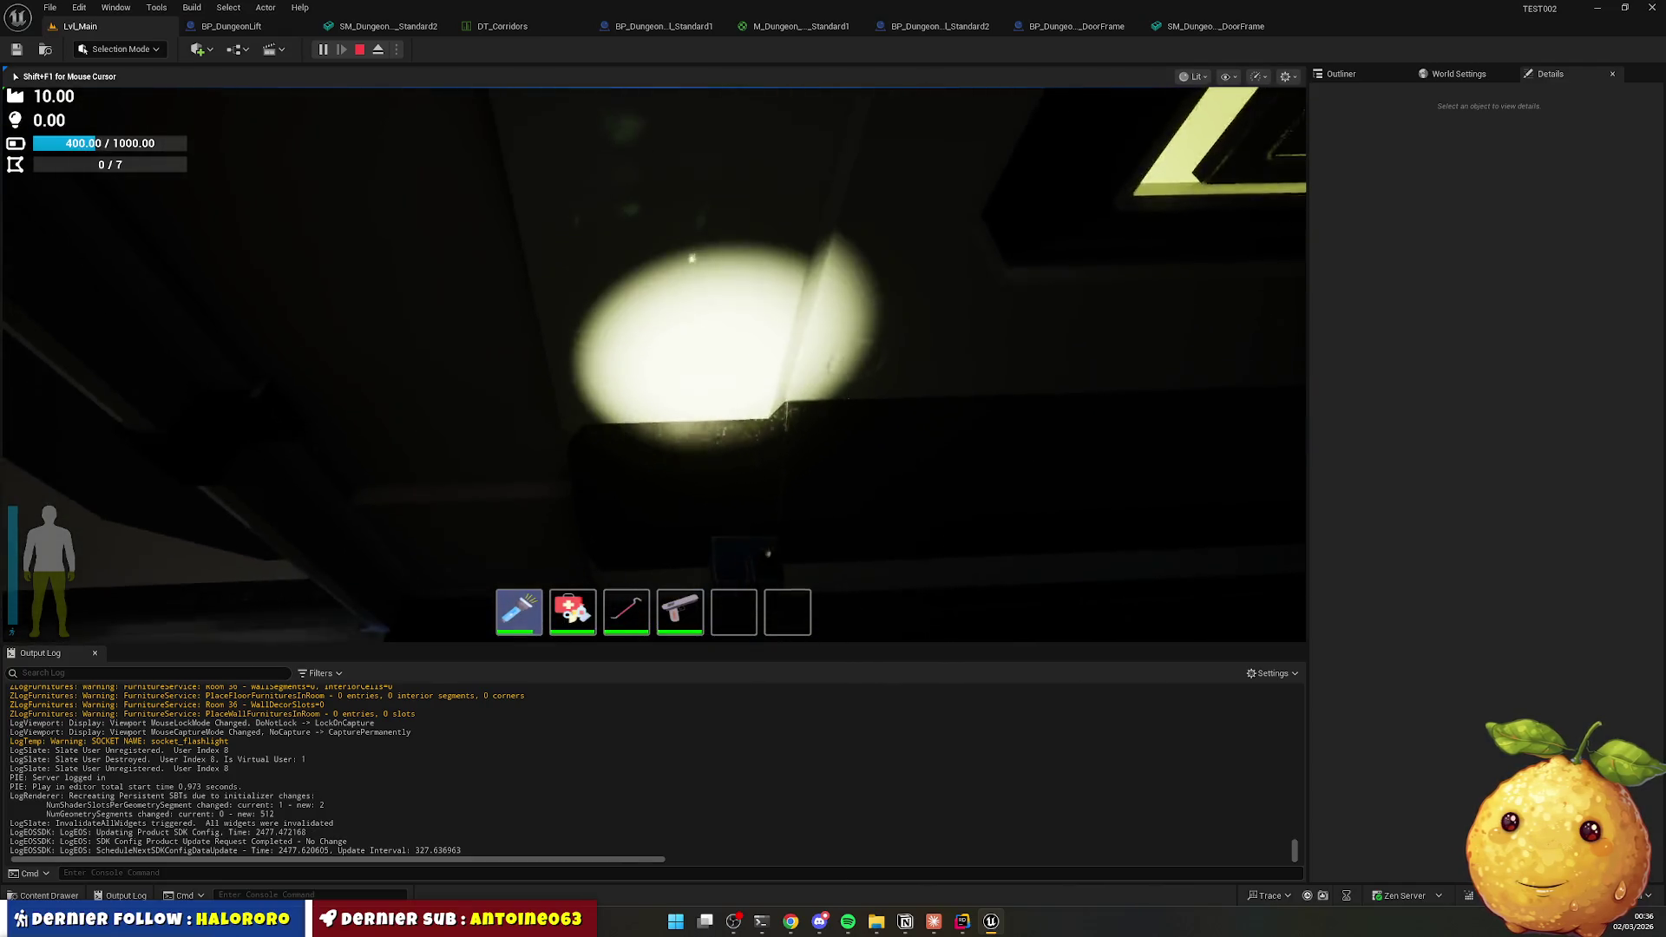
pyautogui.press('w')
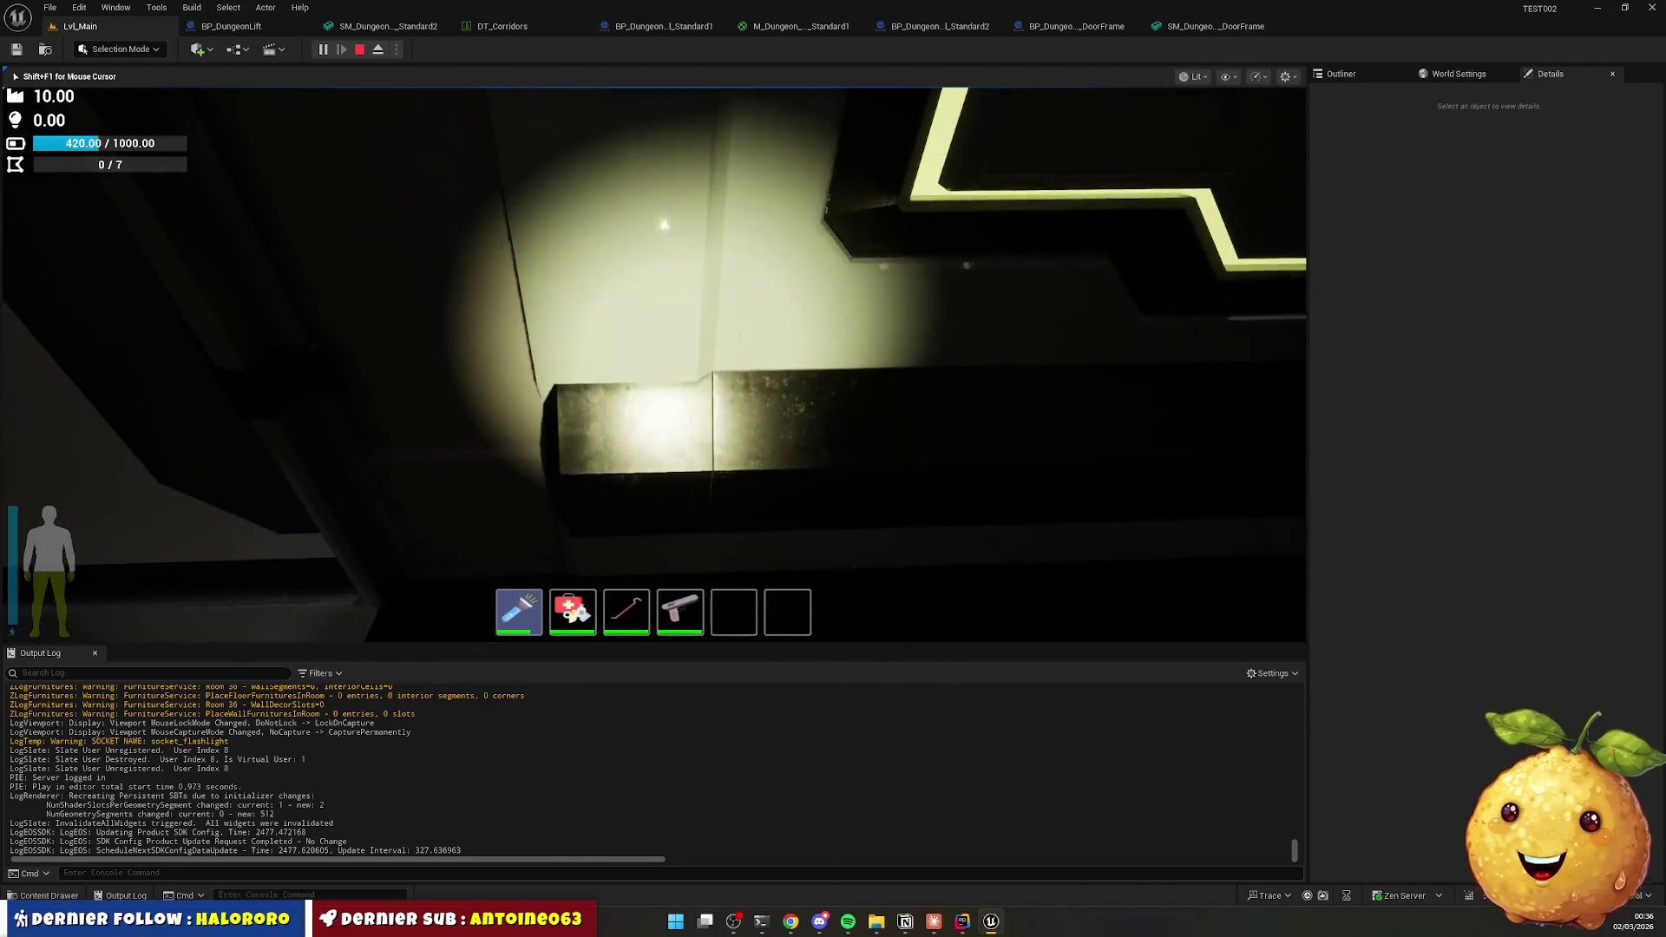
pyautogui.press('w')
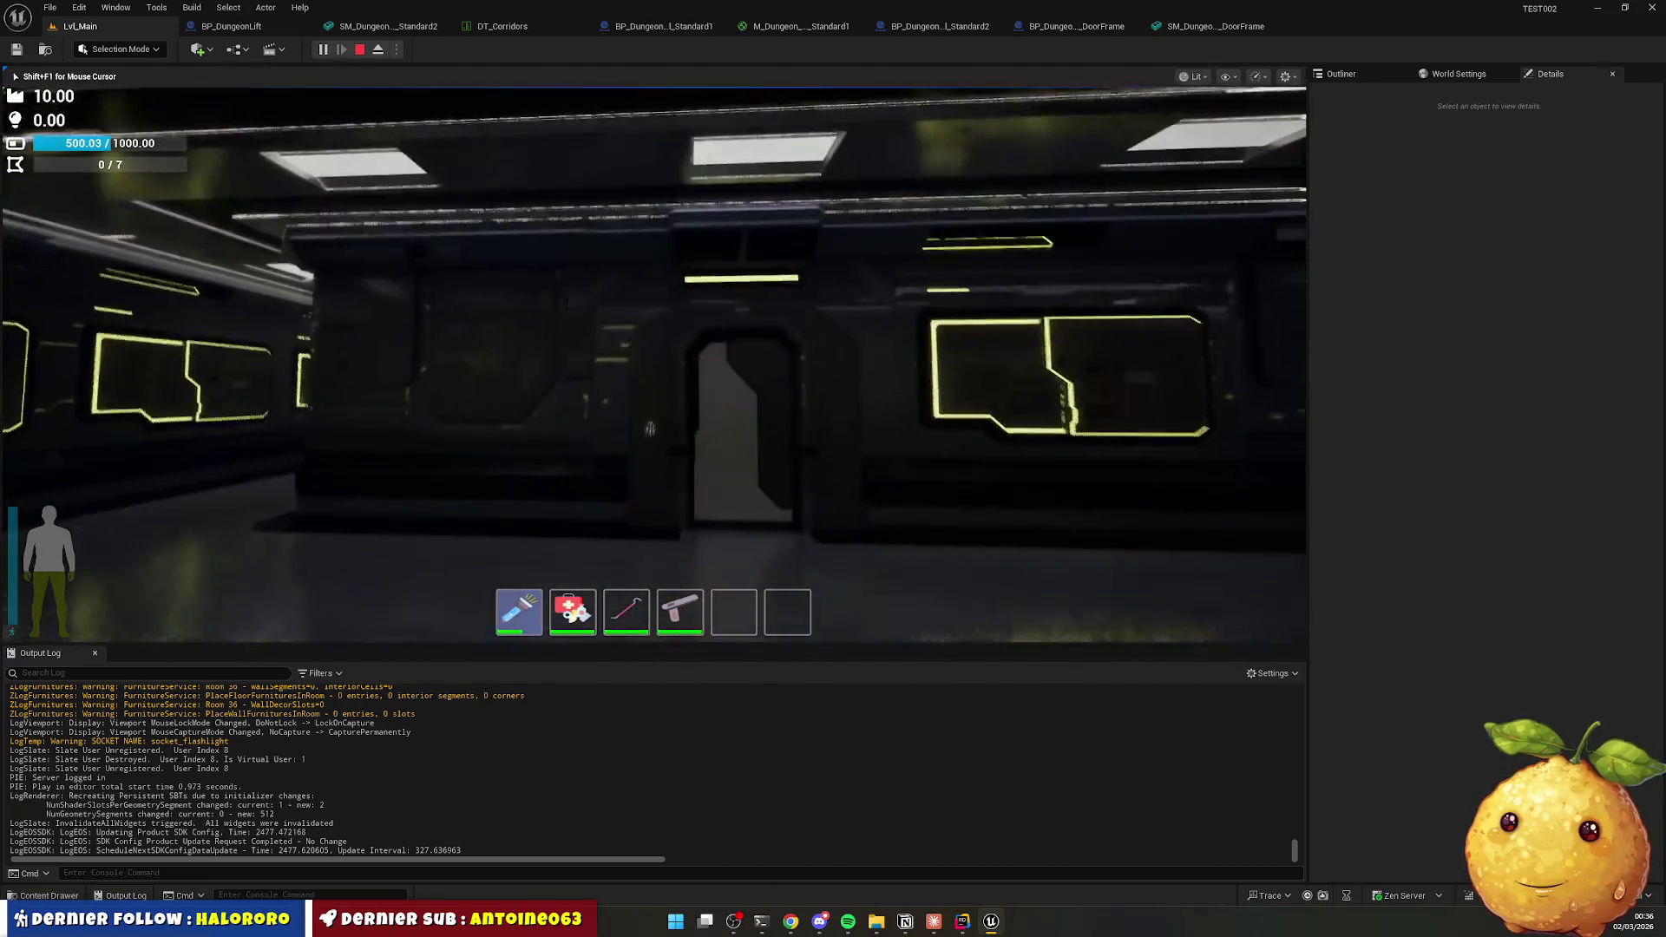
pyautogui.press('w')
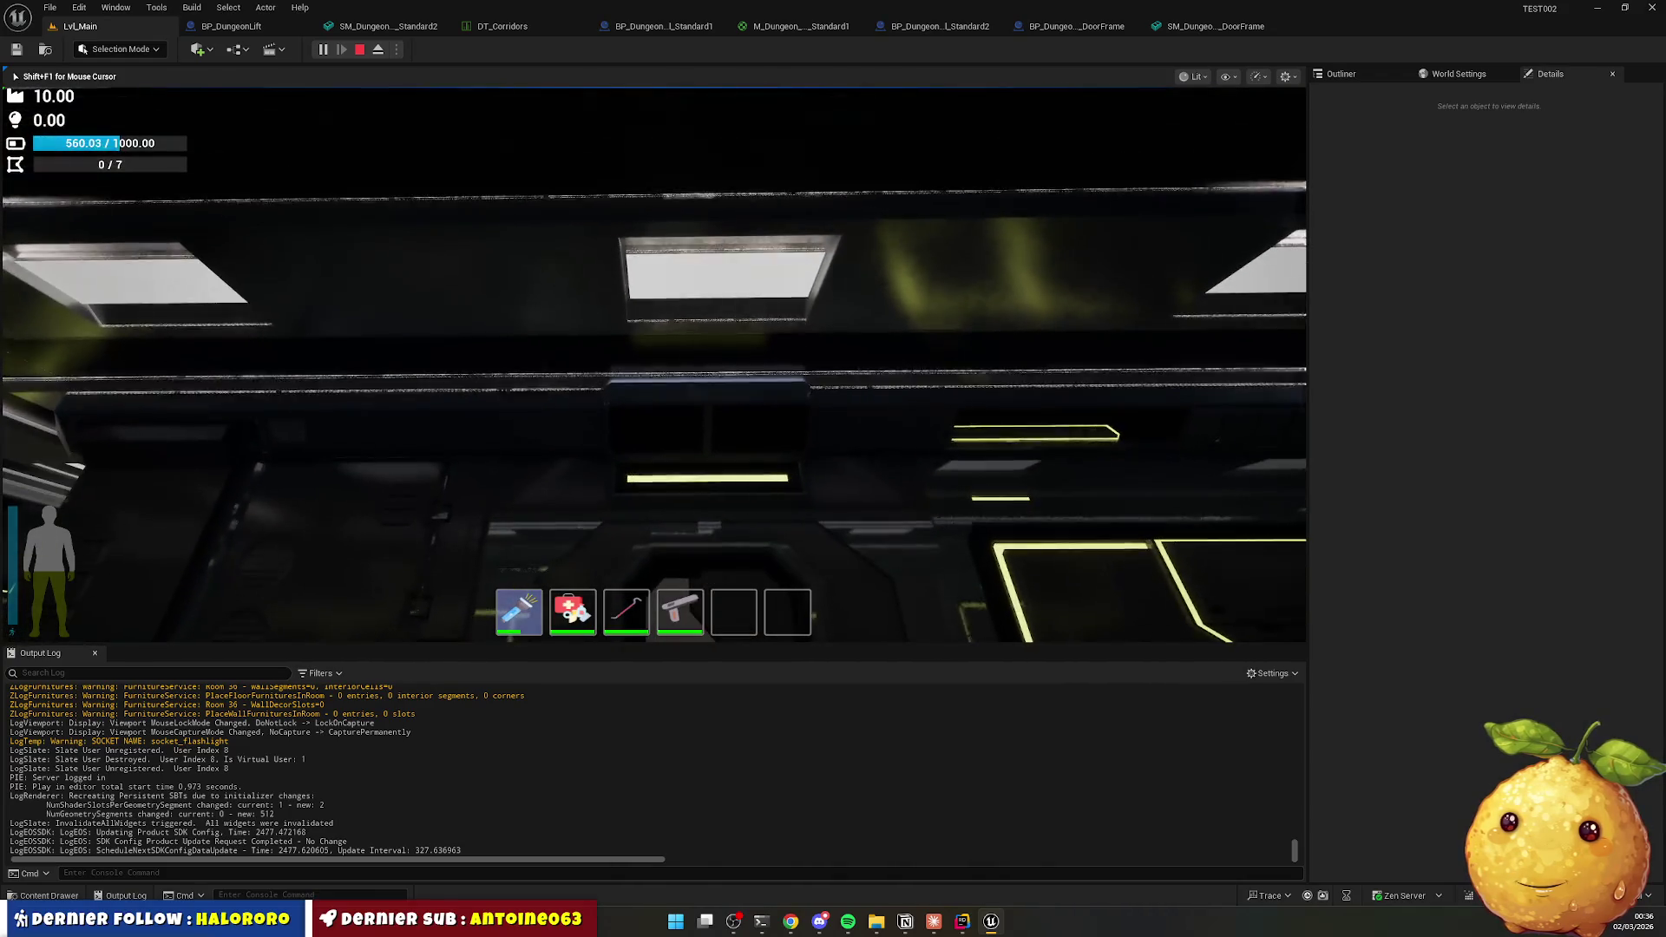
# Eject from the player, delete the ceiling piece above the corridor, then repossess the player.
pyautogui.press('F8')
pyautogui.click(726, 341)
pyautogui.press('Delete')
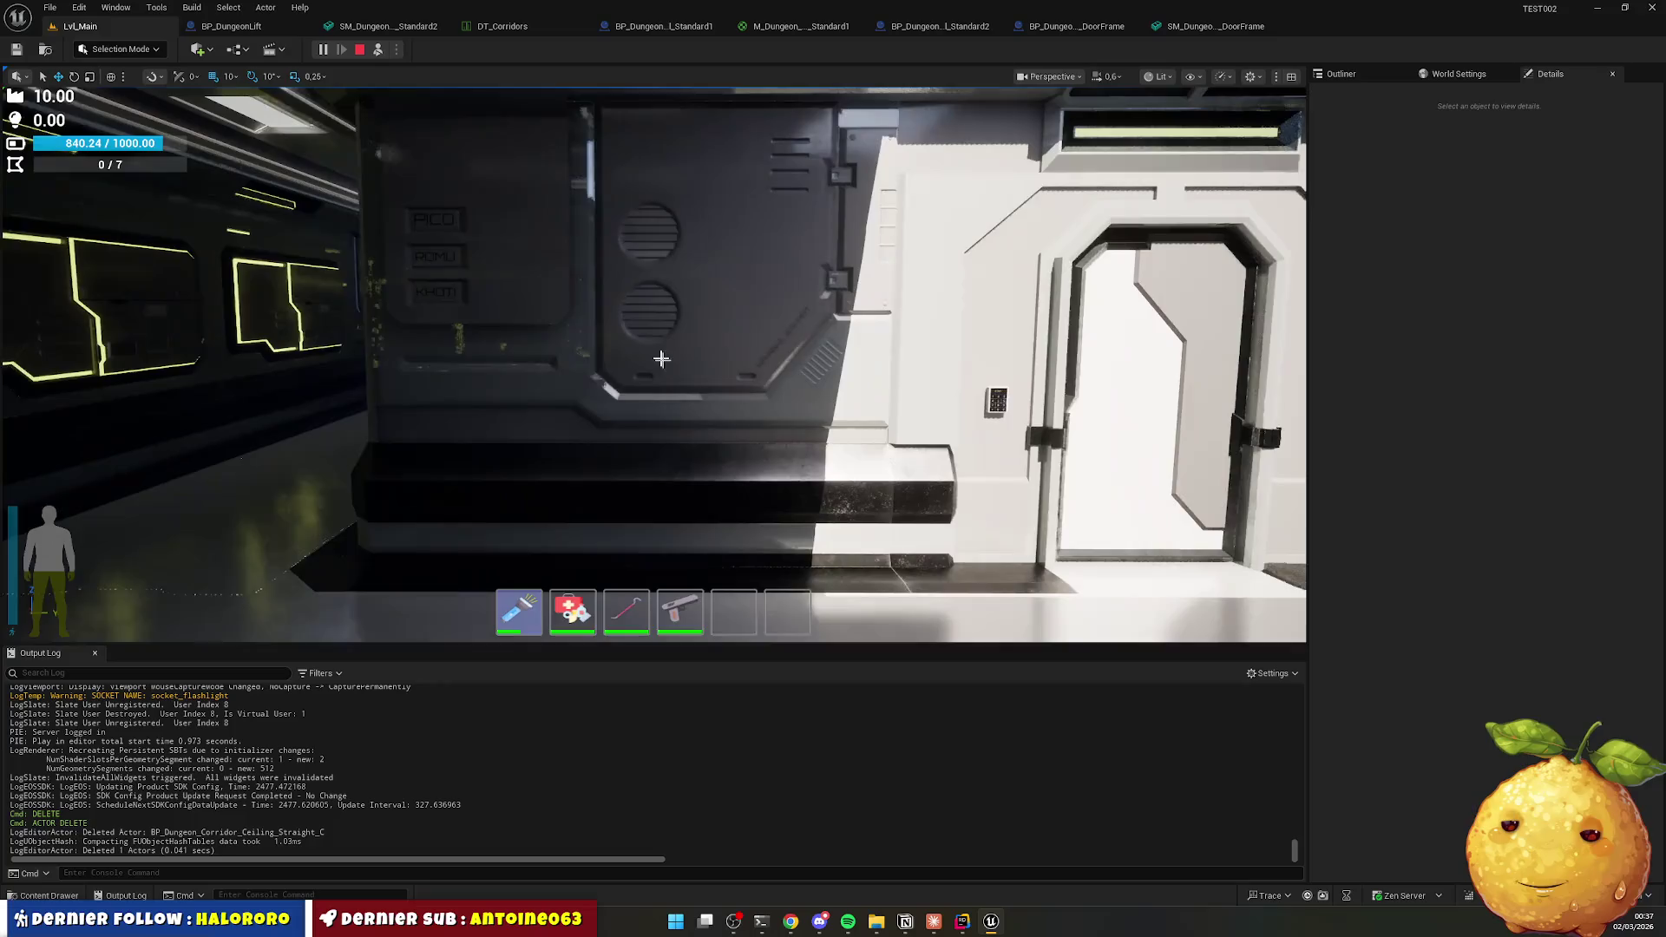
pyautogui.press('F8')
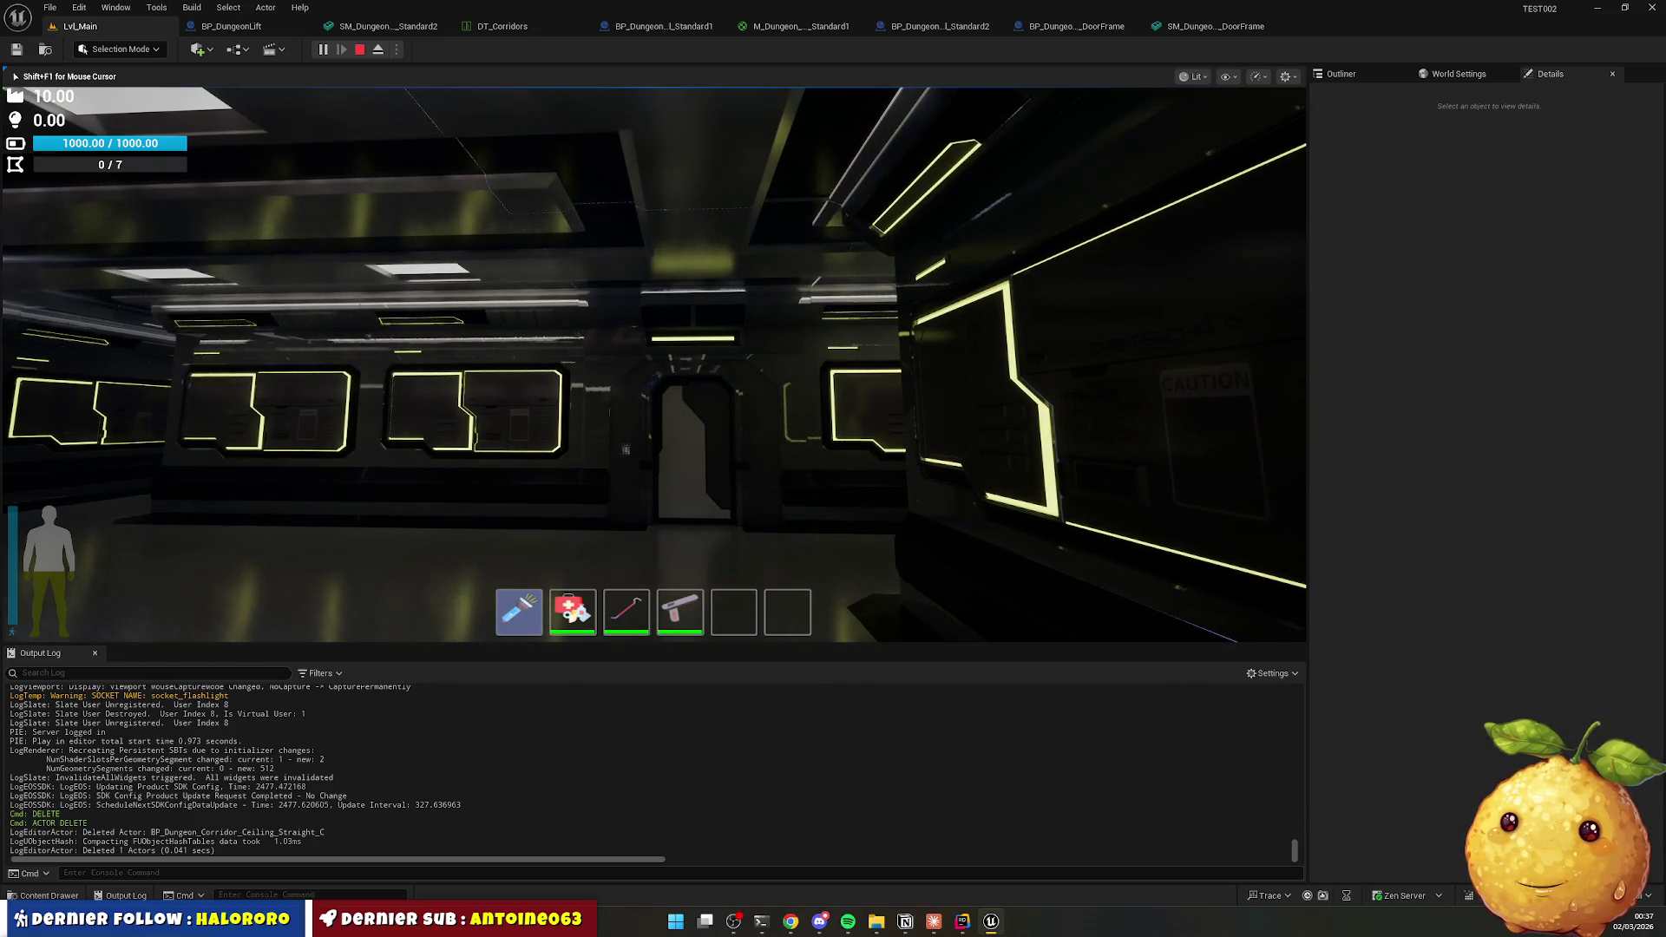
# Walk back along the corridor past the blue window panels, then end the play session.
pyautogui.press('w')
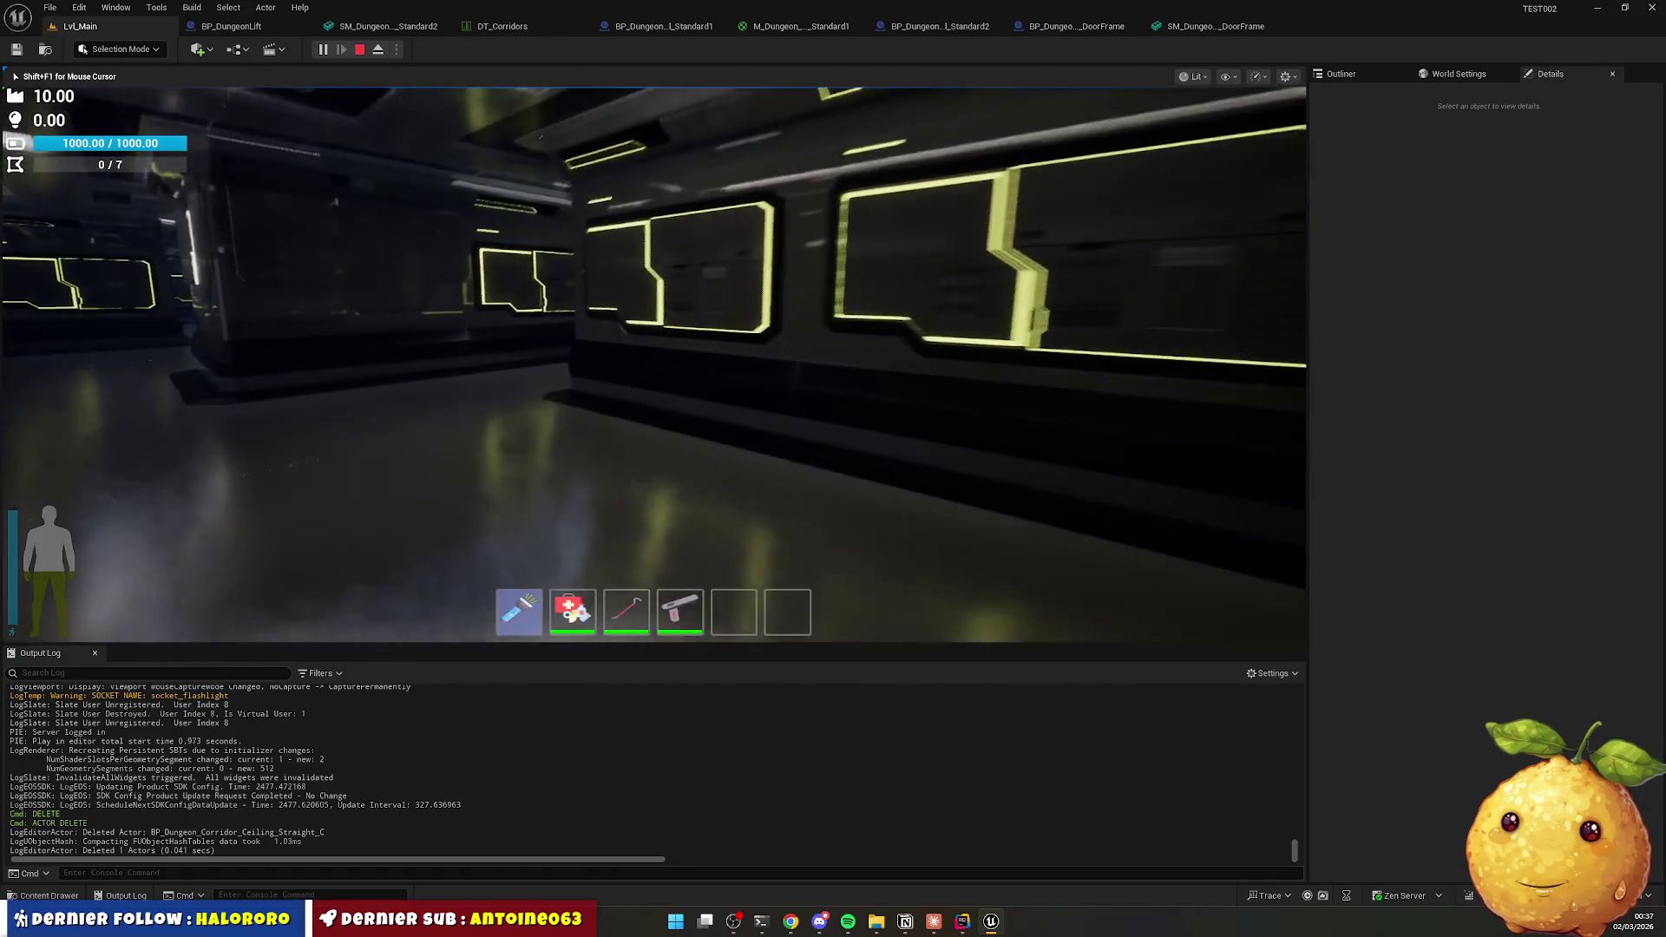
pyautogui.press('w')
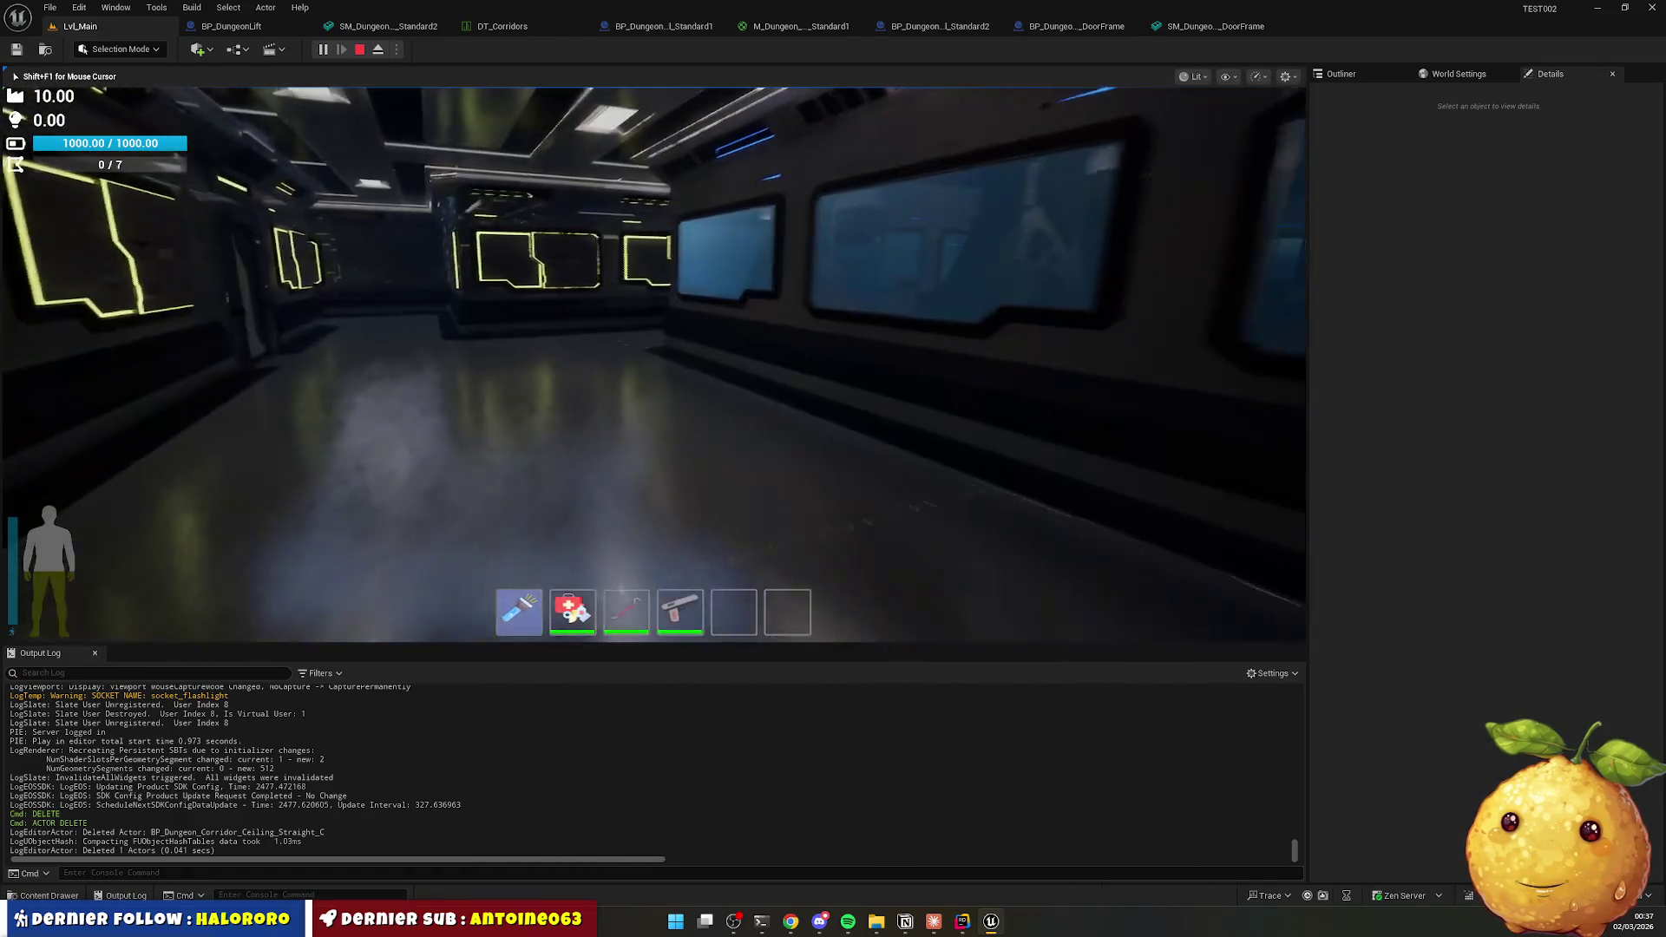
pyautogui.press('w')
pyautogui.press('w')
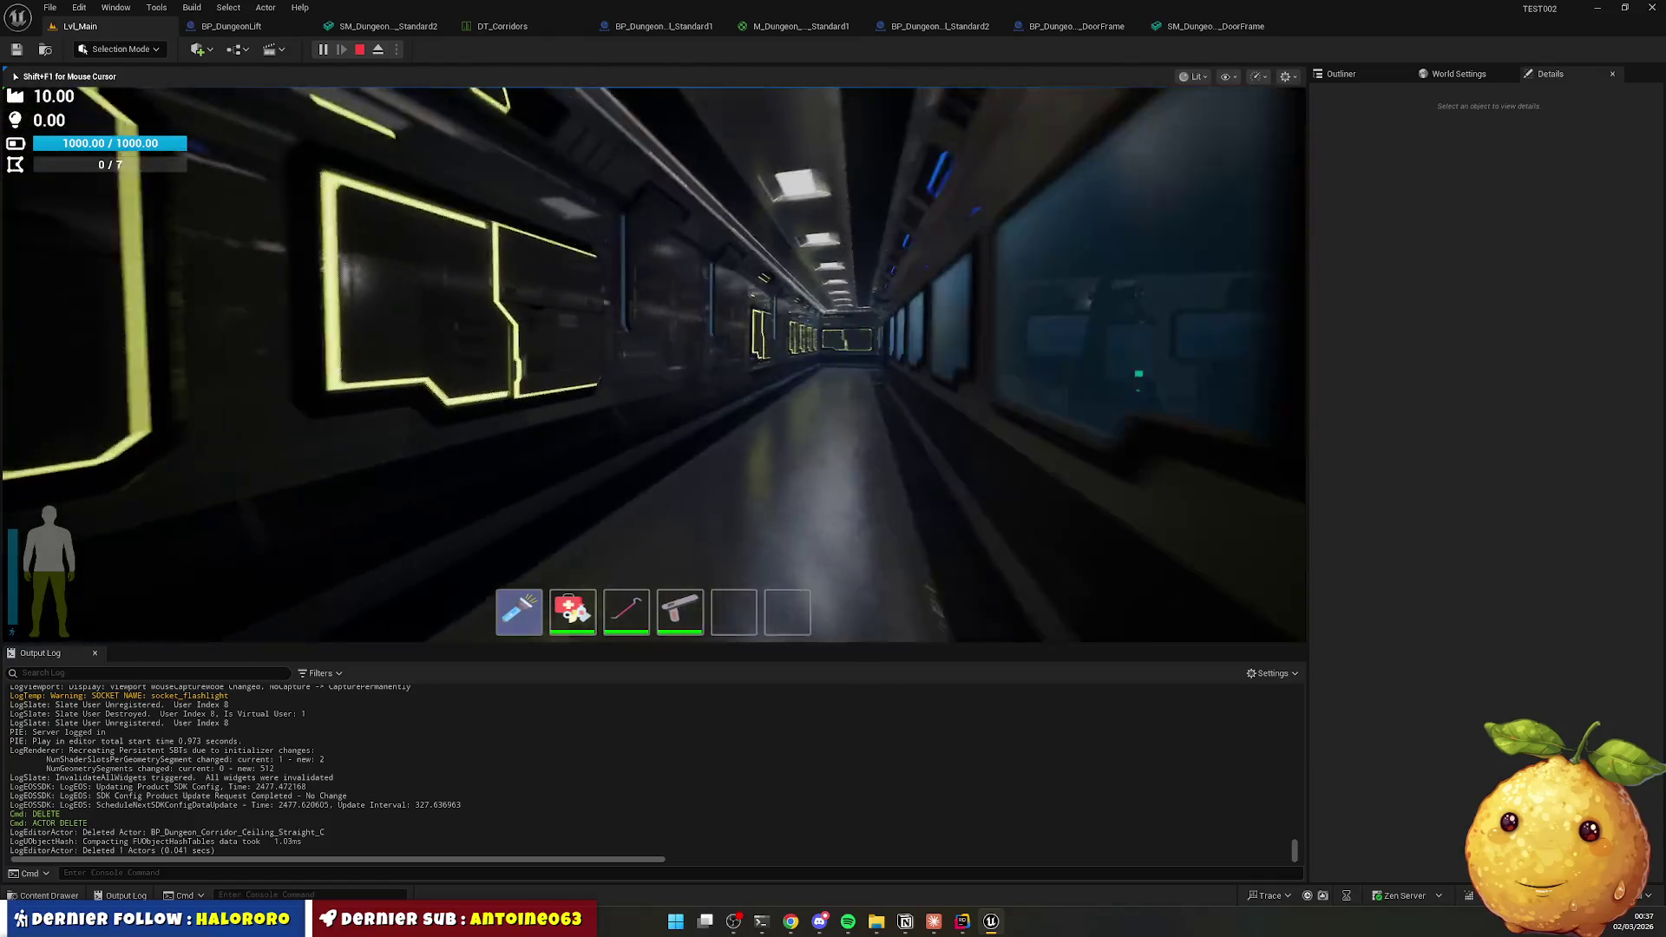
pyautogui.press('w')
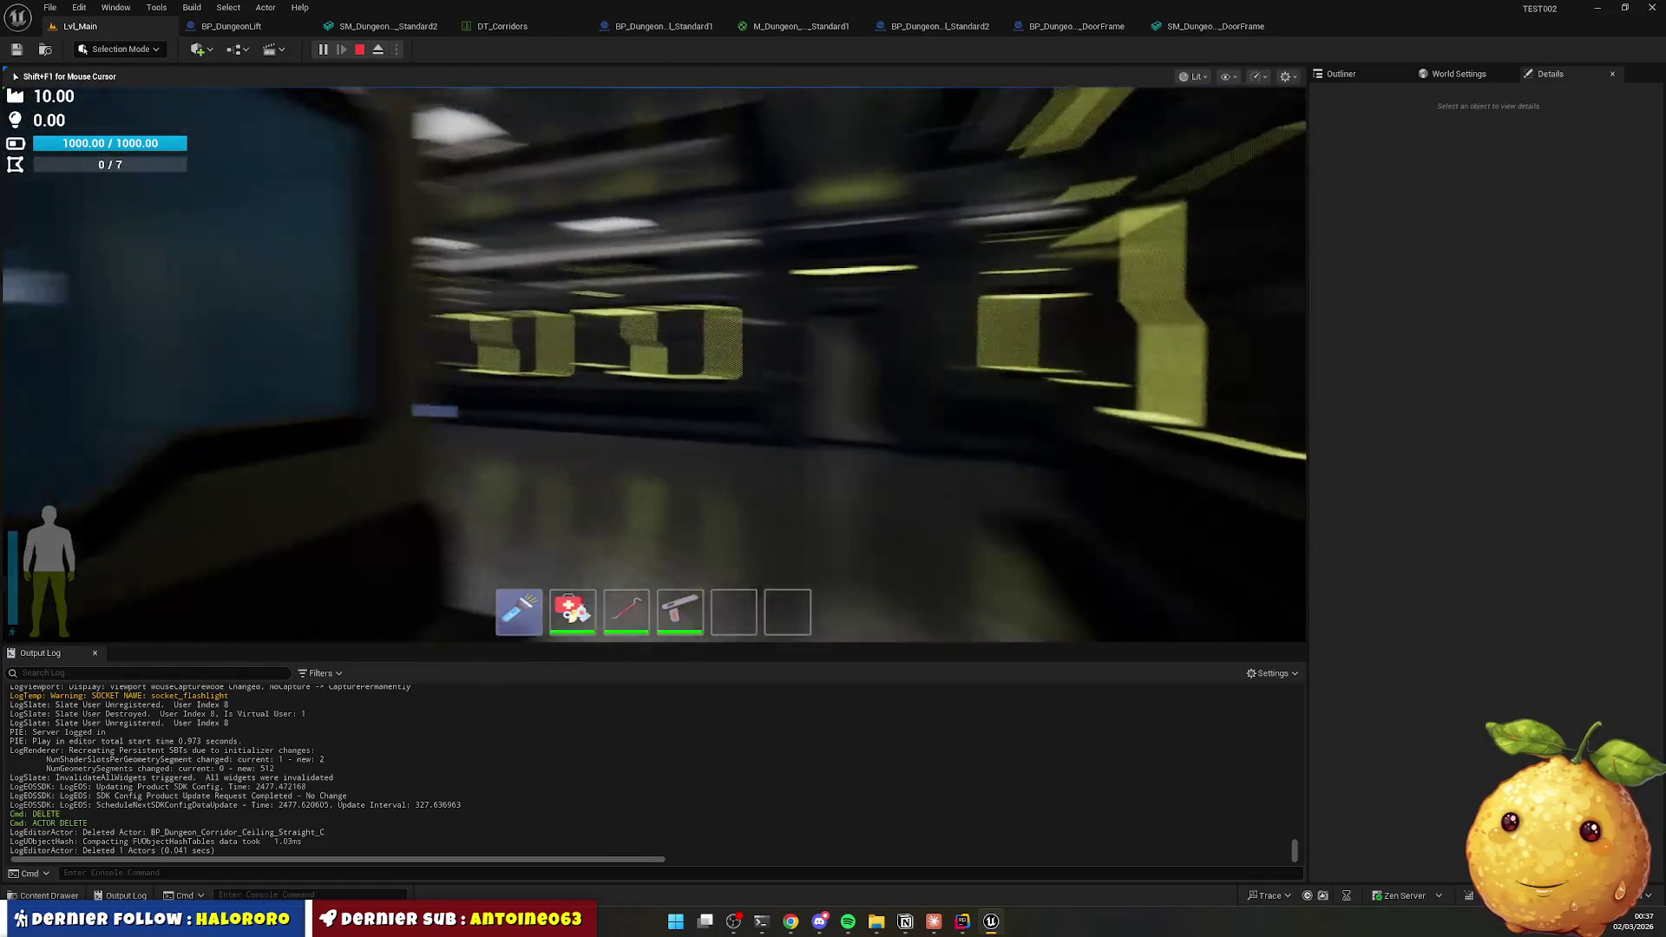
pyautogui.press('w')
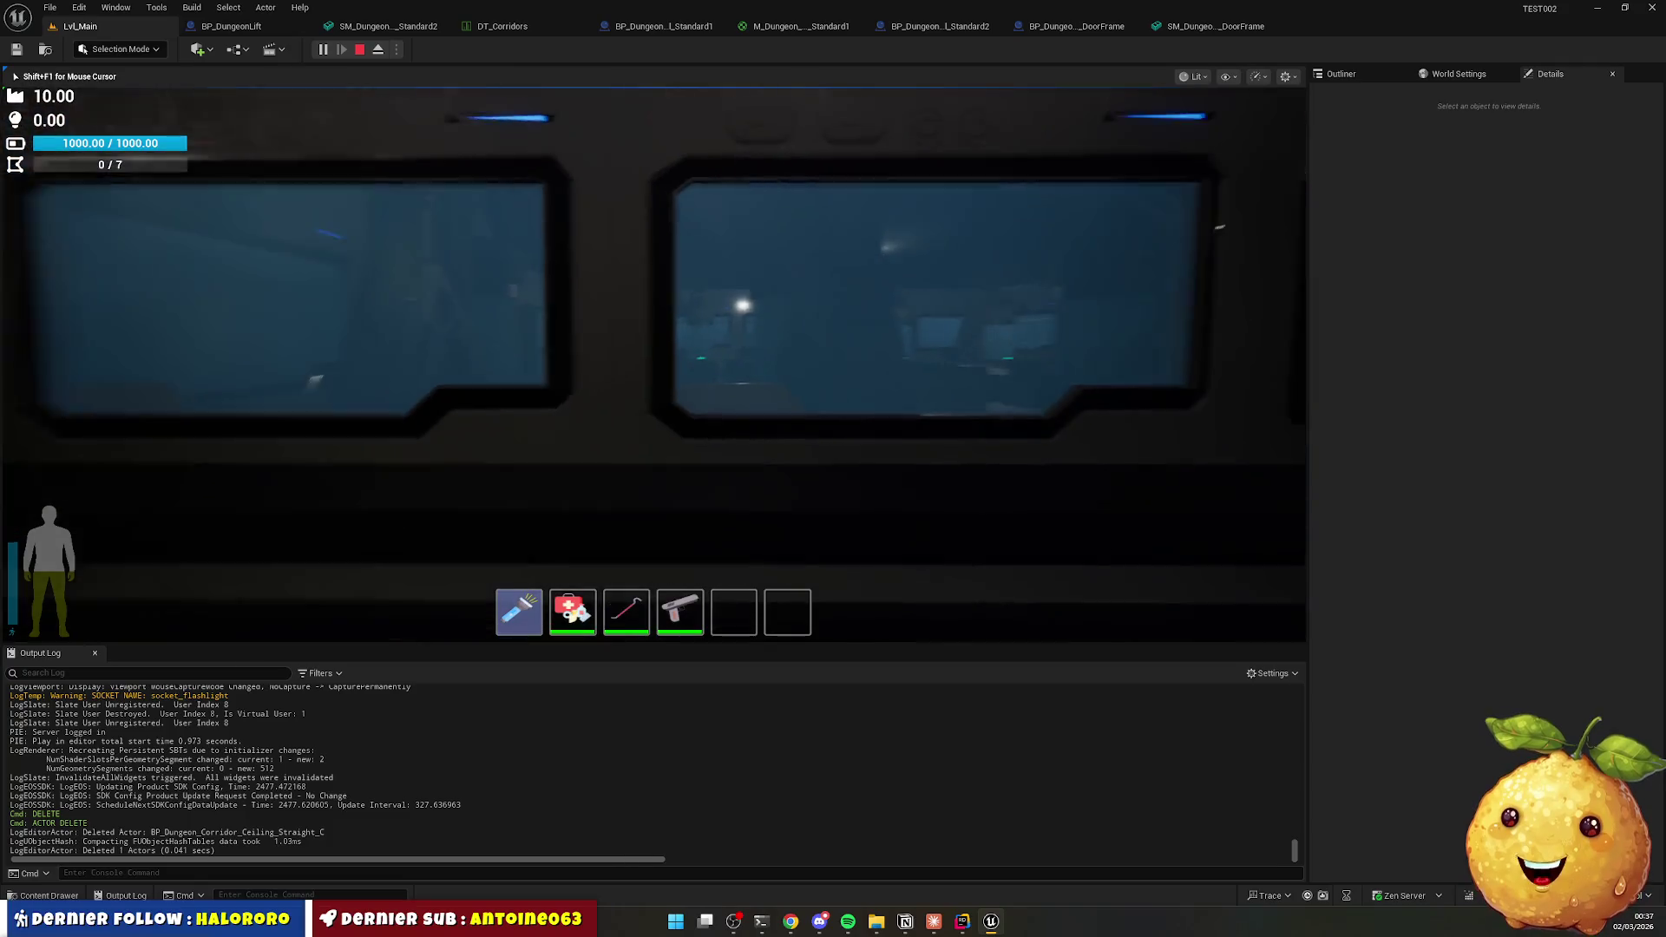
pyautogui.press('w')
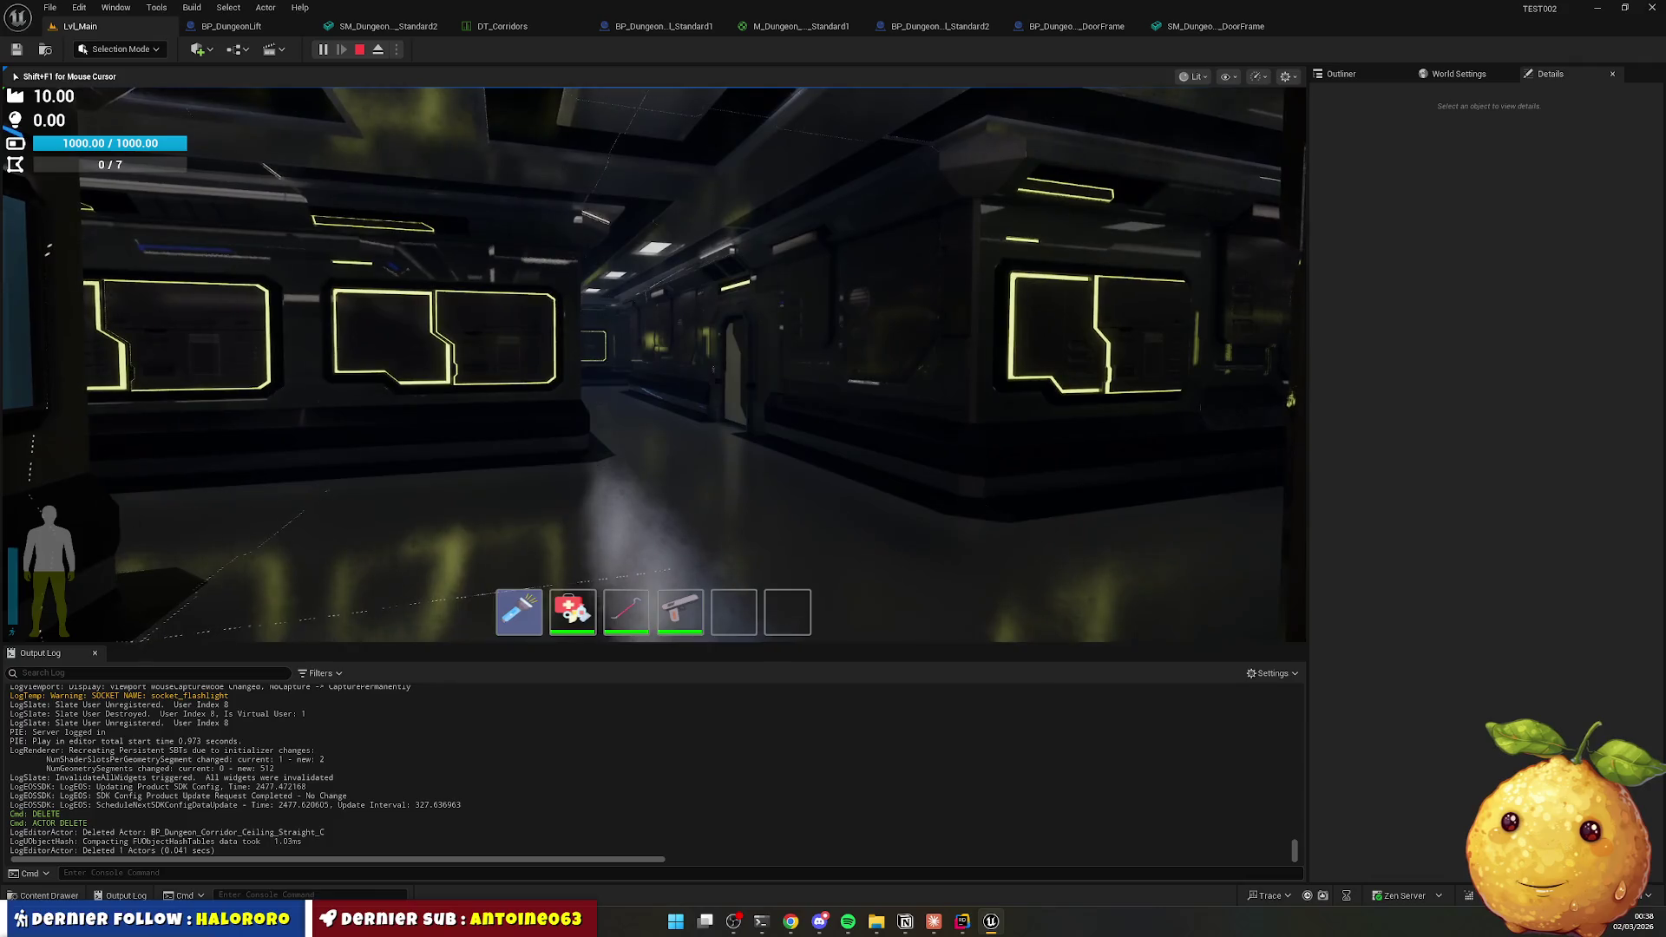
pyautogui.press('Escape')
# Create Corridor and Room folders inside Parts/Window.
pyautogui.click(50, 896)
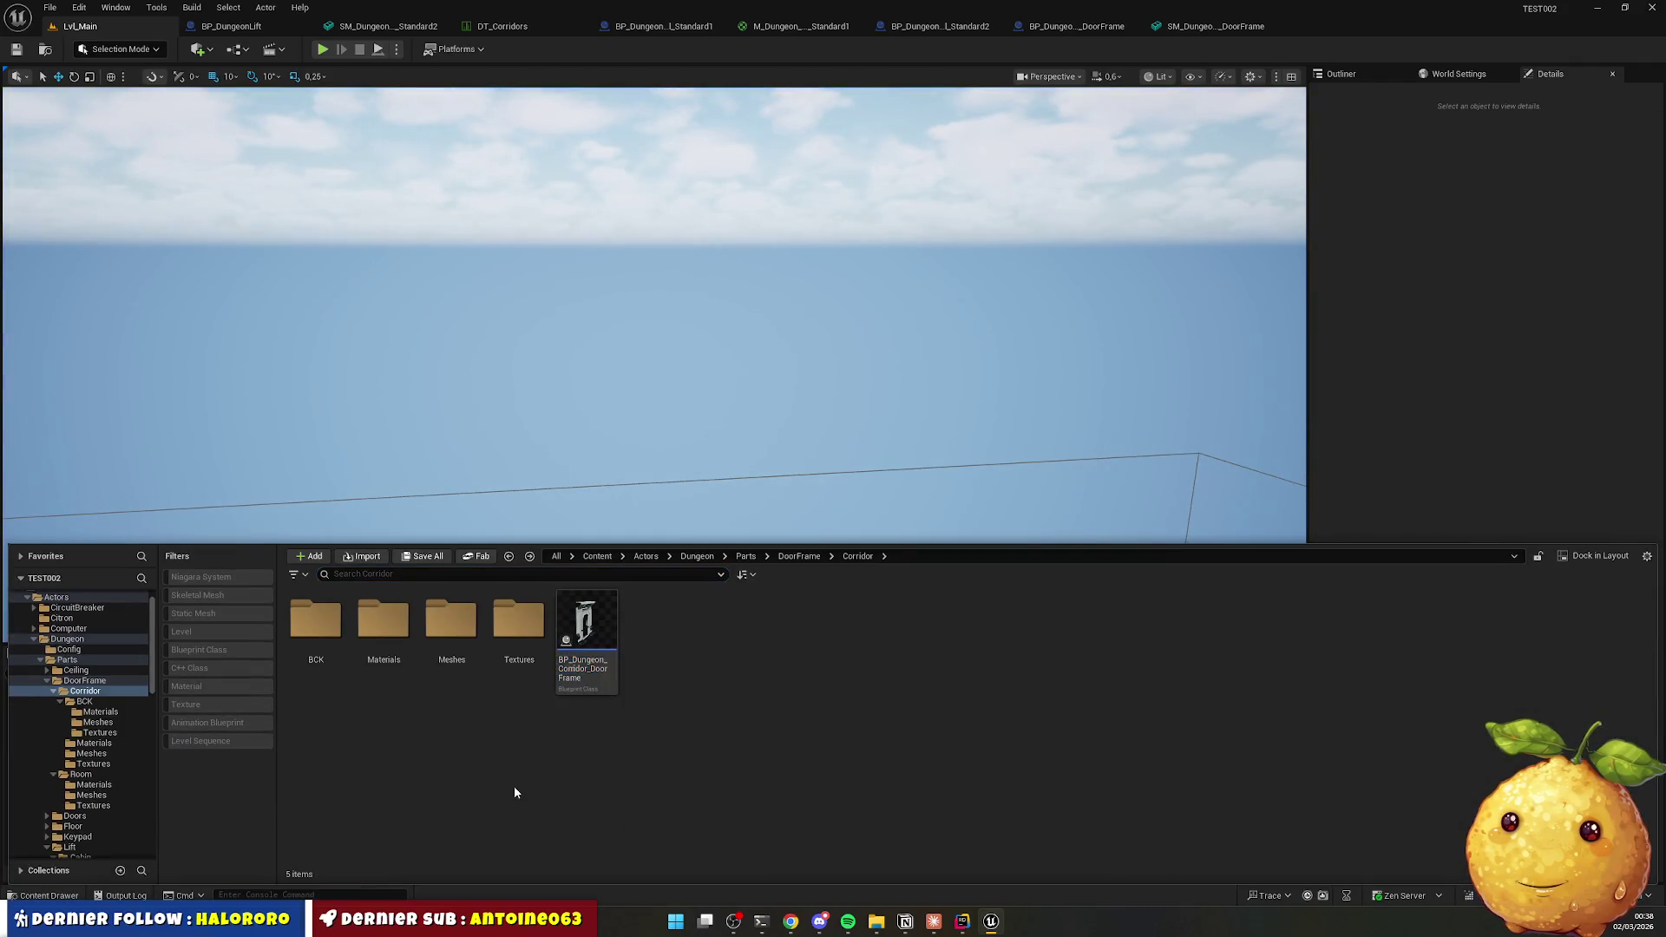
pyautogui.click(749, 557)
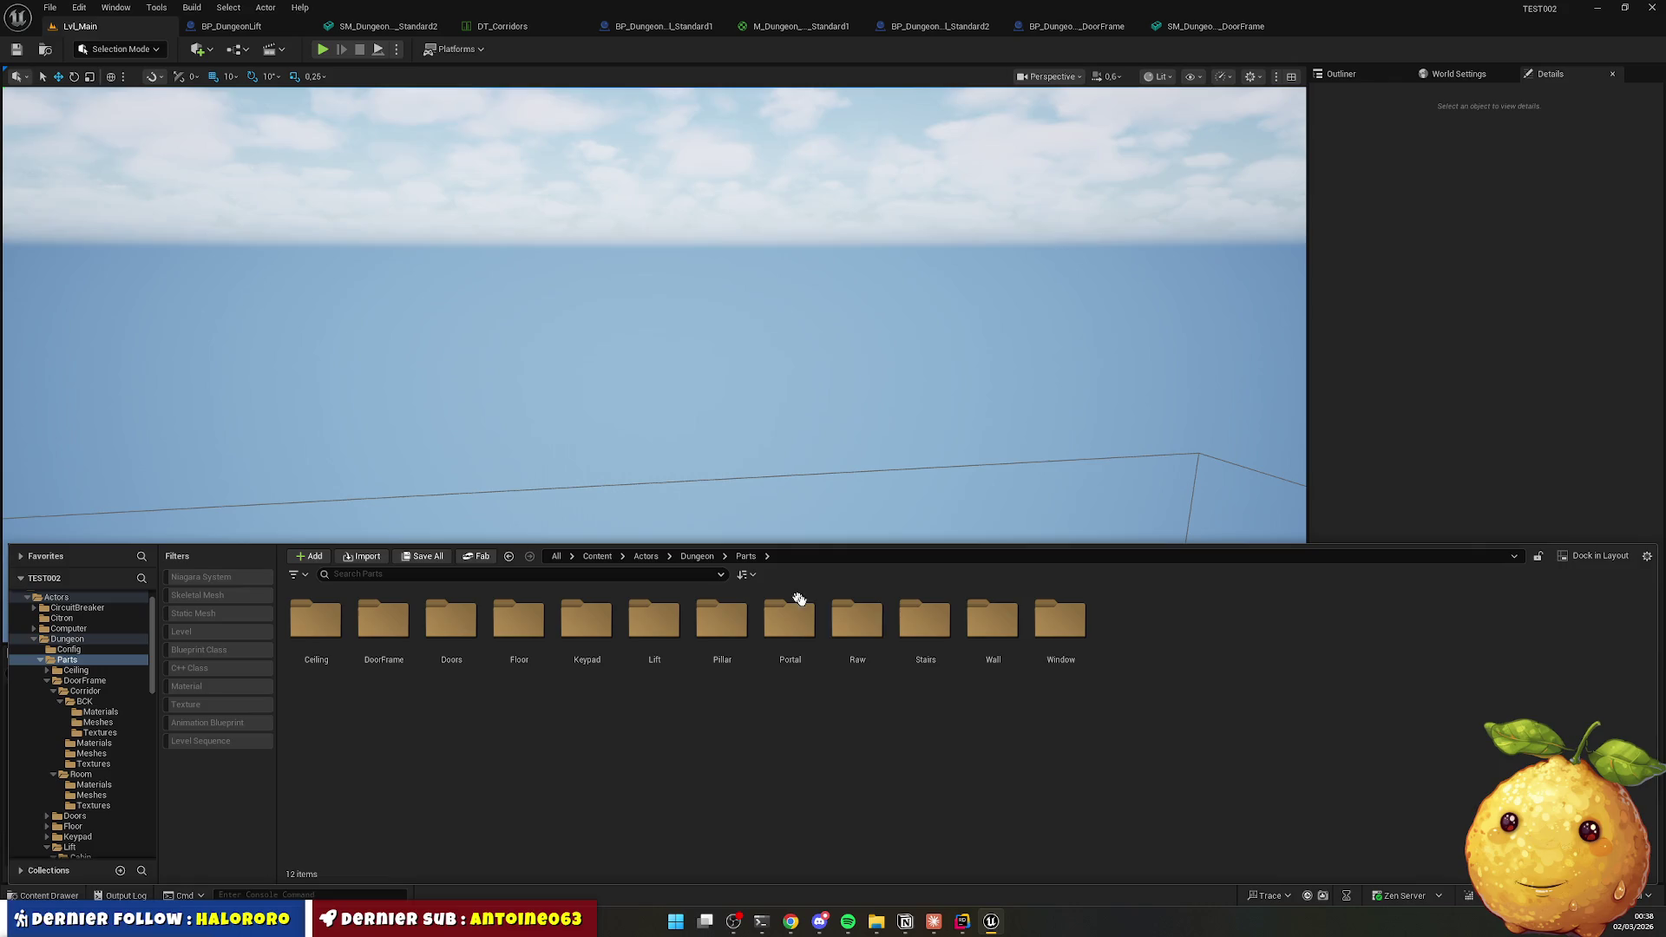
pyautogui.doubleClick(1006, 664)
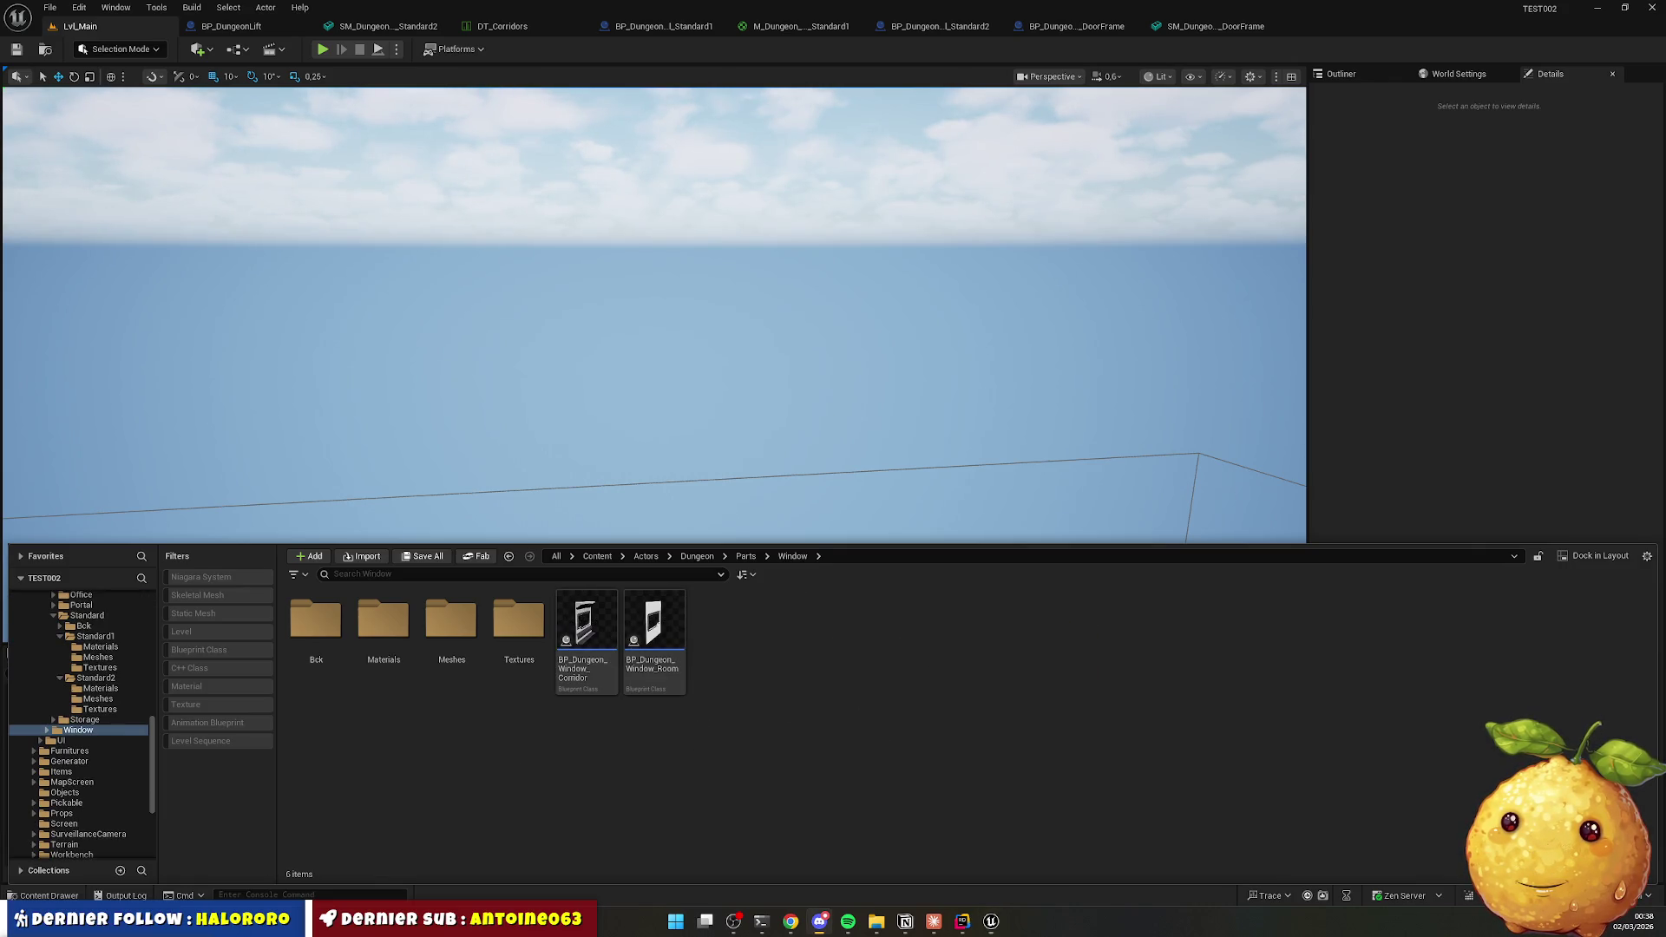
pyautogui.rightClick(705, 740)
pyautogui.click(763, 318)
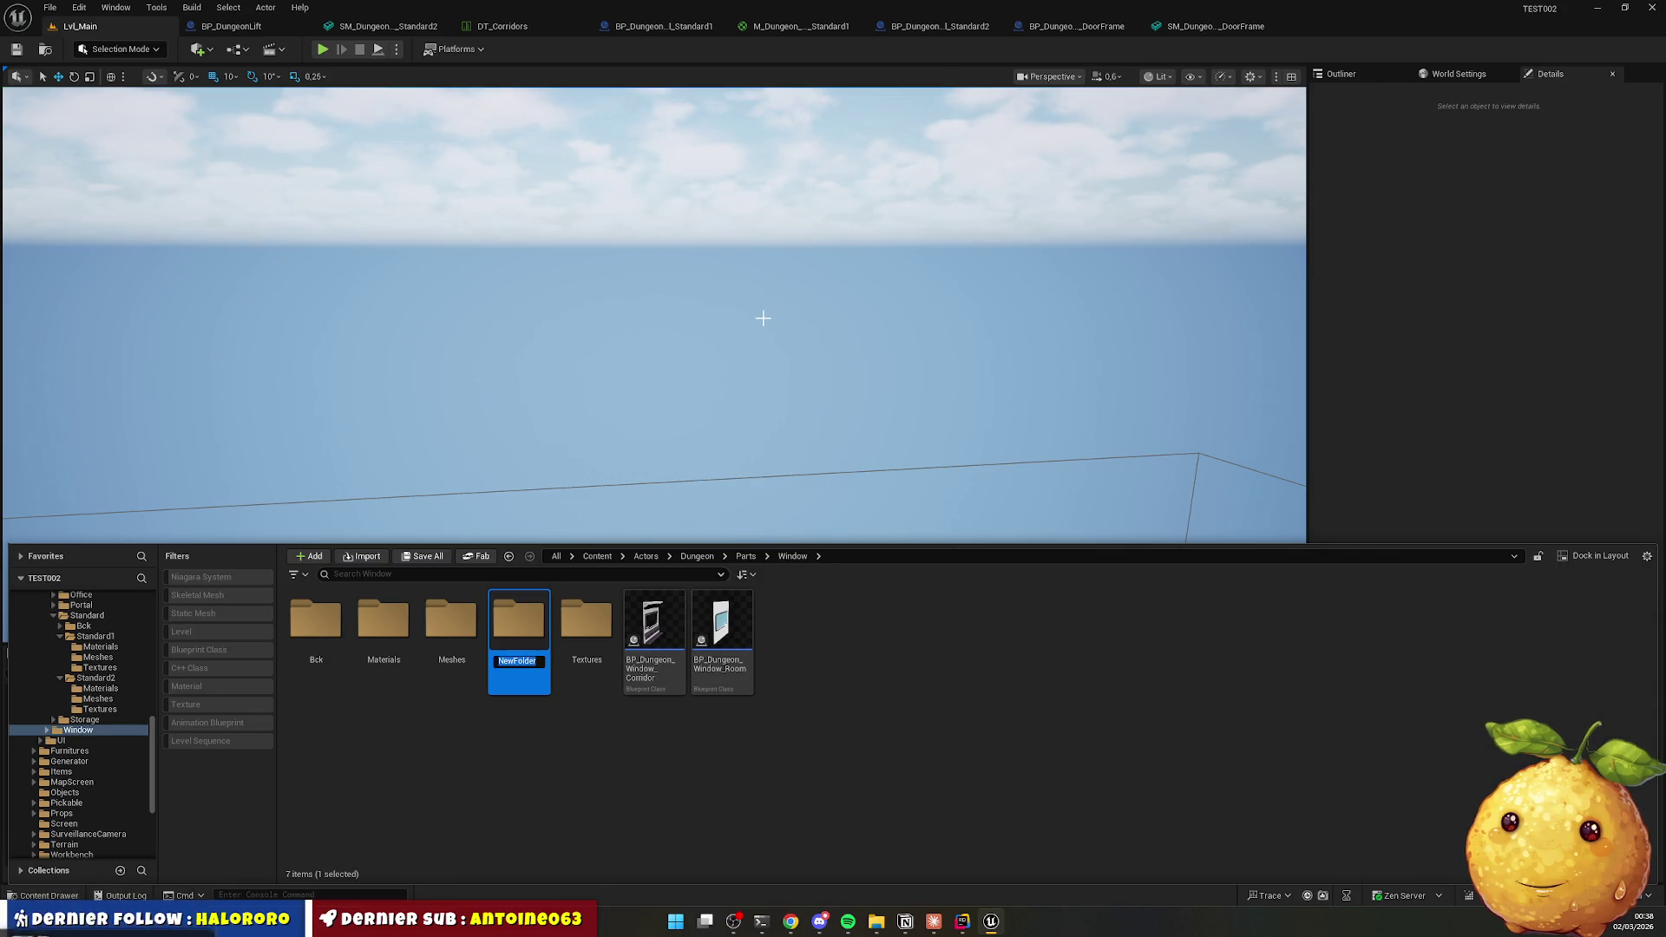
pyautogui.write('Corridor')
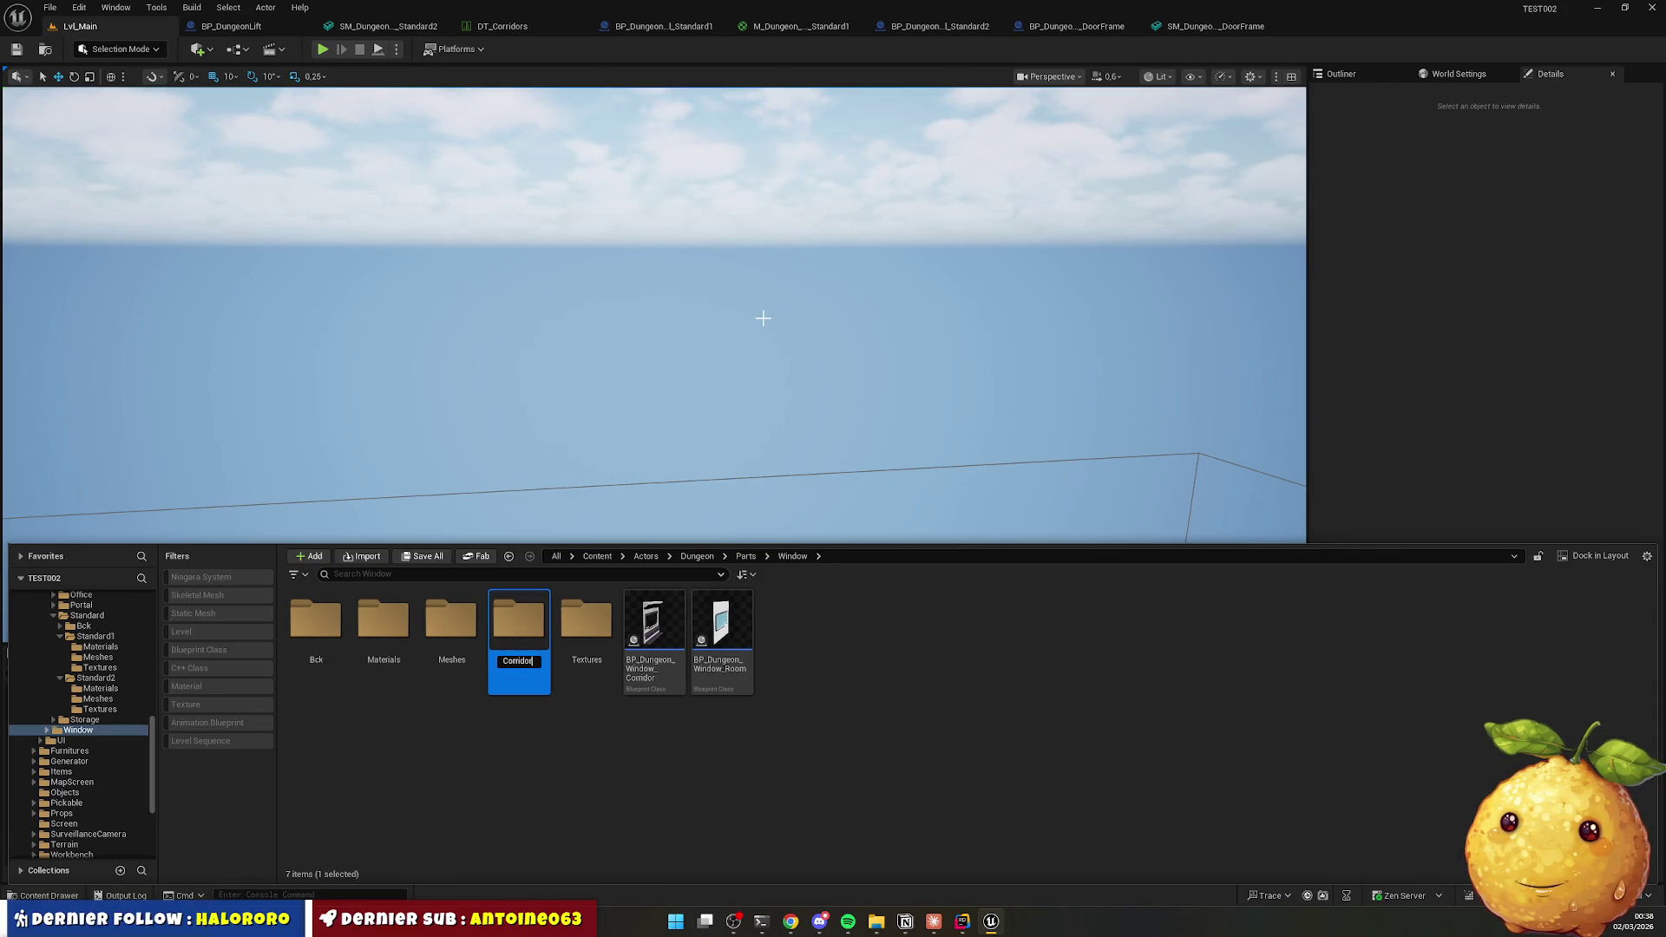
pyautogui.press('Return')
pyautogui.click(467, 788)
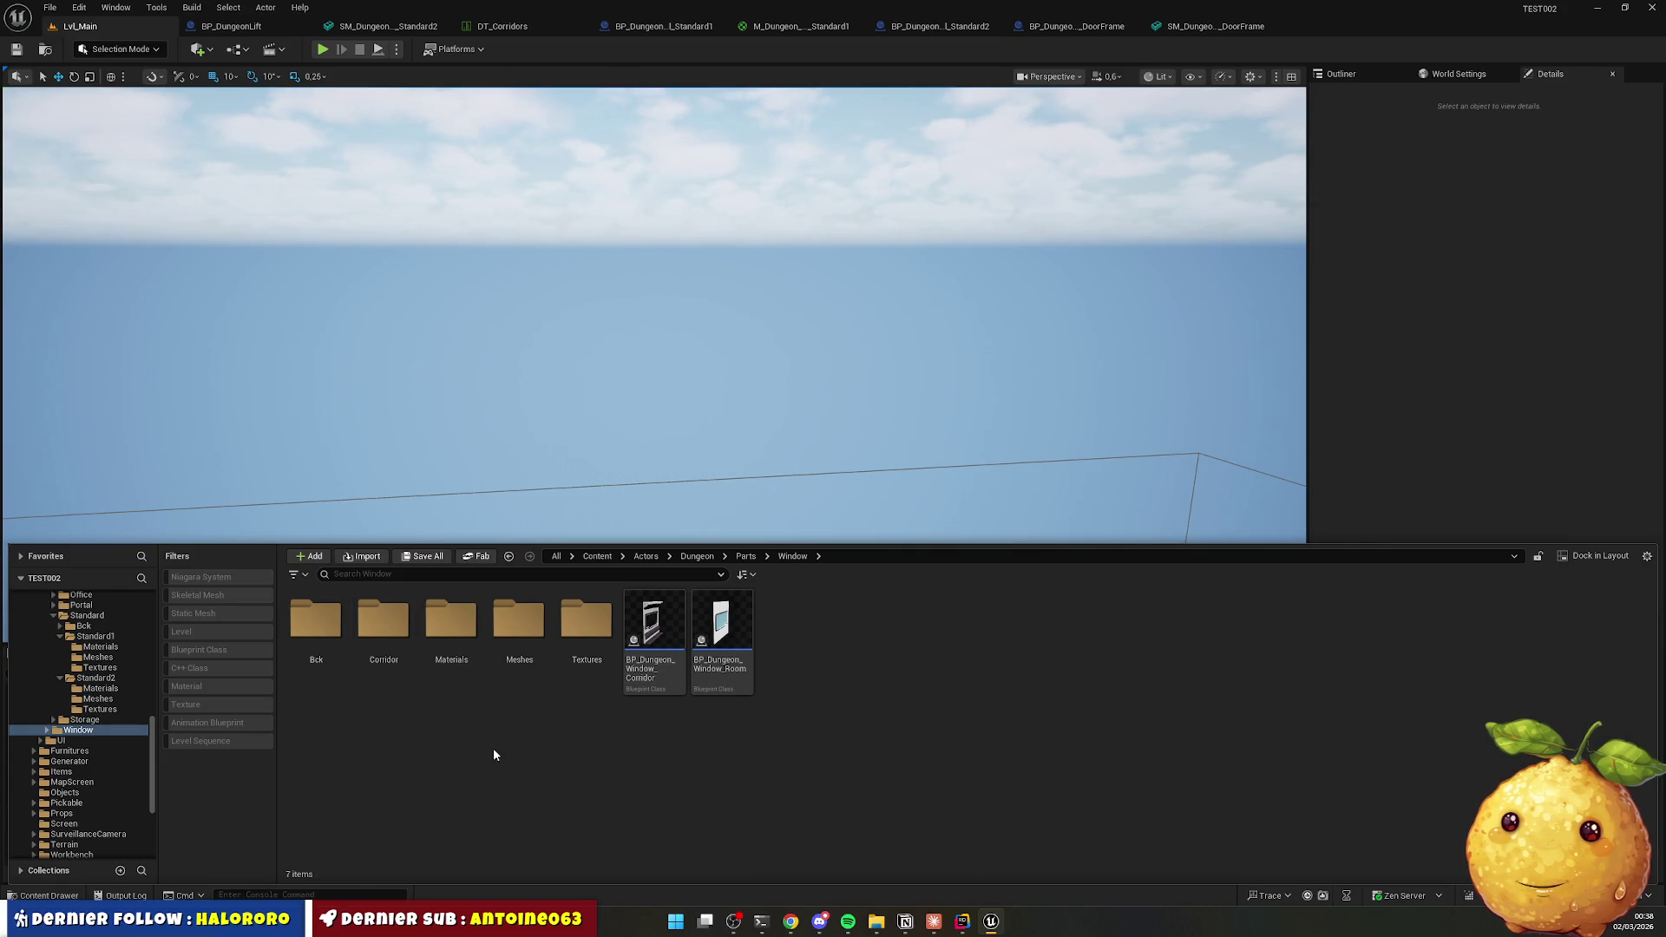
pyautogui.rightClick(501, 726)
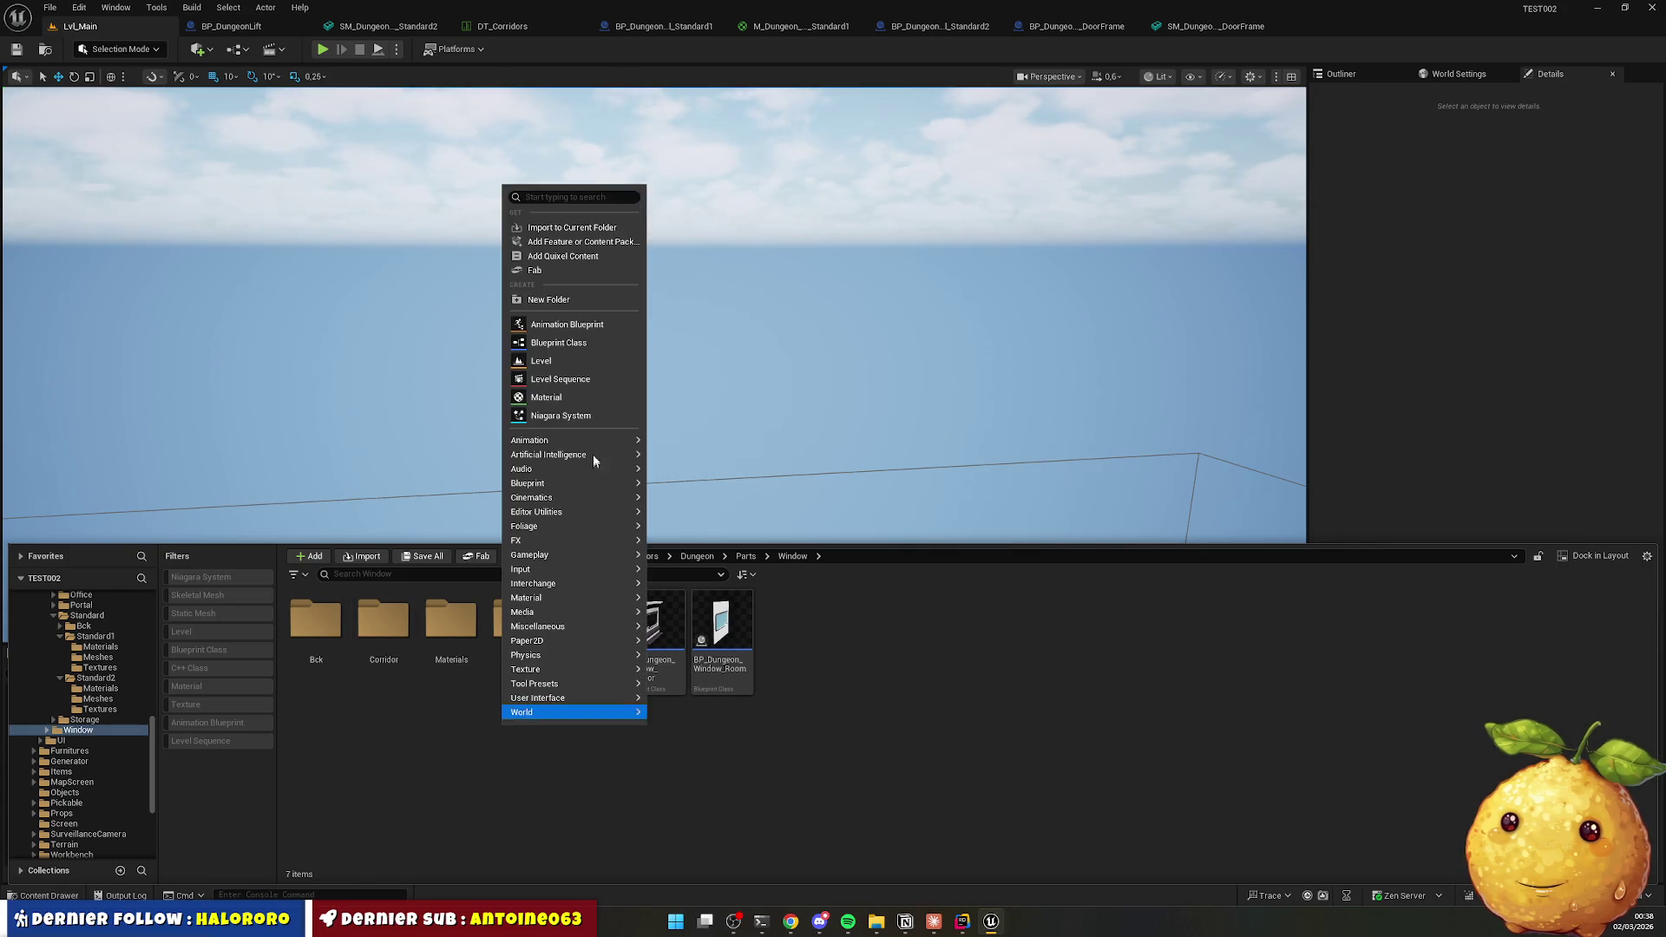
pyautogui.click(575, 302)
pyautogui.write('Room')
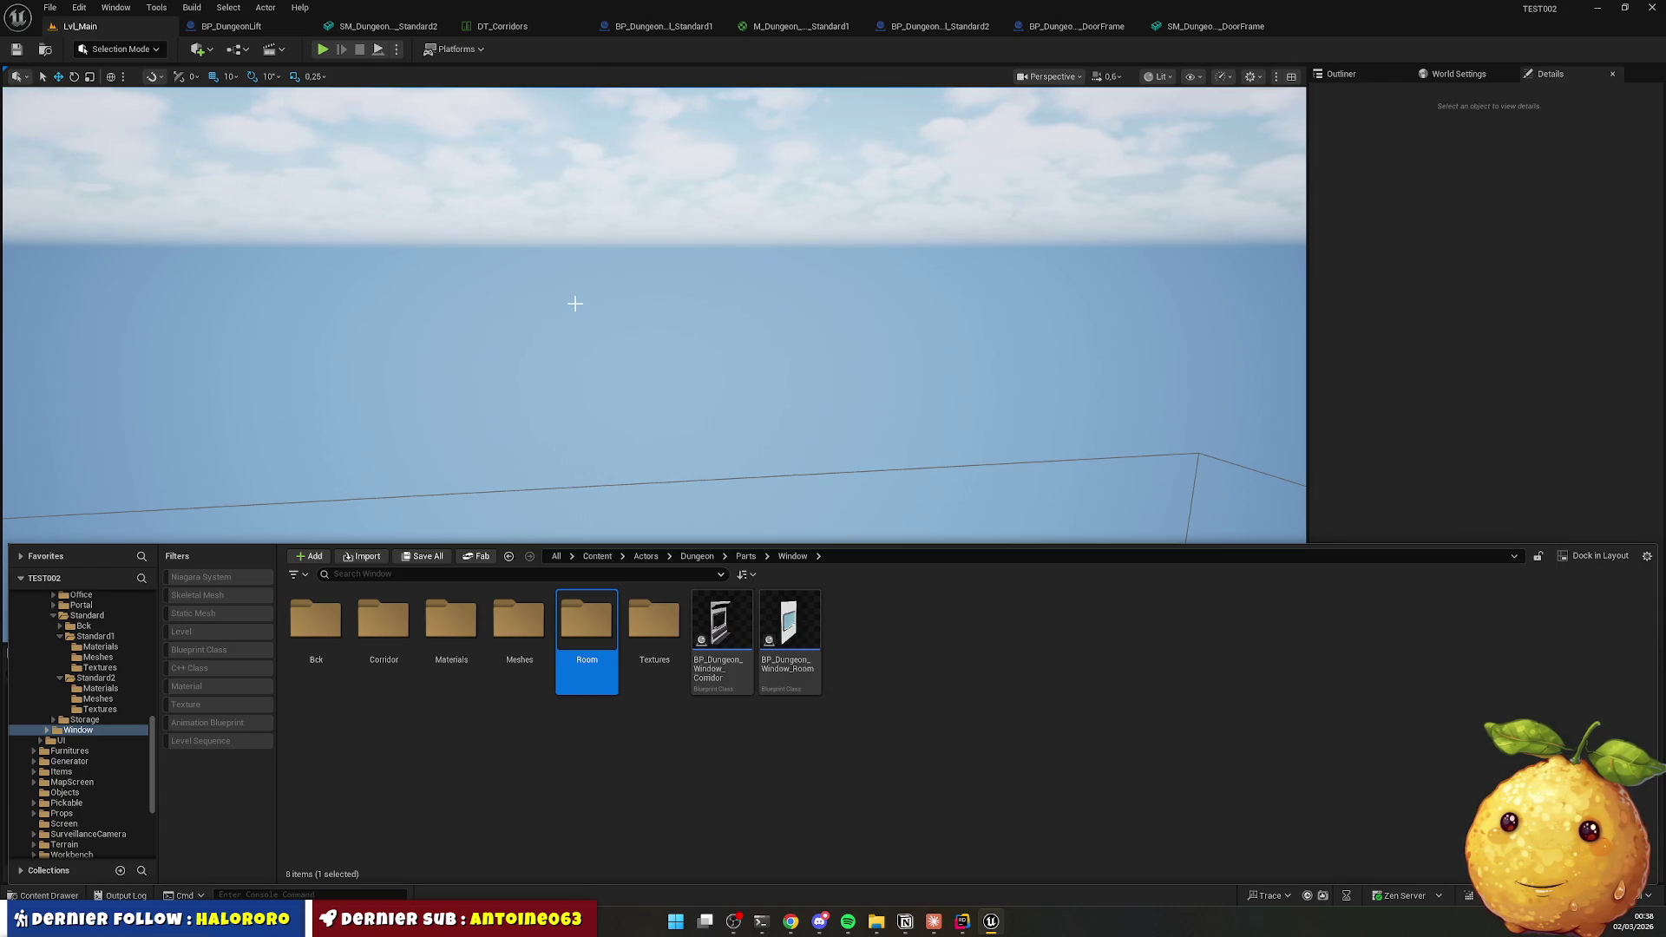
# Move the room window blueprint into Room and the corridor window blueprint into Corridor.
pyautogui.moveTo(789, 625)
pyautogui.mouseDown()
pyautogui.moveTo(666, 665)
pyautogui.moveTo(588, 630)
pyautogui.mouseUp()
pyautogui.click(625, 651)
pyautogui.moveTo(720, 638)
pyautogui.mouseDown()
pyautogui.moveTo(716, 664)
pyautogui.moveTo(532, 672)
pyautogui.moveTo(428, 707)
pyautogui.moveTo(377, 616)
pyautogui.mouseUp()
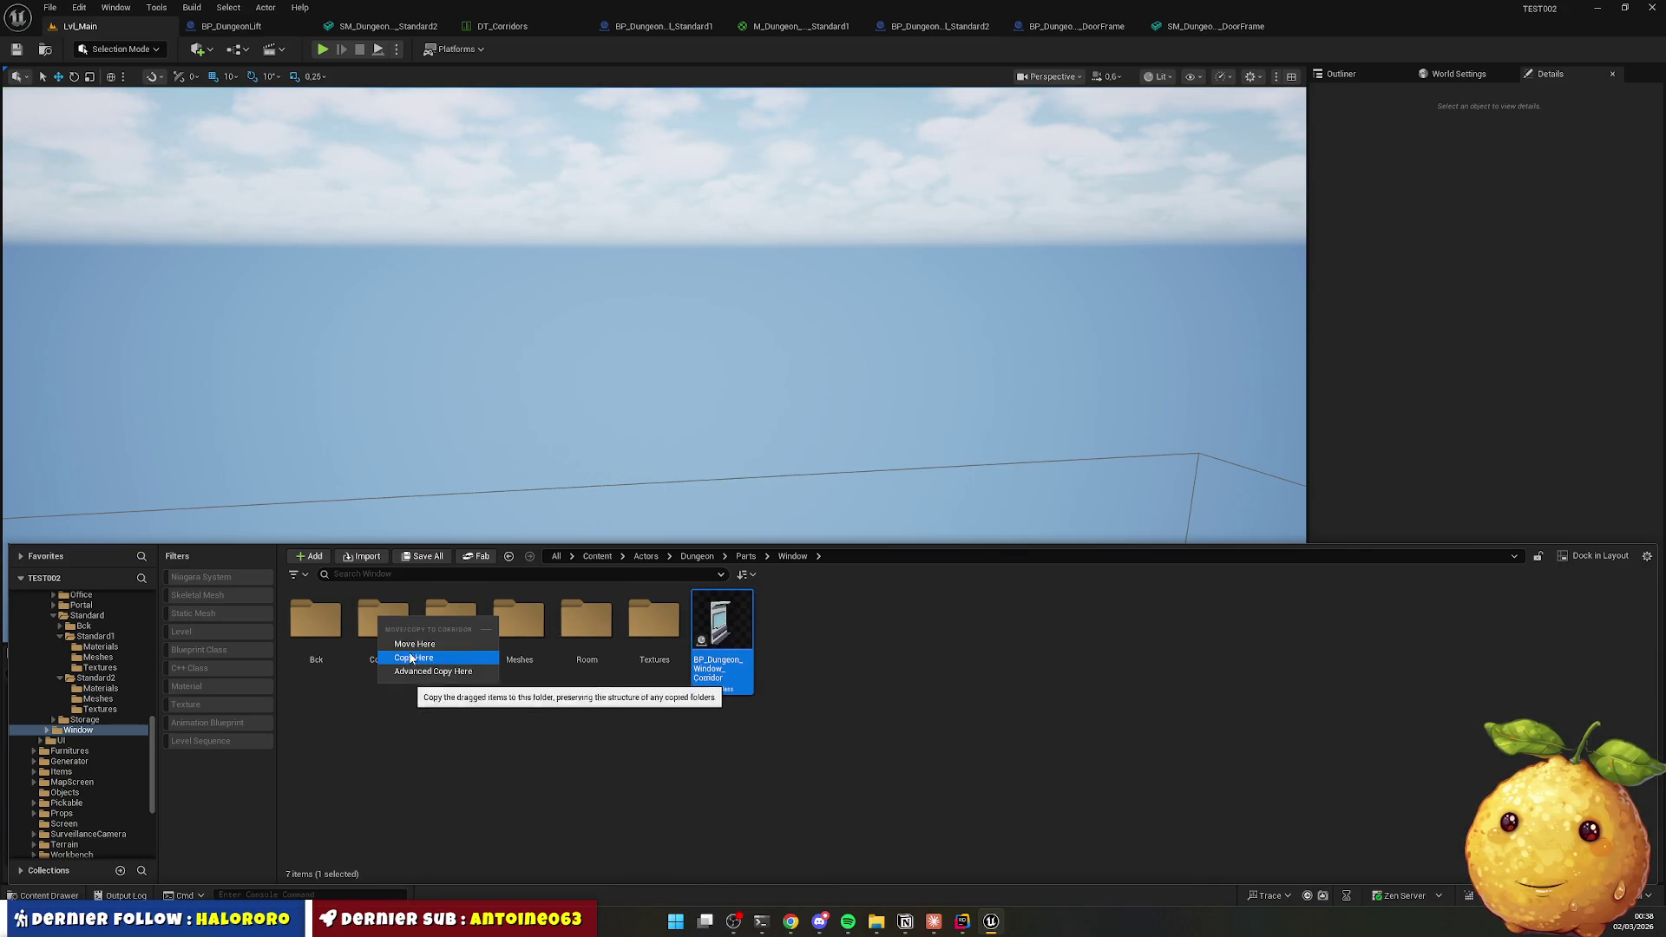
pyautogui.click(417, 656)
# Attempt to delete Bck's three old window materials, cancelling because the mesh still uses them.
pyautogui.click(315, 629)
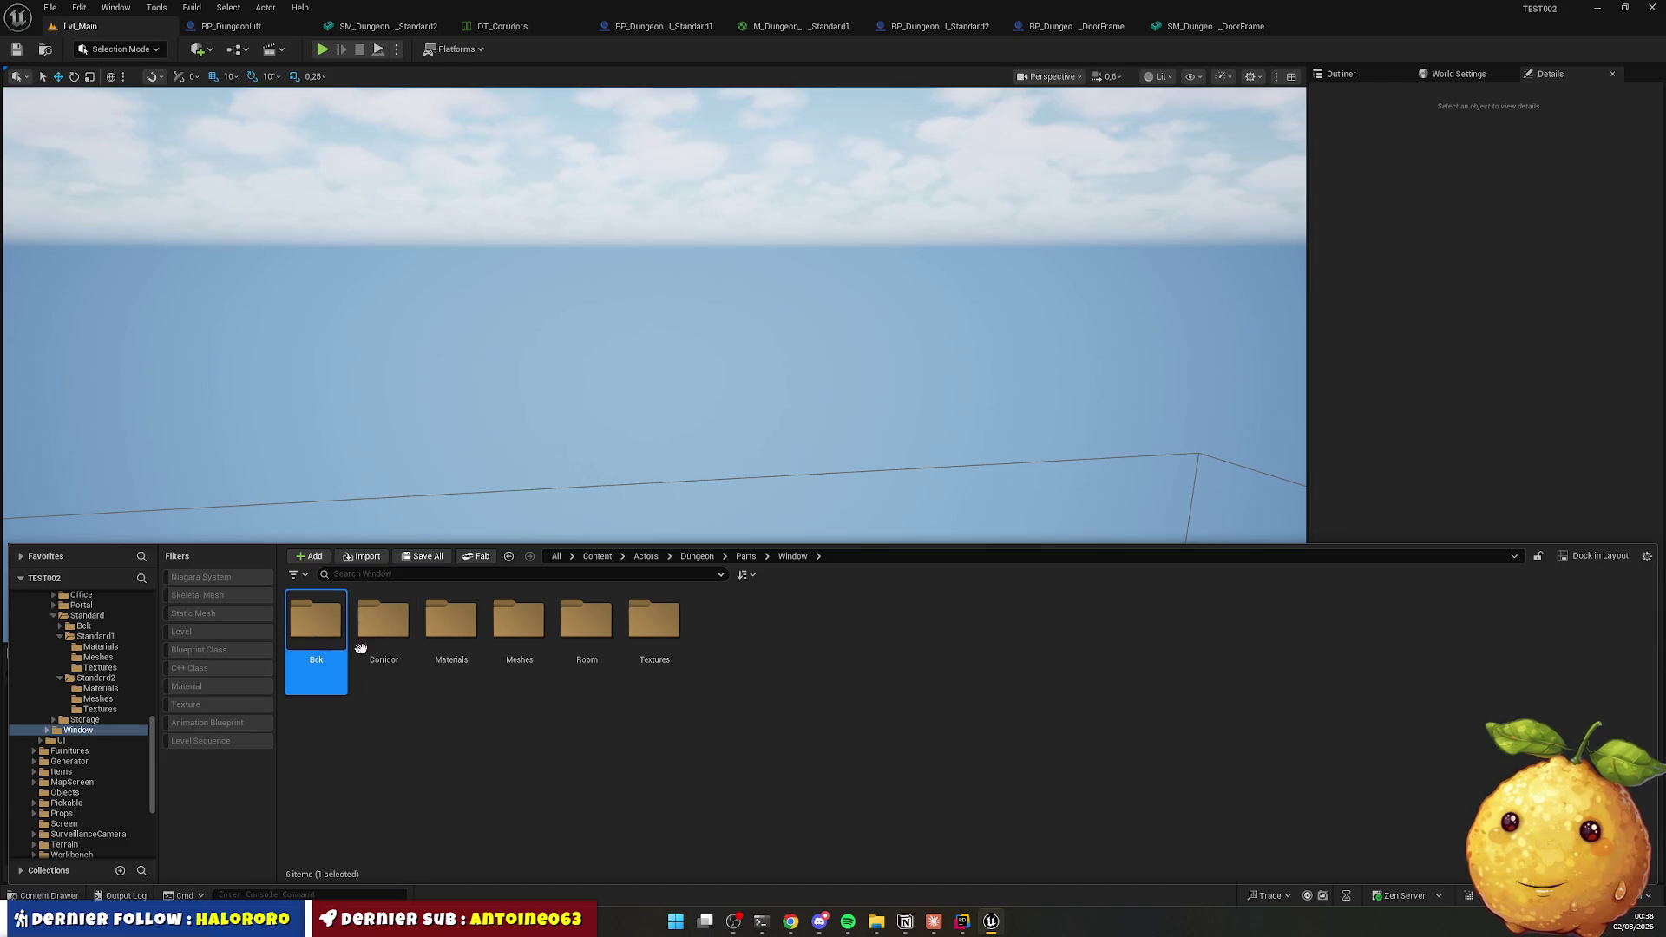
pyautogui.doubleClick(315, 631)
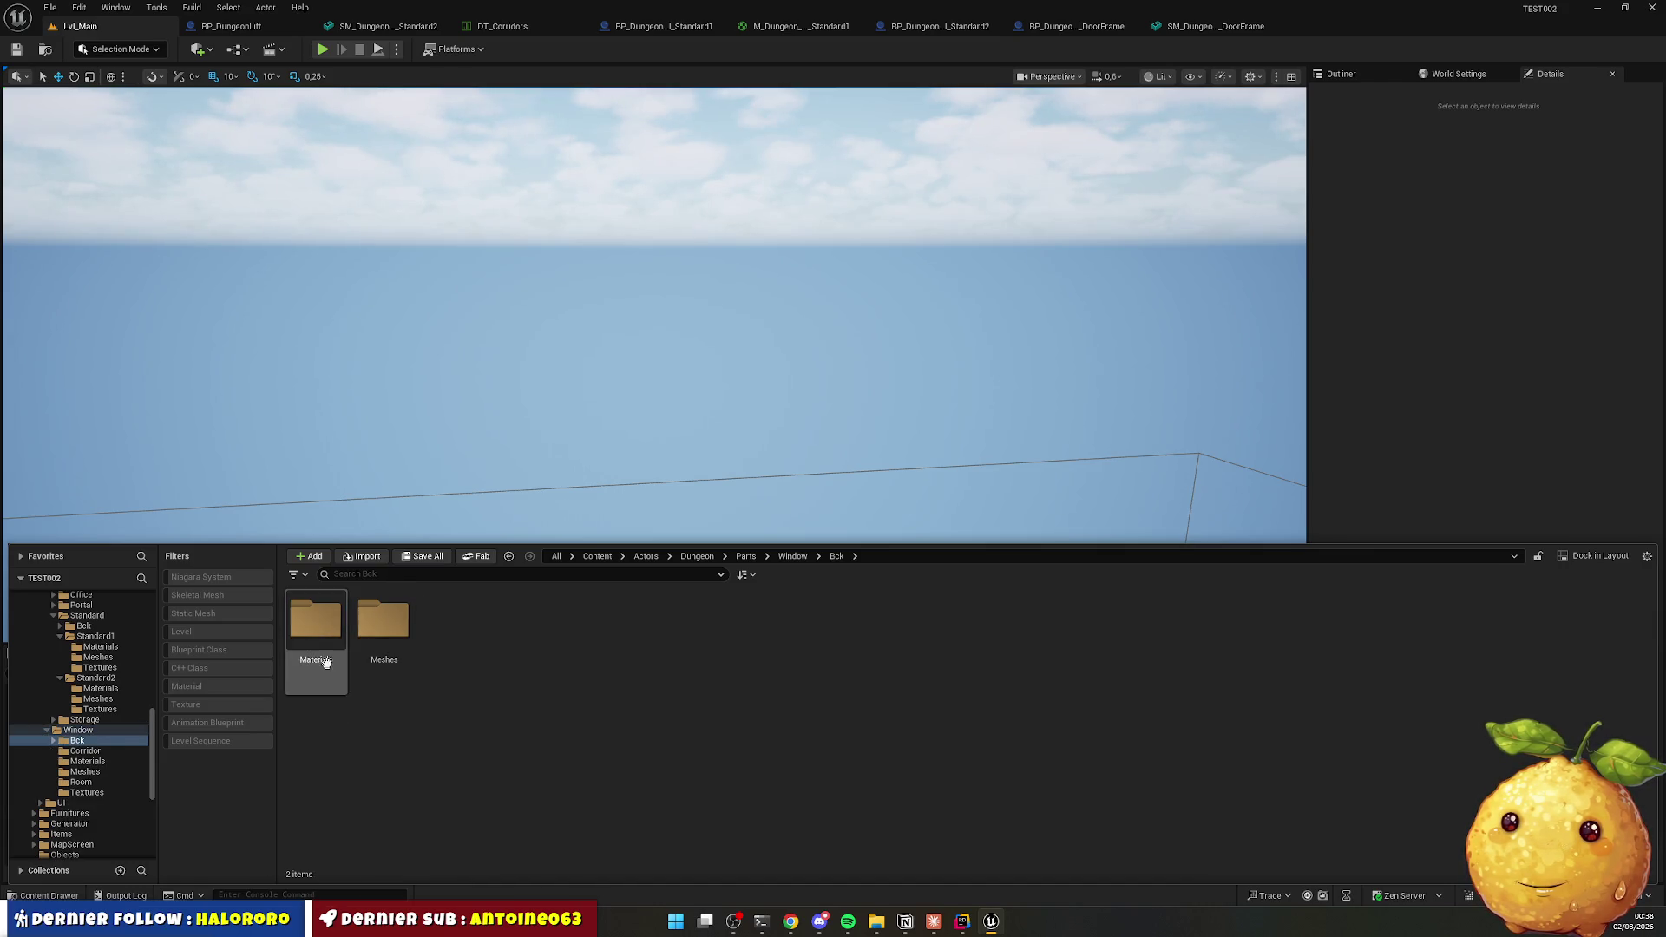
pyautogui.doubleClick(315, 629)
pyautogui.click(315, 630)
pyautogui.keyDown('shift'); pyautogui.click(456, 644); pyautogui.keyUp('shift')
pyautogui.press('Delete')
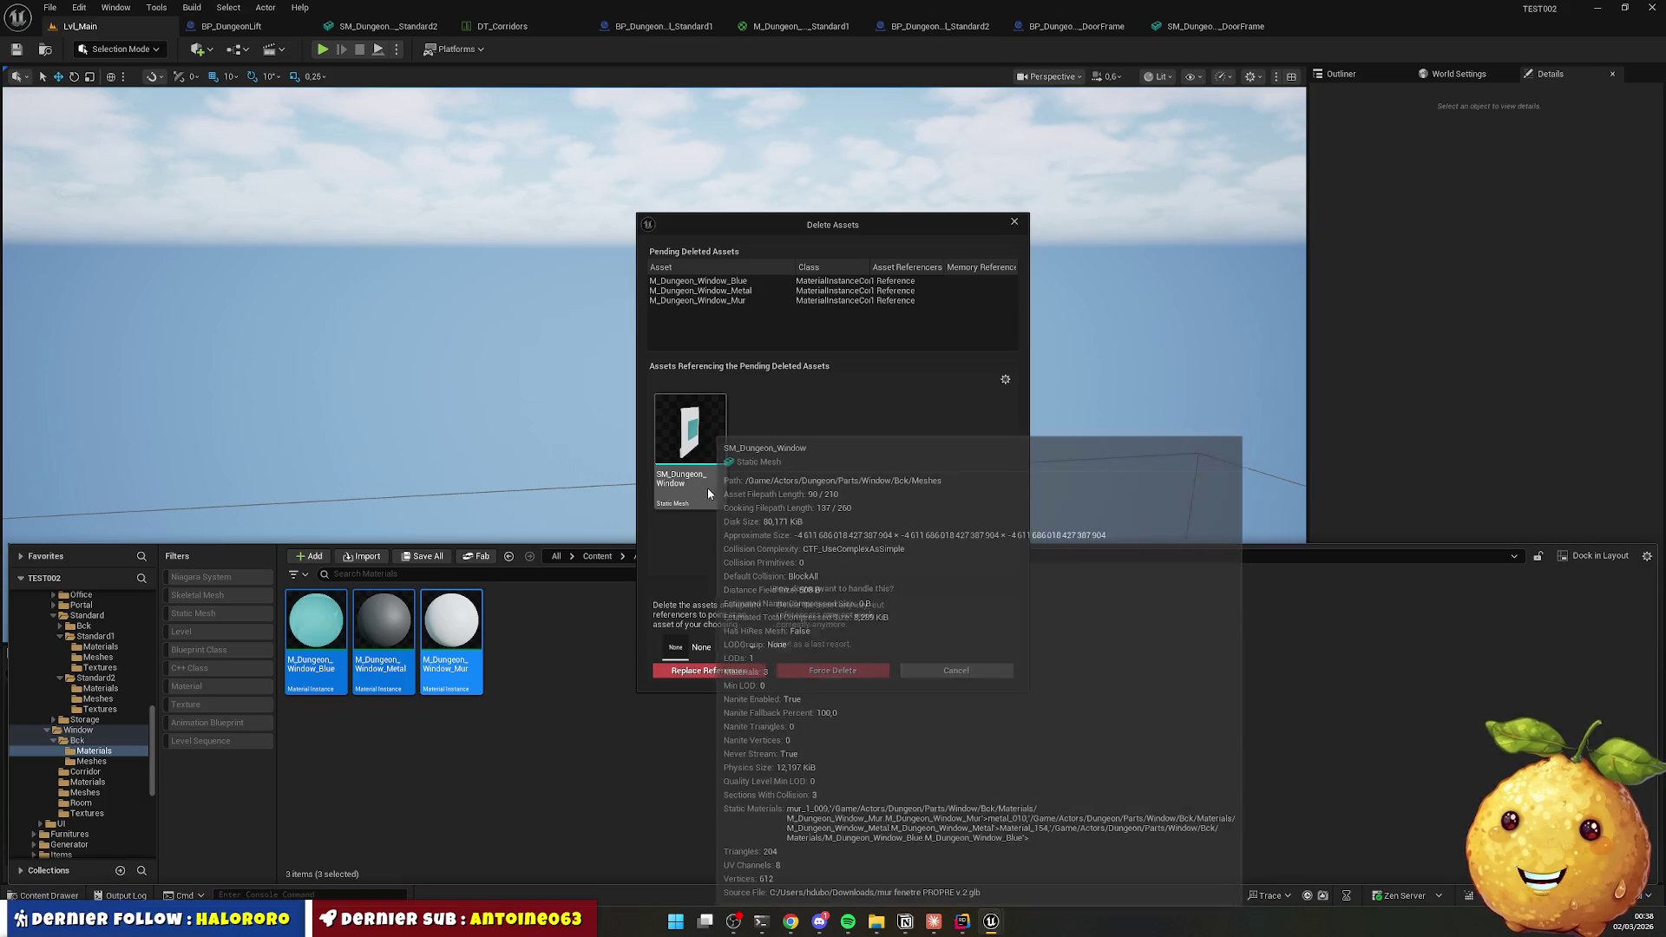
pyautogui.click(918, 675)
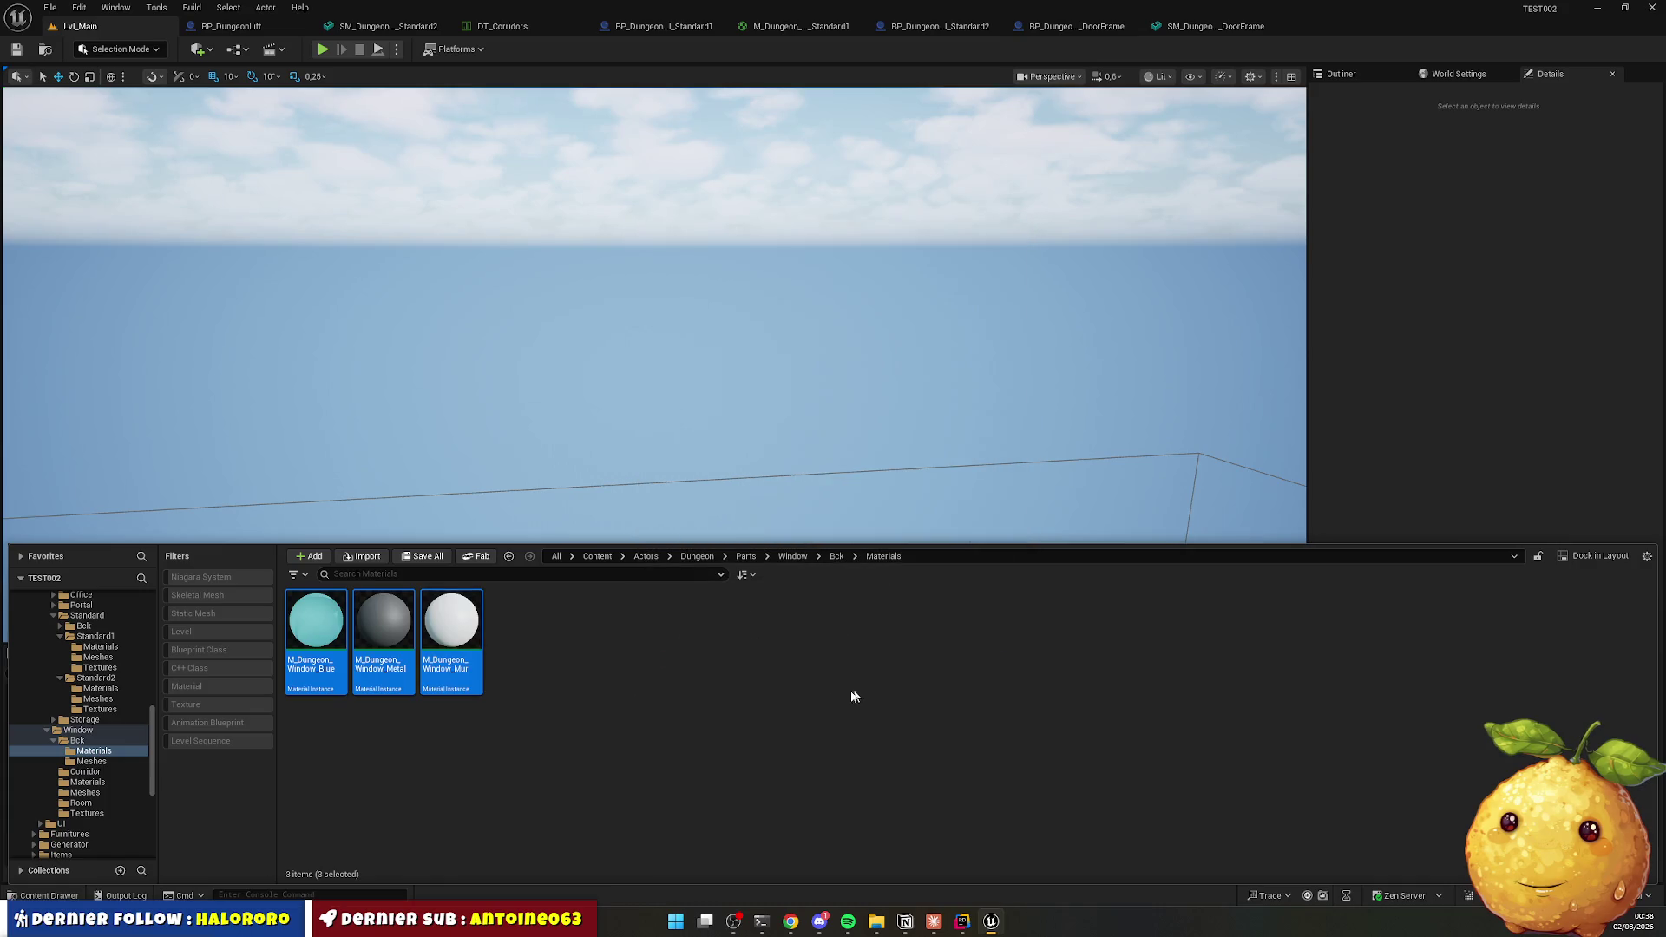
# Delete the old SM_Dungeon_Window mesh from Bck's Meshes folder.
pyautogui.click(694, 705)
pyautogui.hotkey('alt', 'Left')
pyautogui.click(386, 640)
pyautogui.doubleClick(387, 640)
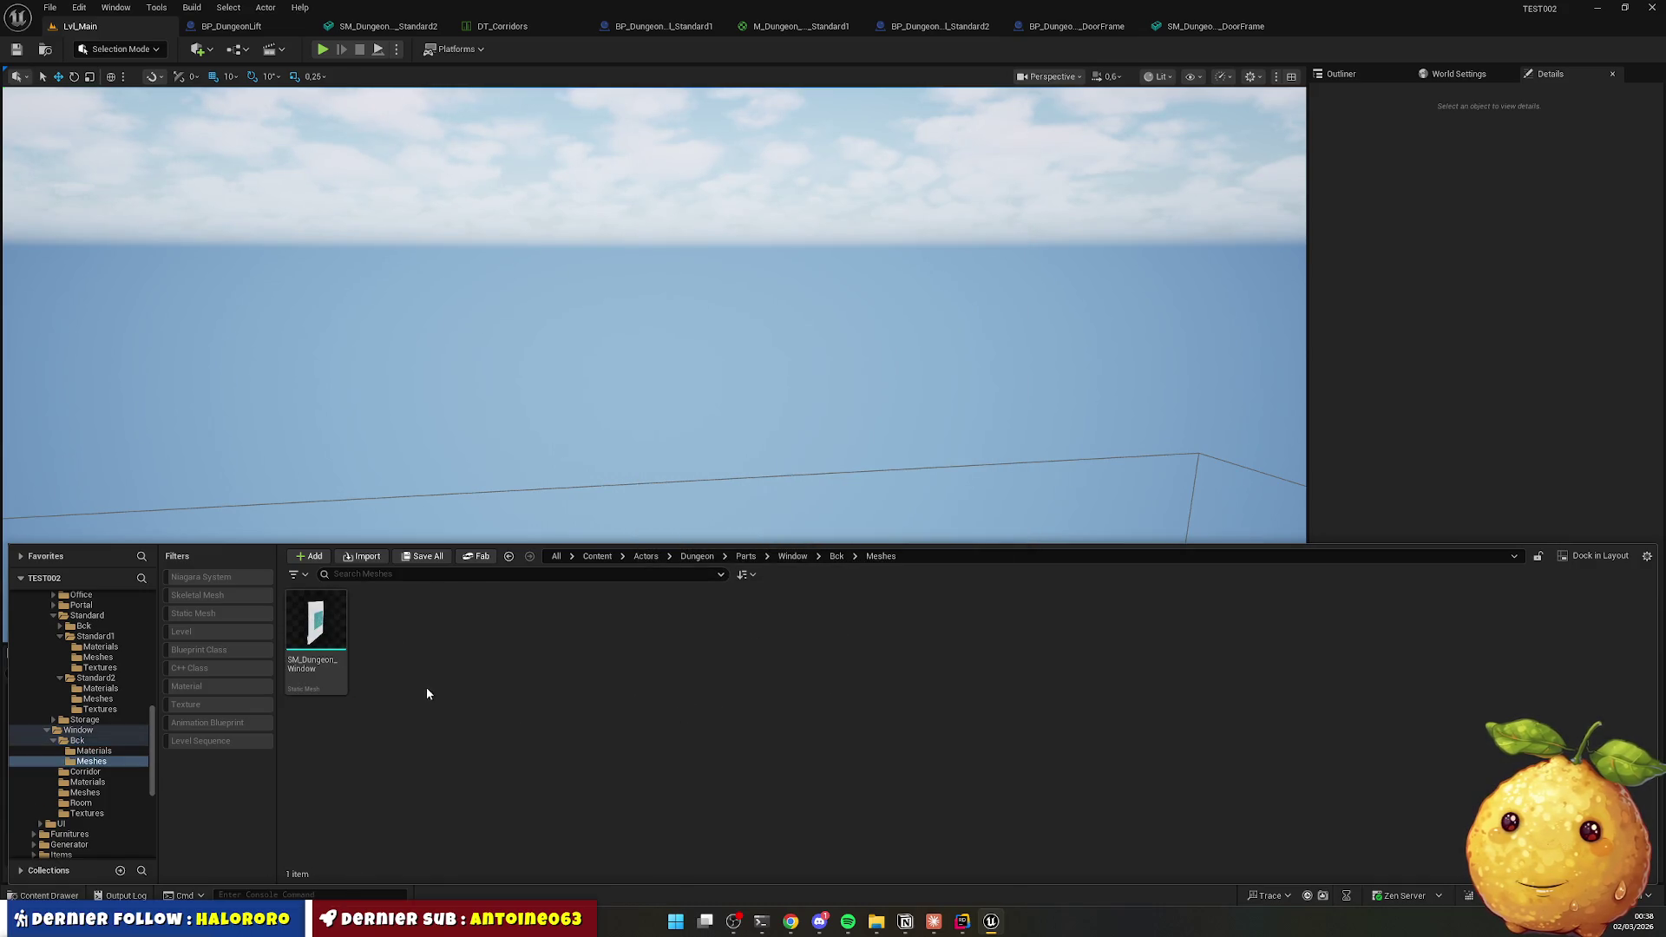
pyautogui.hotkey('alt', 'Left')
pyautogui.doubleClick(387, 669)
pyautogui.hotkey('ctrl', 'a')
pyautogui.press('Delete')
pyautogui.click(742, 673)
# Delete the three old window materials in Bck's Materials folder.
pyautogui.hotkey('alt', 'Left')
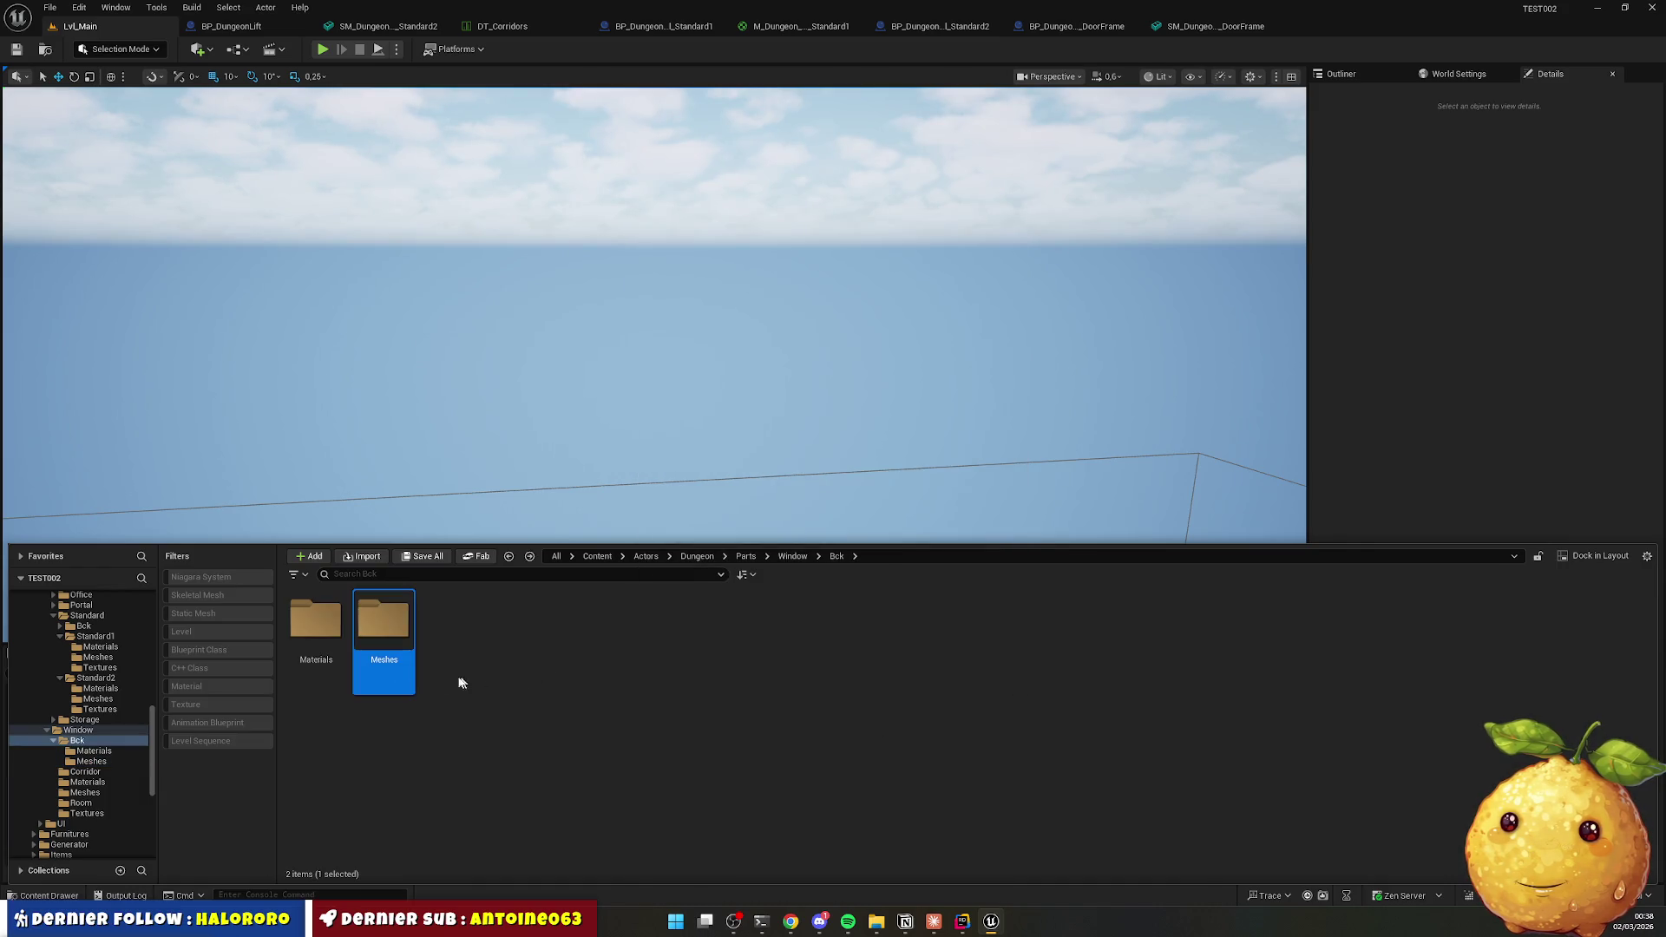
pyautogui.click(318, 636)
pyautogui.doubleClick(319, 635)
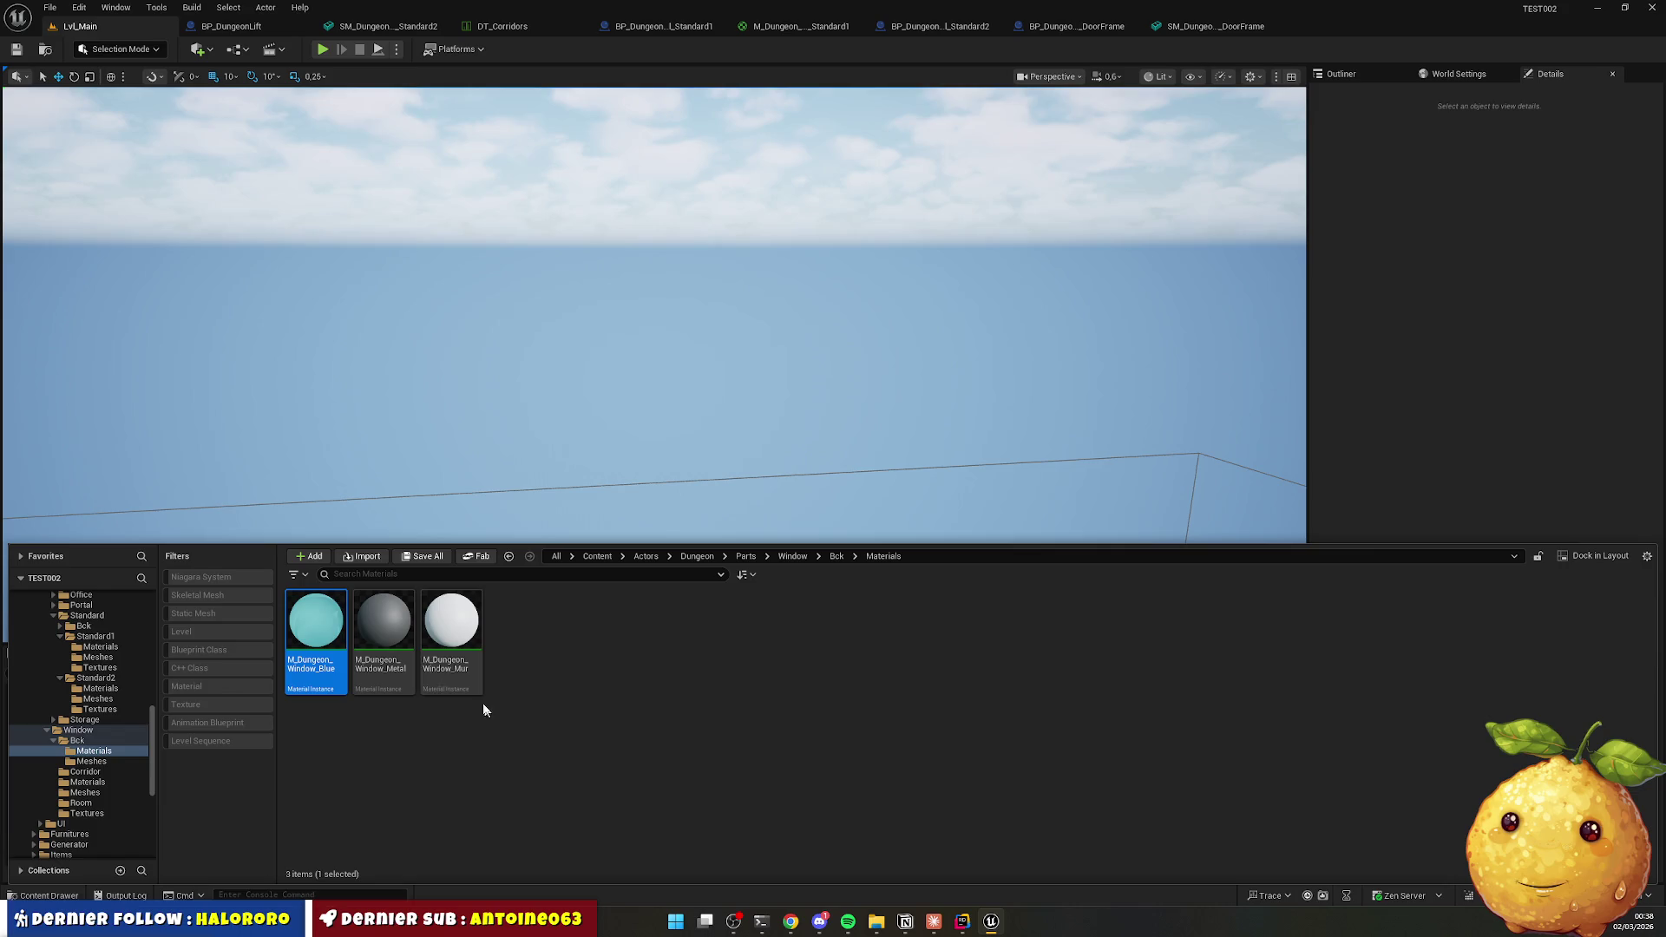
pyautogui.keyDown('shift'); pyautogui.click(456, 643); pyautogui.keyUp('shift')
pyautogui.press('Delete')
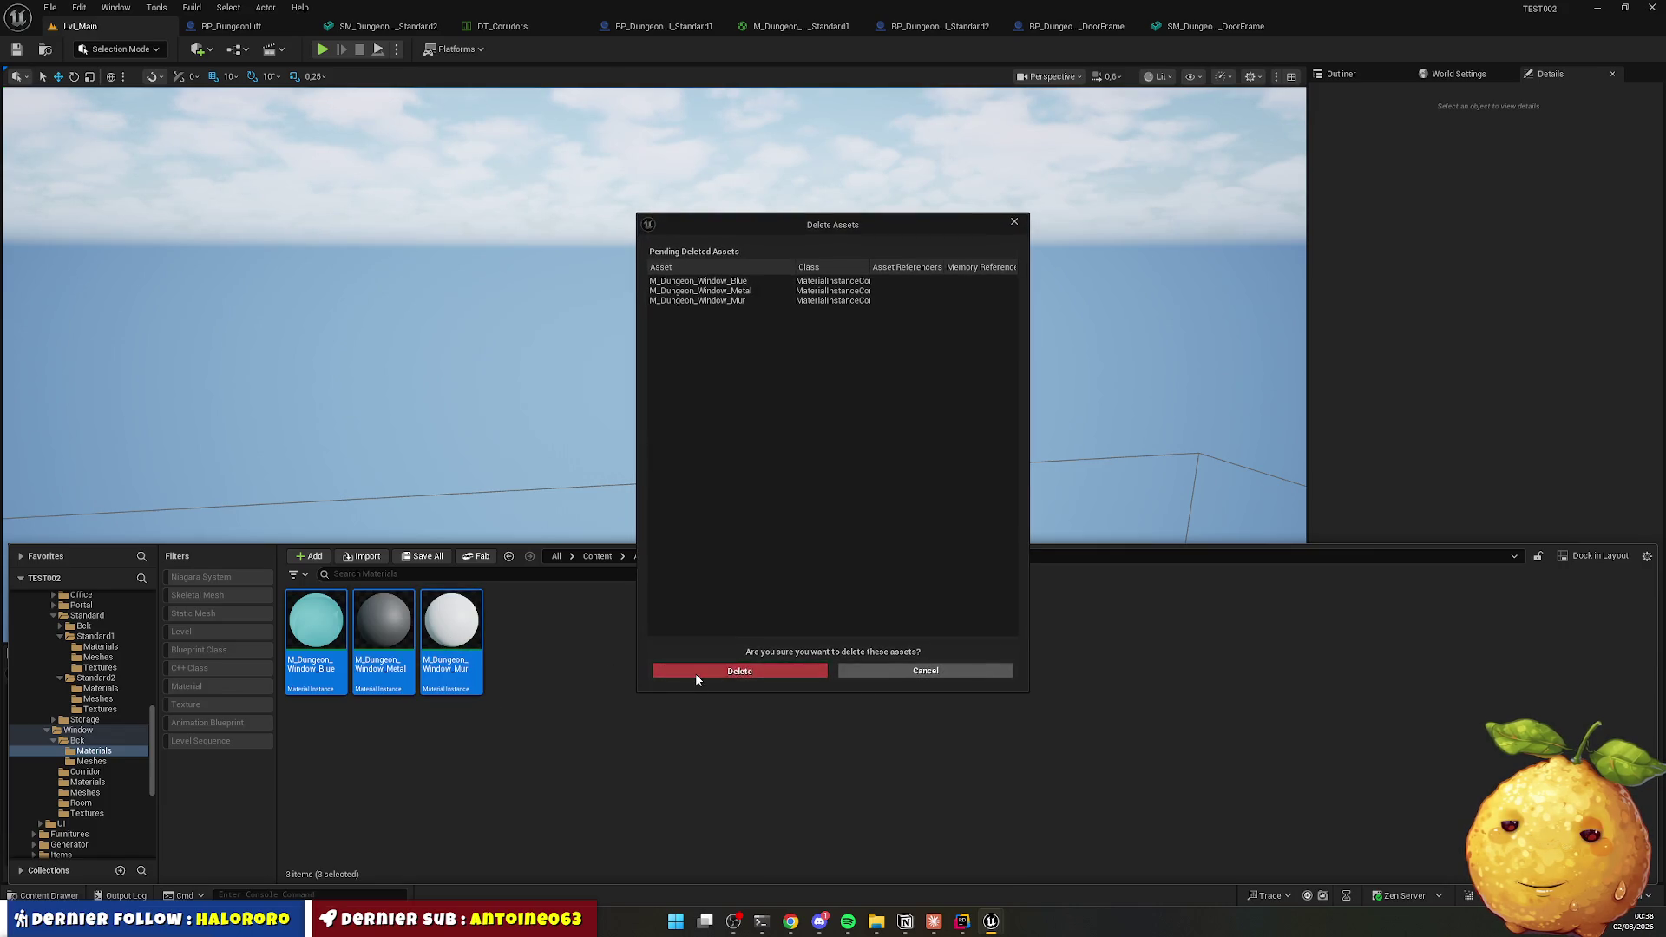
pyautogui.click(695, 673)
# Delete Bck's now-empty Meshes and Materials subfolders.
pyautogui.hotkey('alt', 'Left')
pyautogui.click(384, 630)
pyautogui.press('Delete')
pyautogui.click(430, 669)
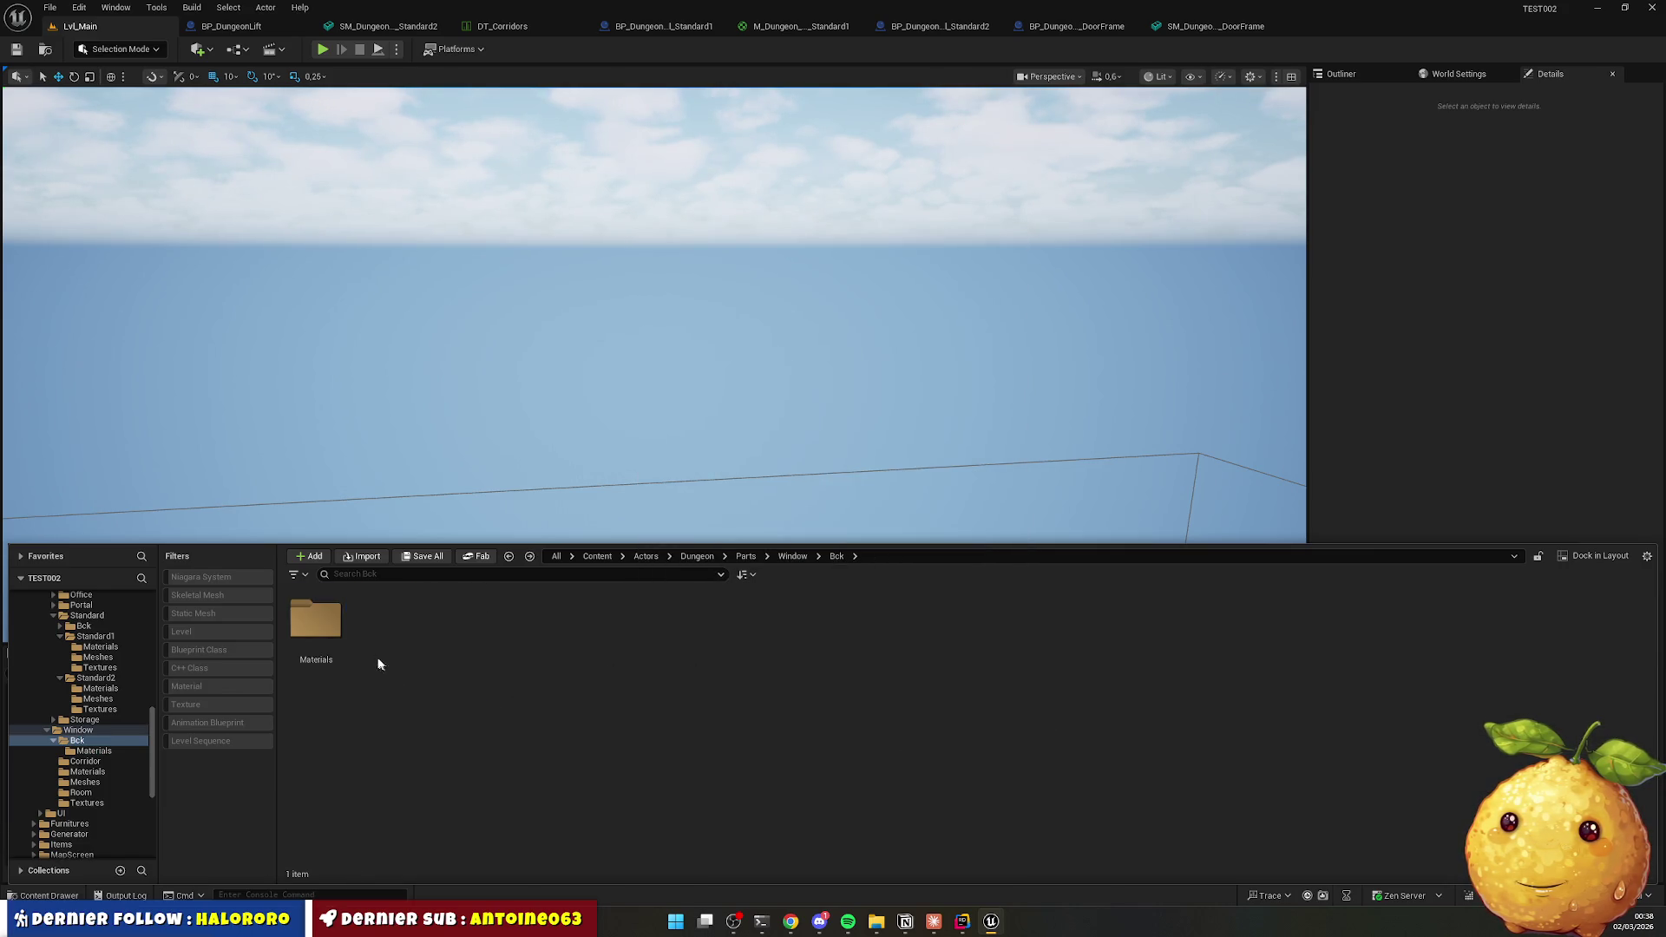
pyautogui.click(319, 629)
pyautogui.press('Delete')
pyautogui.click(361, 669)
# Delete the empty Bck folder from Window.
pyautogui.click(791, 556)
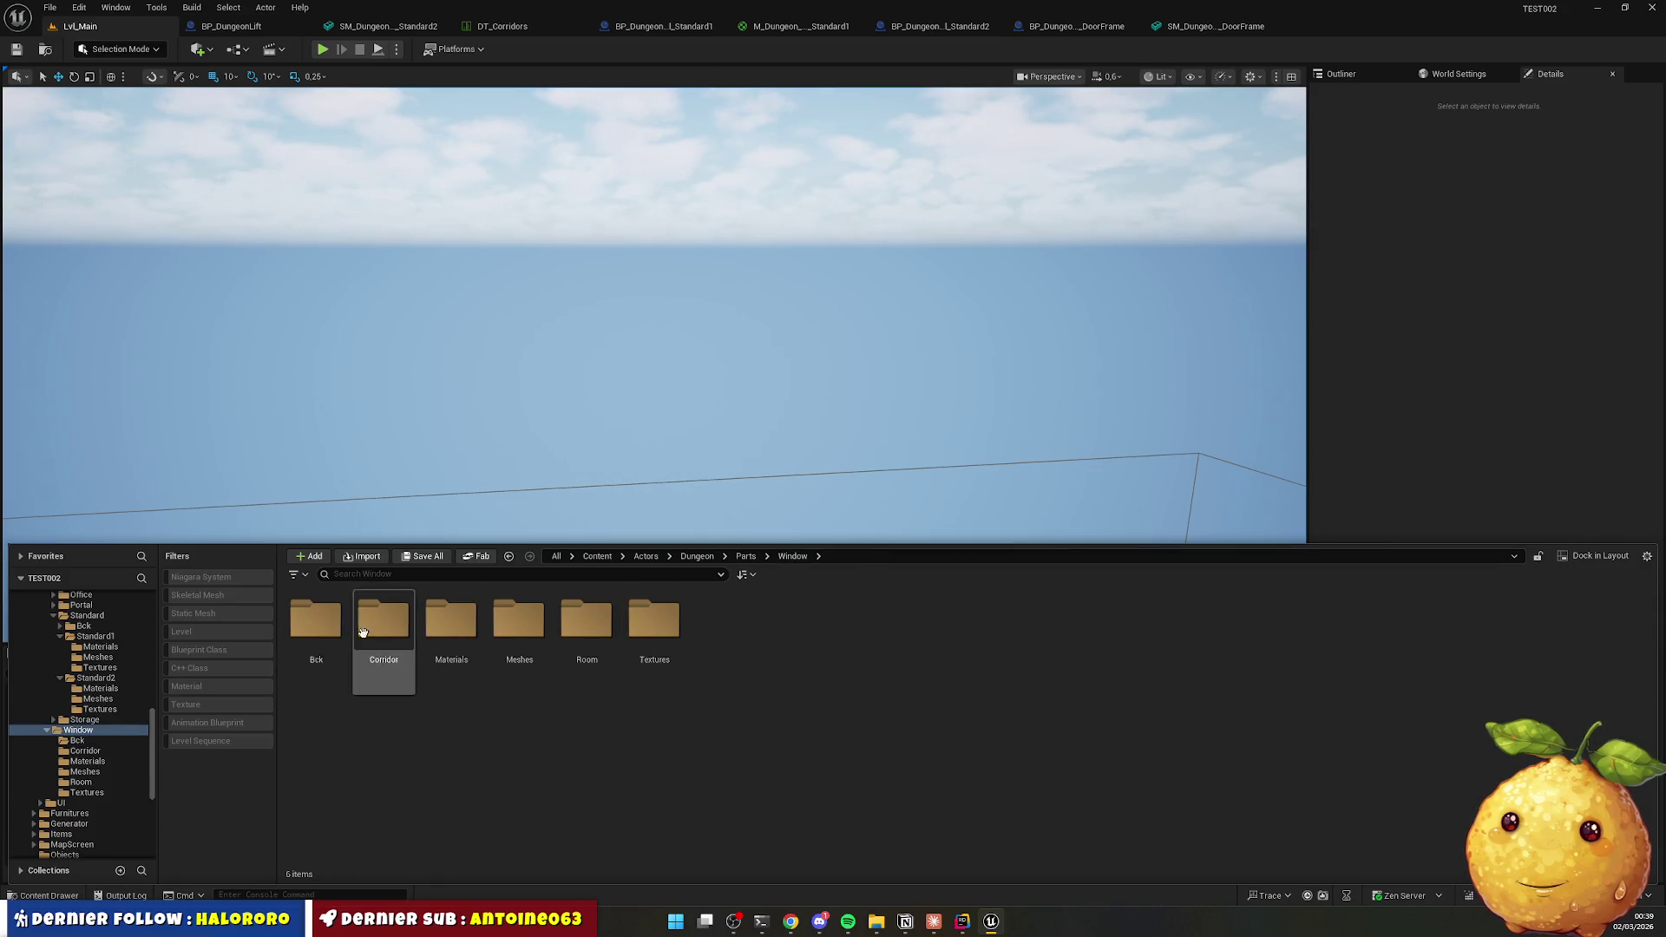
pyautogui.click(316, 620)
pyautogui.press('Delete')
pyautogui.click(371, 678)
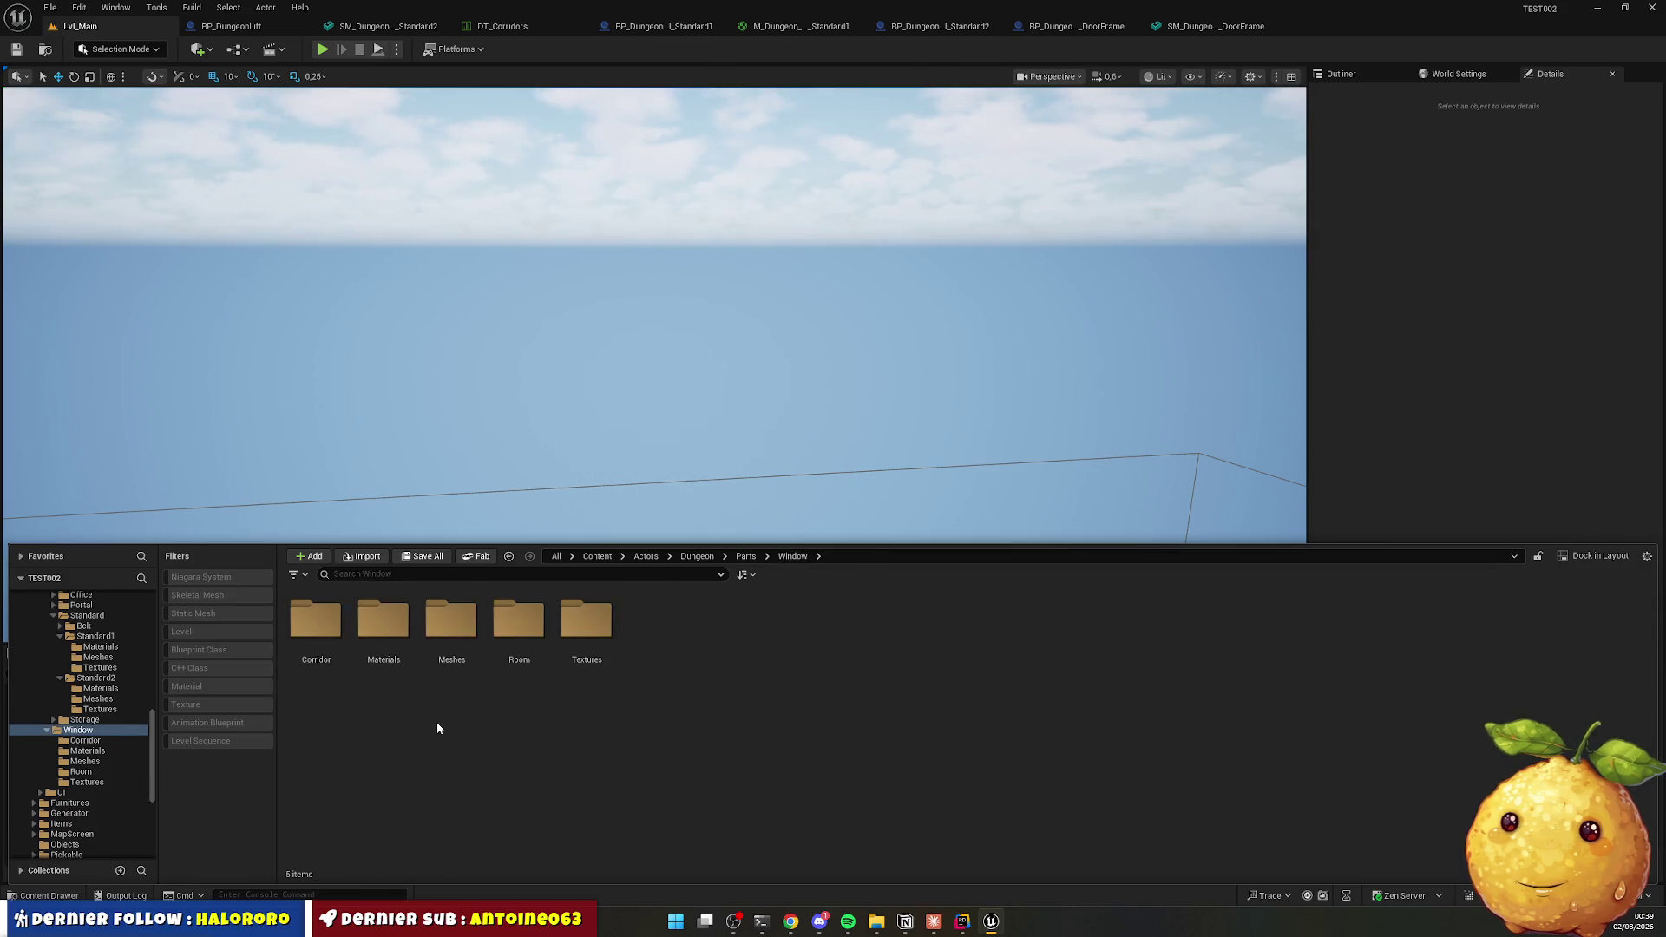
# Move the four corridor materials into Corridor and four room materials into Room, then delete Materials.
pyautogui.doubleClick(387, 640)
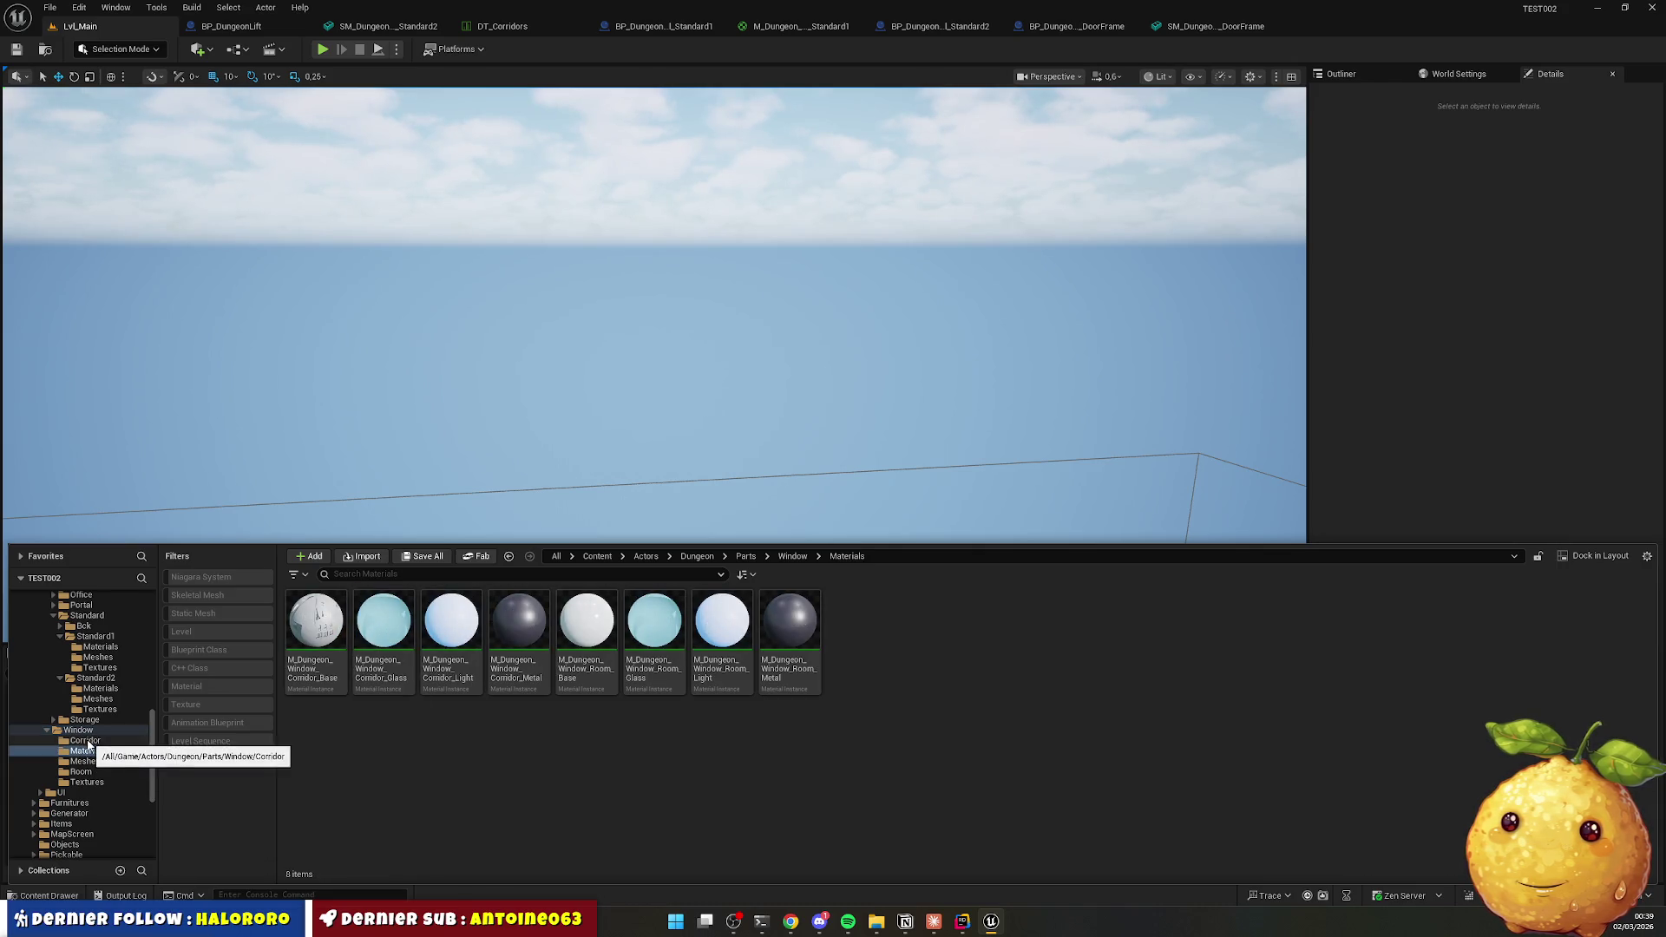
pyautogui.click(318, 618)
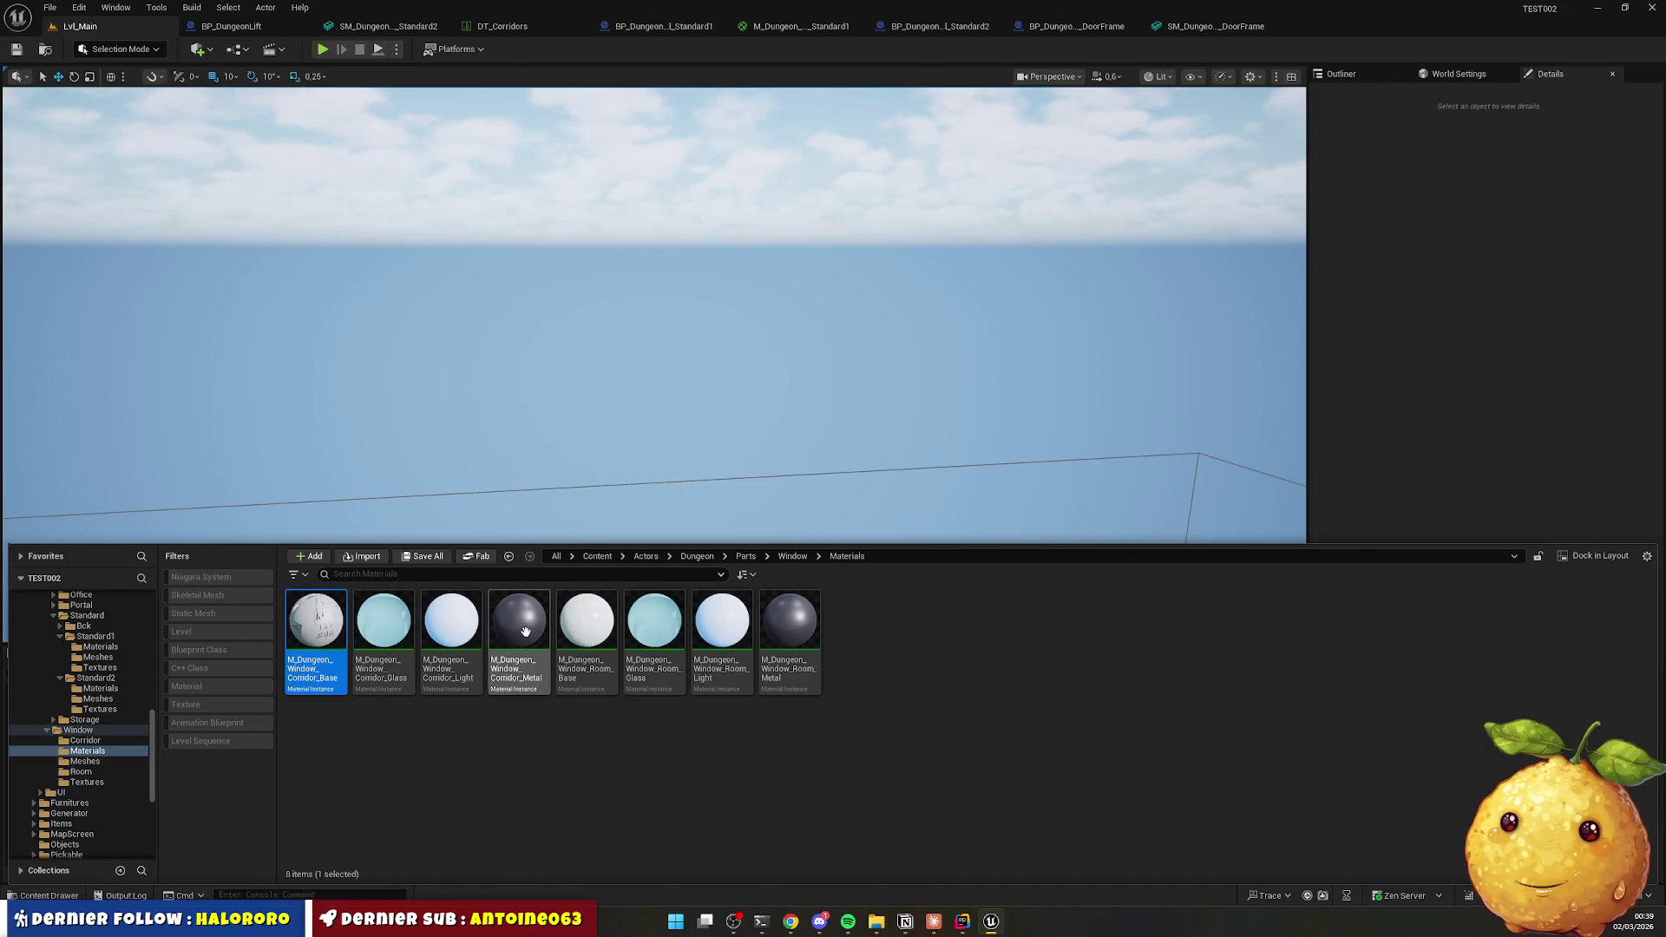
pyautogui.keyDown('shift'); pyautogui.click(521, 634); pyautogui.keyUp('shift')
pyautogui.moveTo(330, 619)
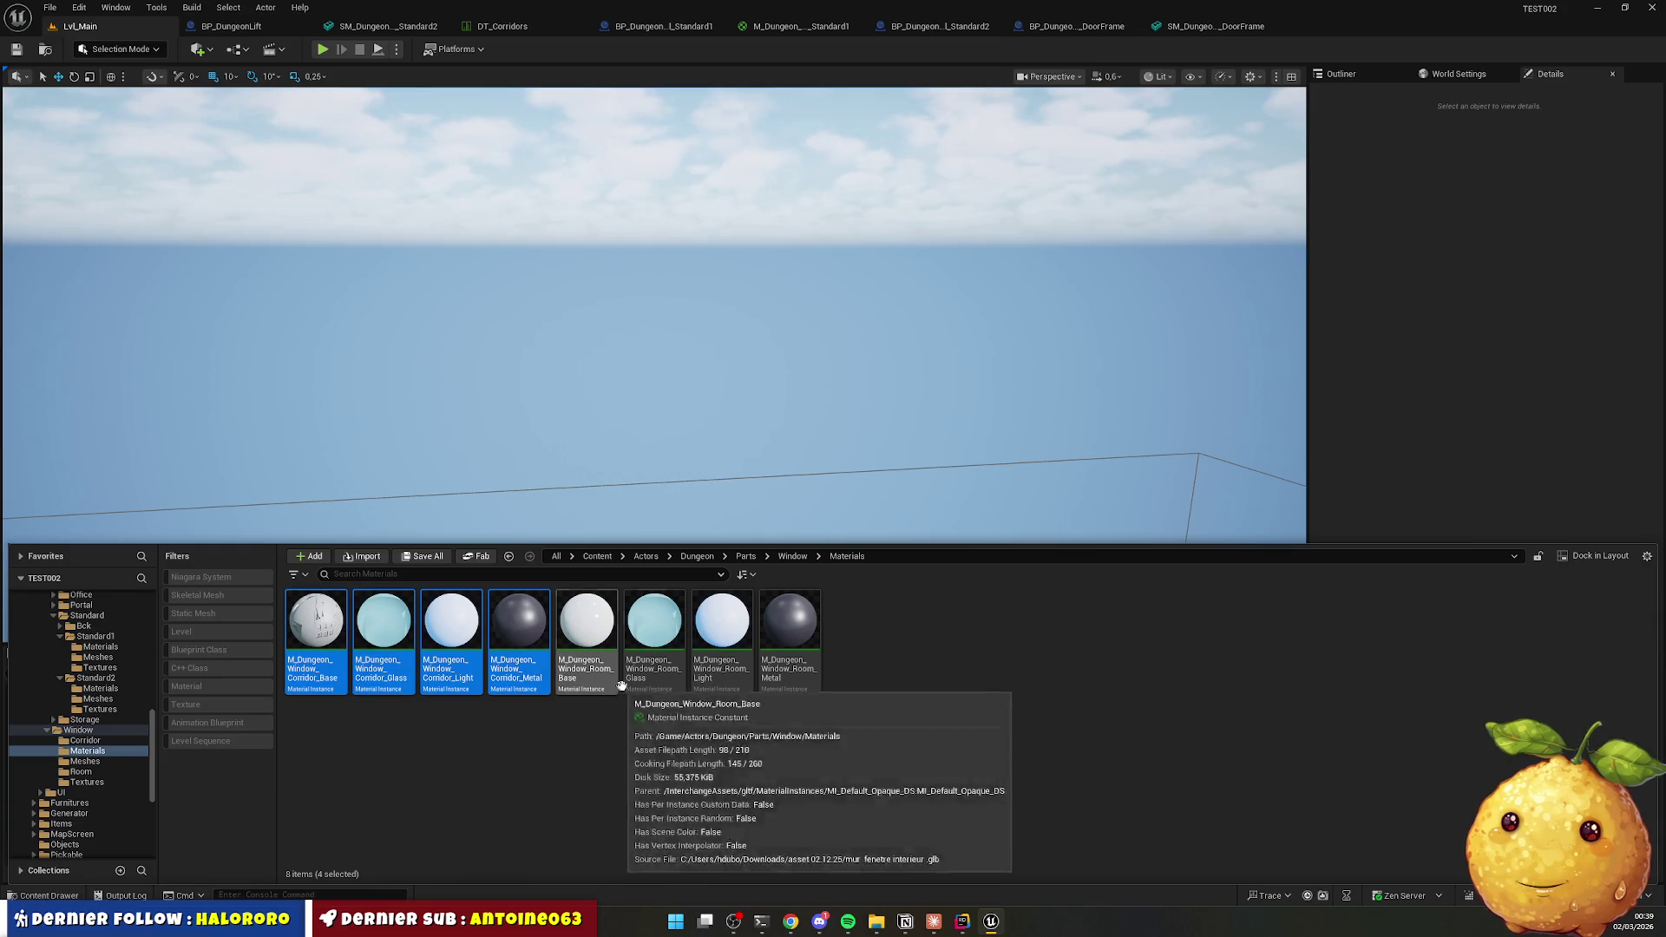
pyautogui.moveTo(317, 642)
pyautogui.mouseDown()
pyautogui.moveTo(278, 685)
pyautogui.moveTo(87, 742)
pyautogui.mouseUp()
pyautogui.click(126, 771)
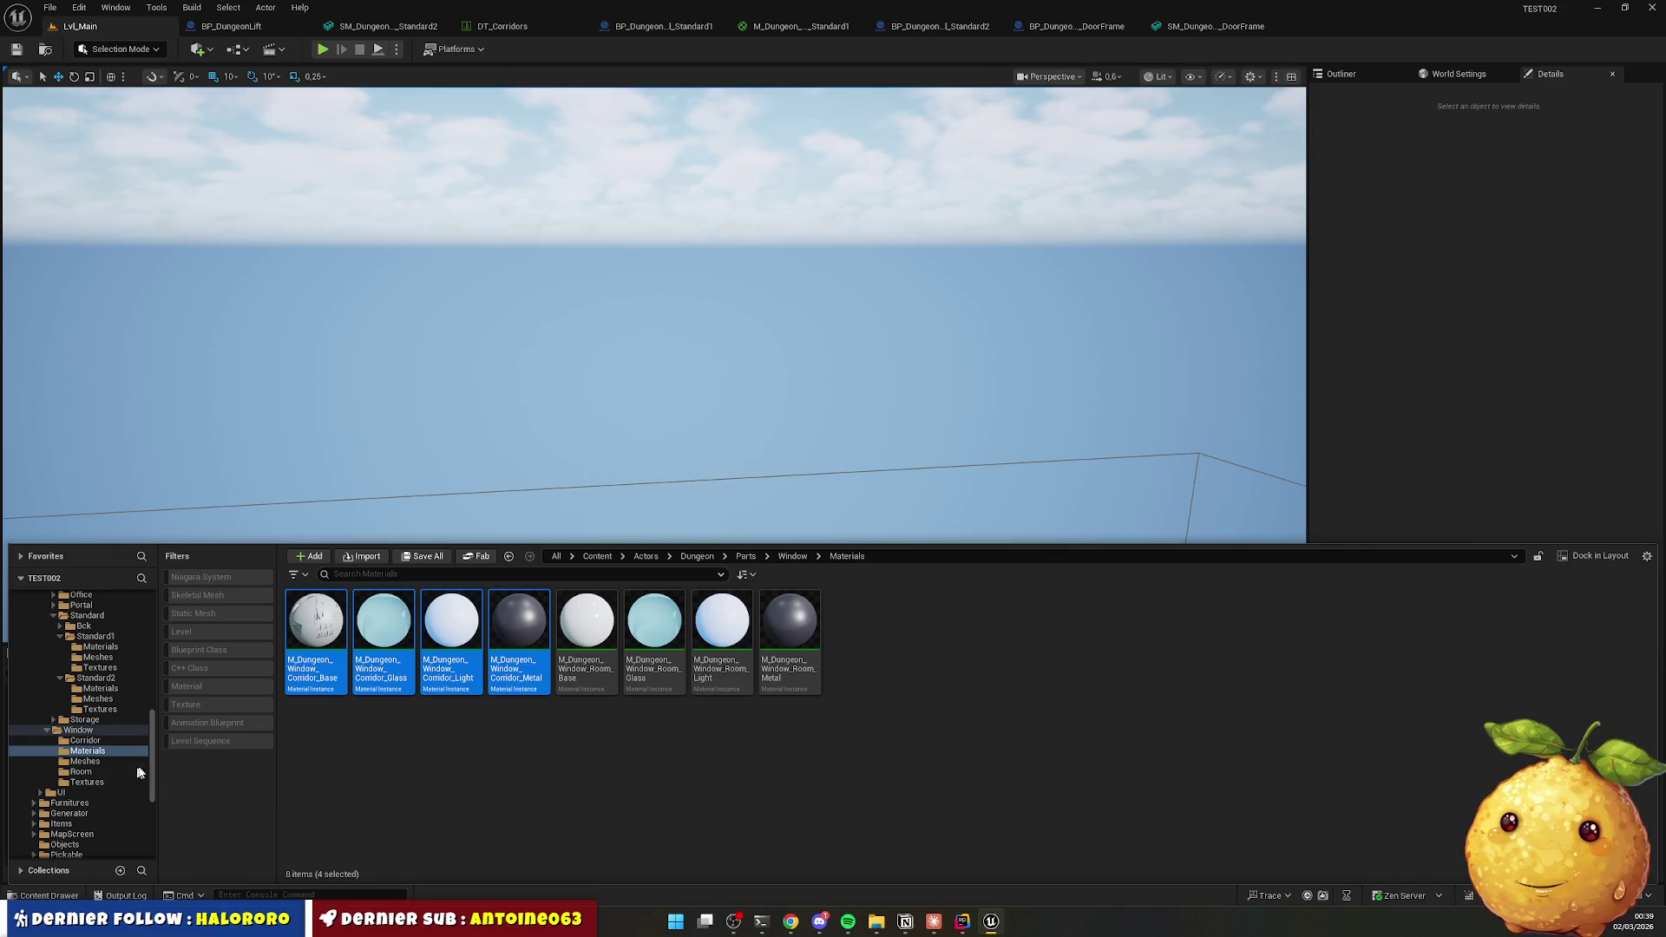
pyautogui.click(316, 637)
pyautogui.keyDown('shift'); pyautogui.click(522, 626); pyautogui.keyUp('shift')
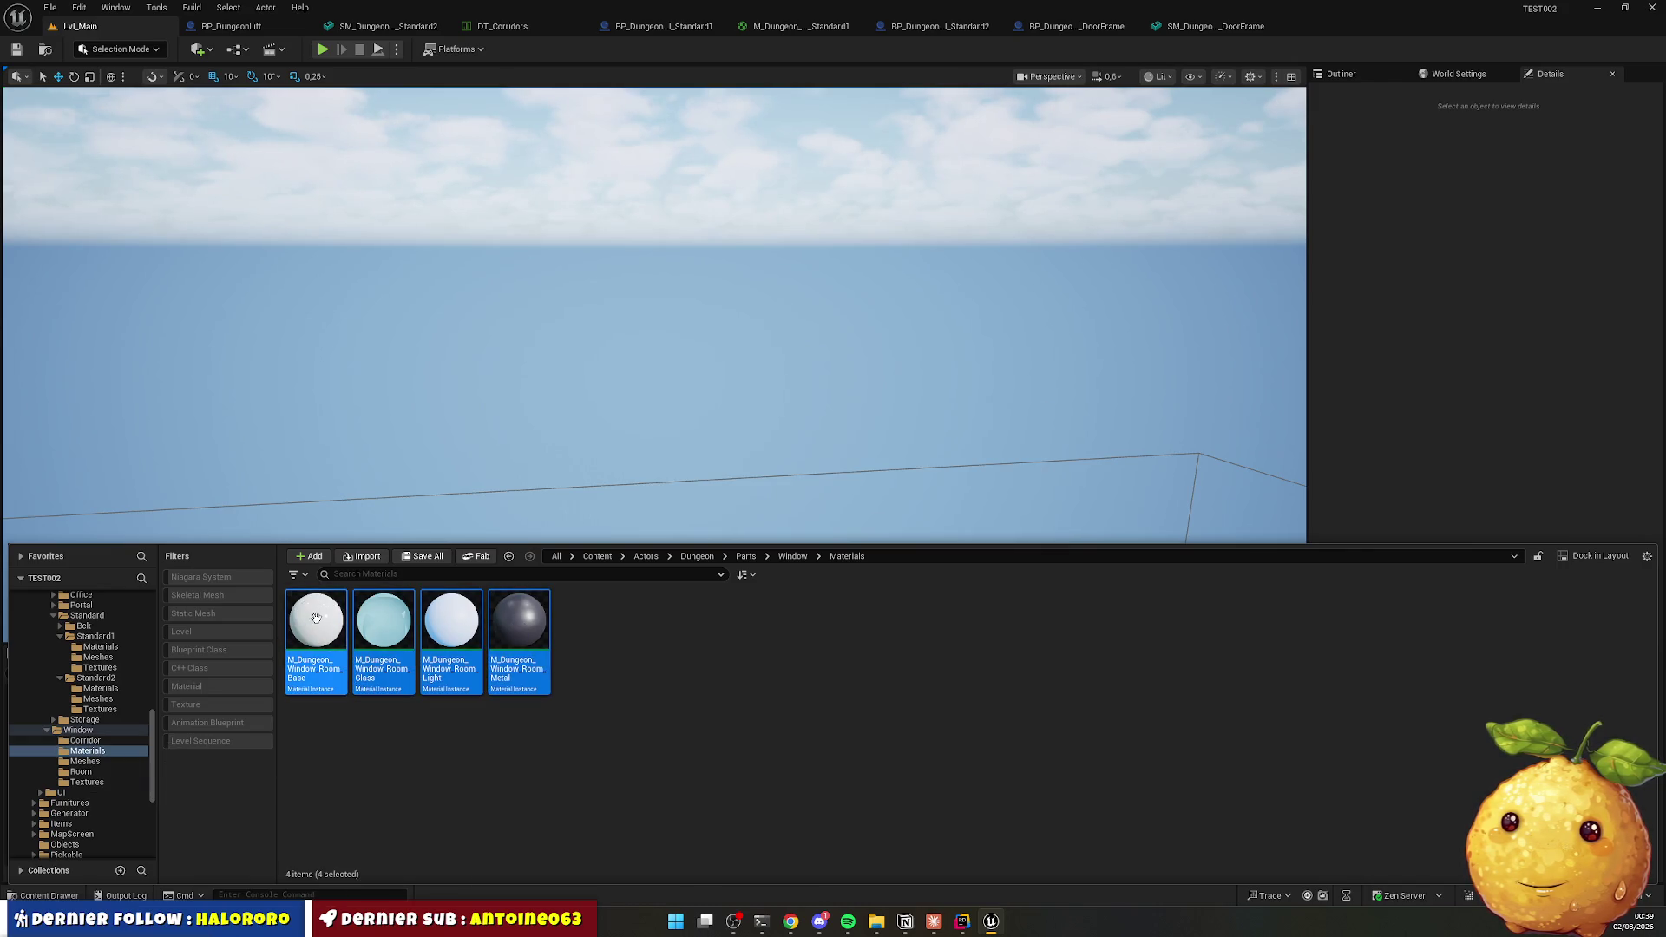
pyautogui.moveTo(317, 617)
pyautogui.mouseDown()
pyautogui.moveTo(160, 770)
pyautogui.moveTo(102, 786)
pyautogui.moveTo(86, 772)
pyautogui.mouseUp()
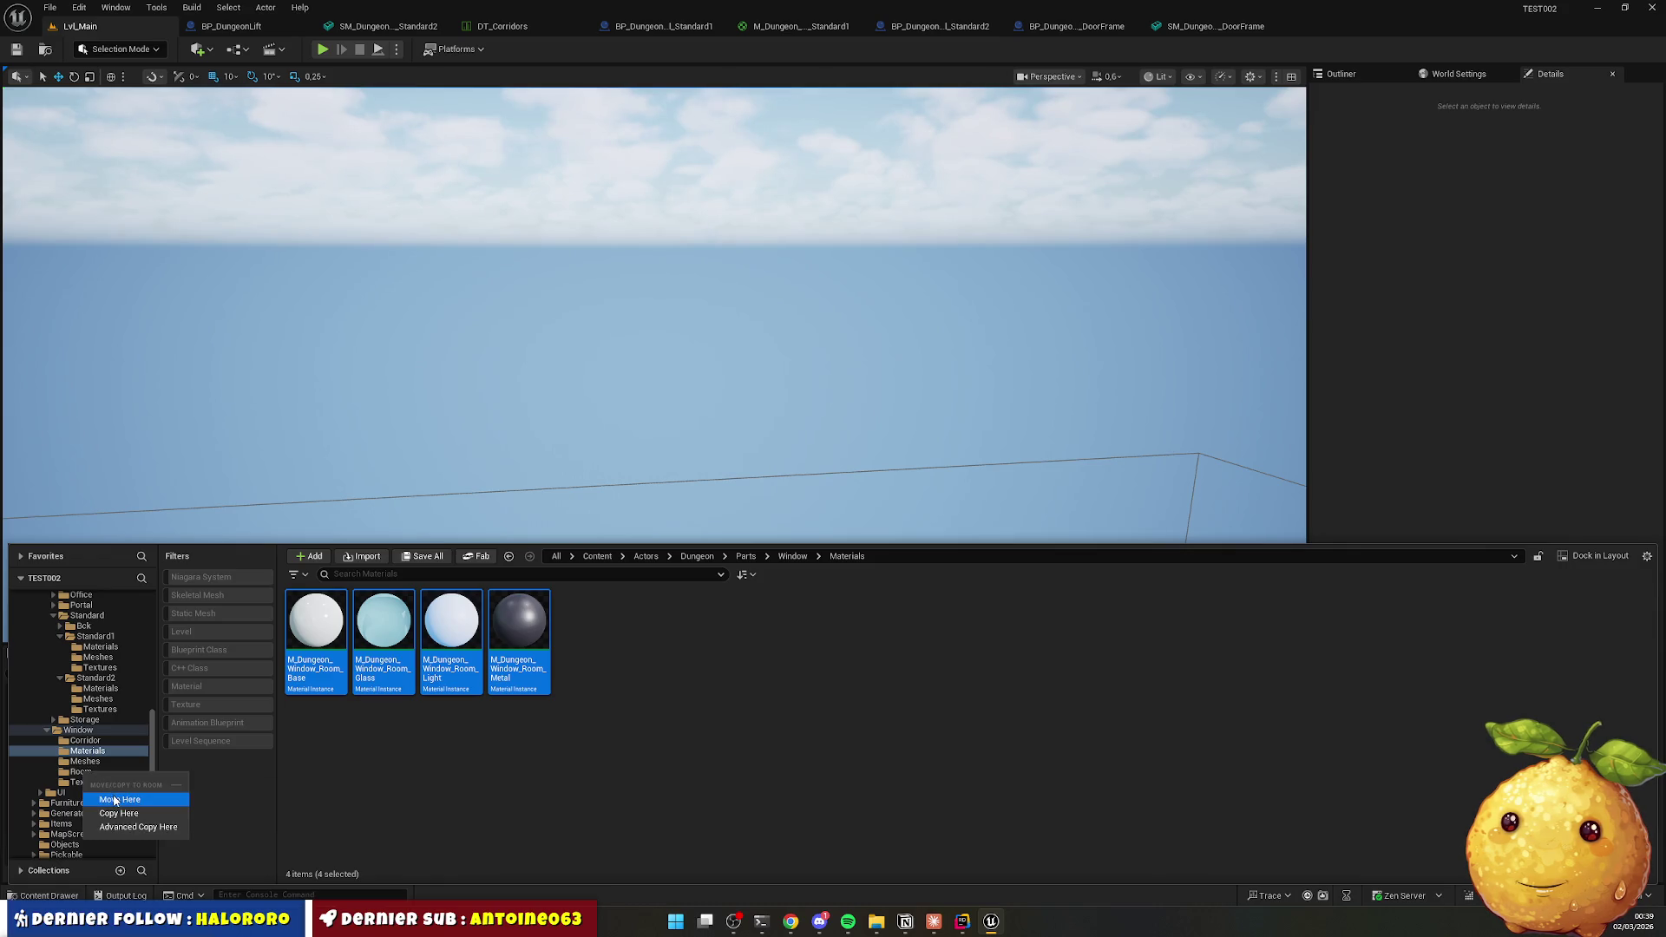
pyautogui.click(115, 800)
pyautogui.hotkey('alt', 'Left')
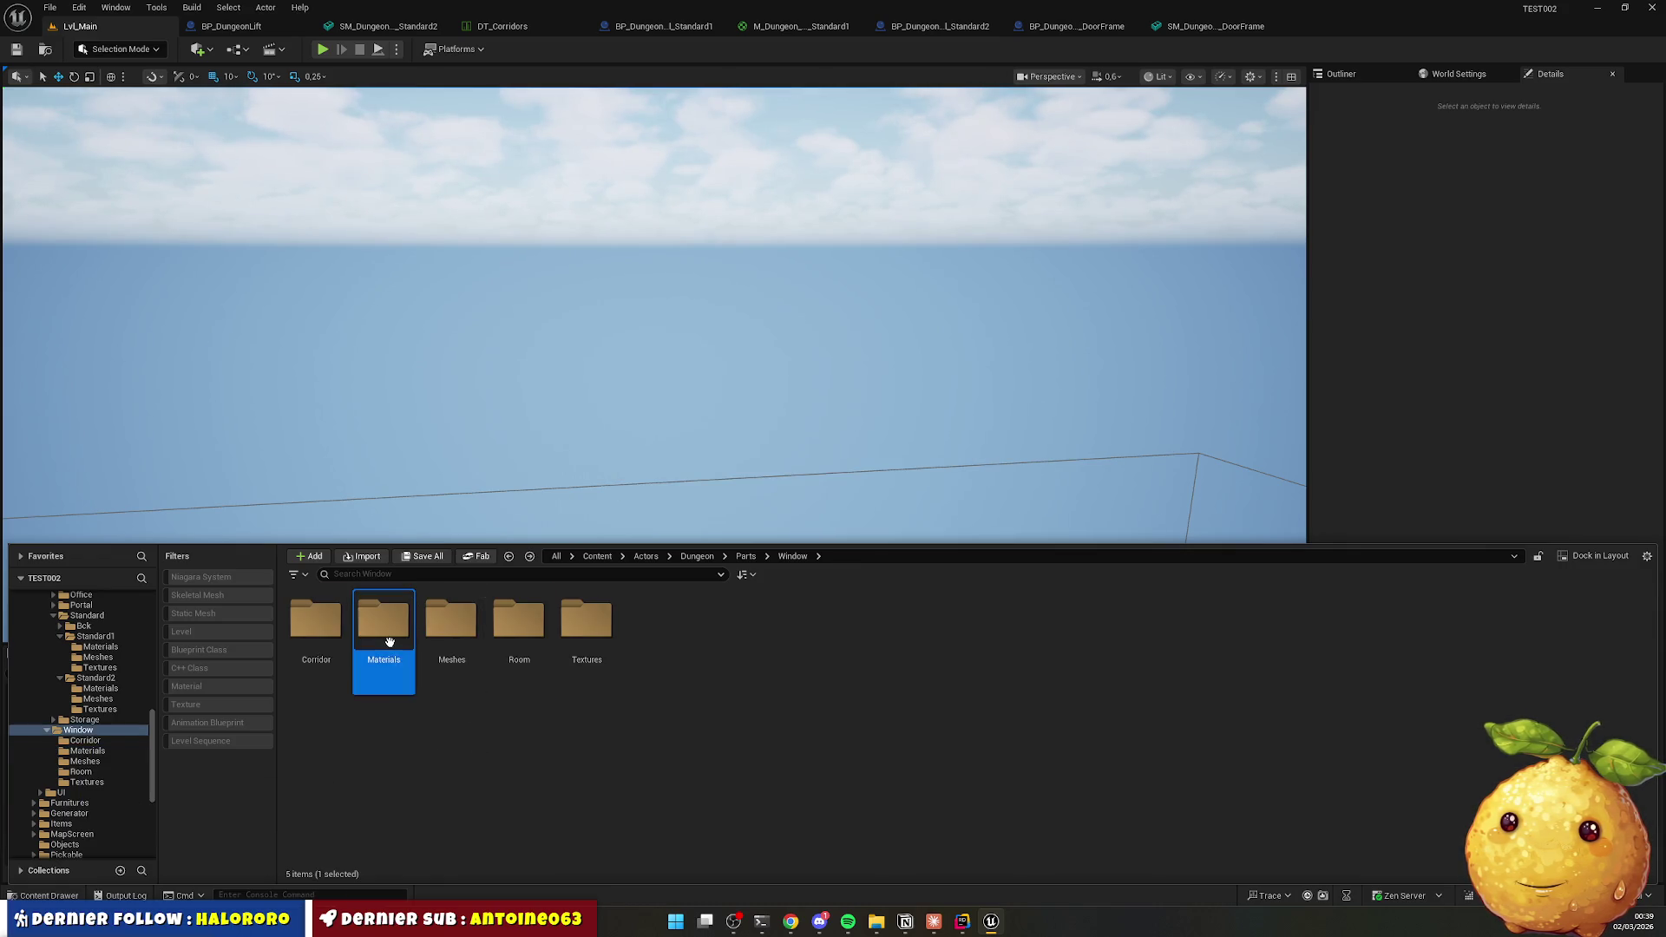
pyautogui.press('Delete')
pyautogui.click(422, 672)
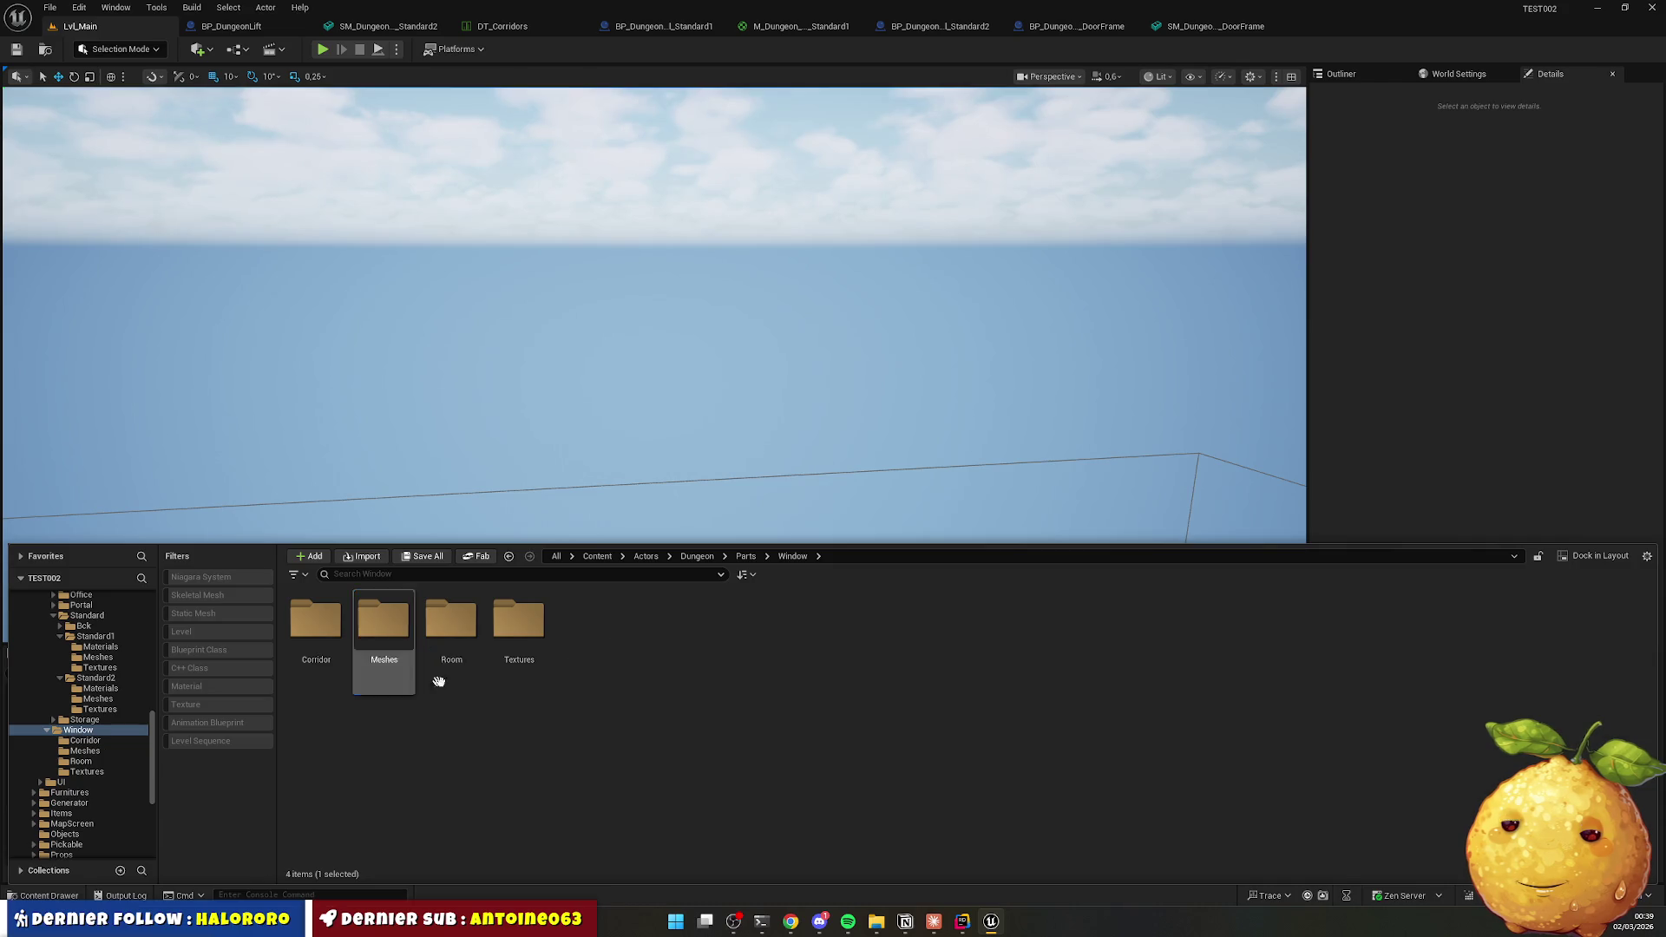
# Move the corridor and room window meshes into their folders, delete Meshes, and check Room.
pyautogui.doubleClick(402, 649)
pyautogui.click(337, 661)
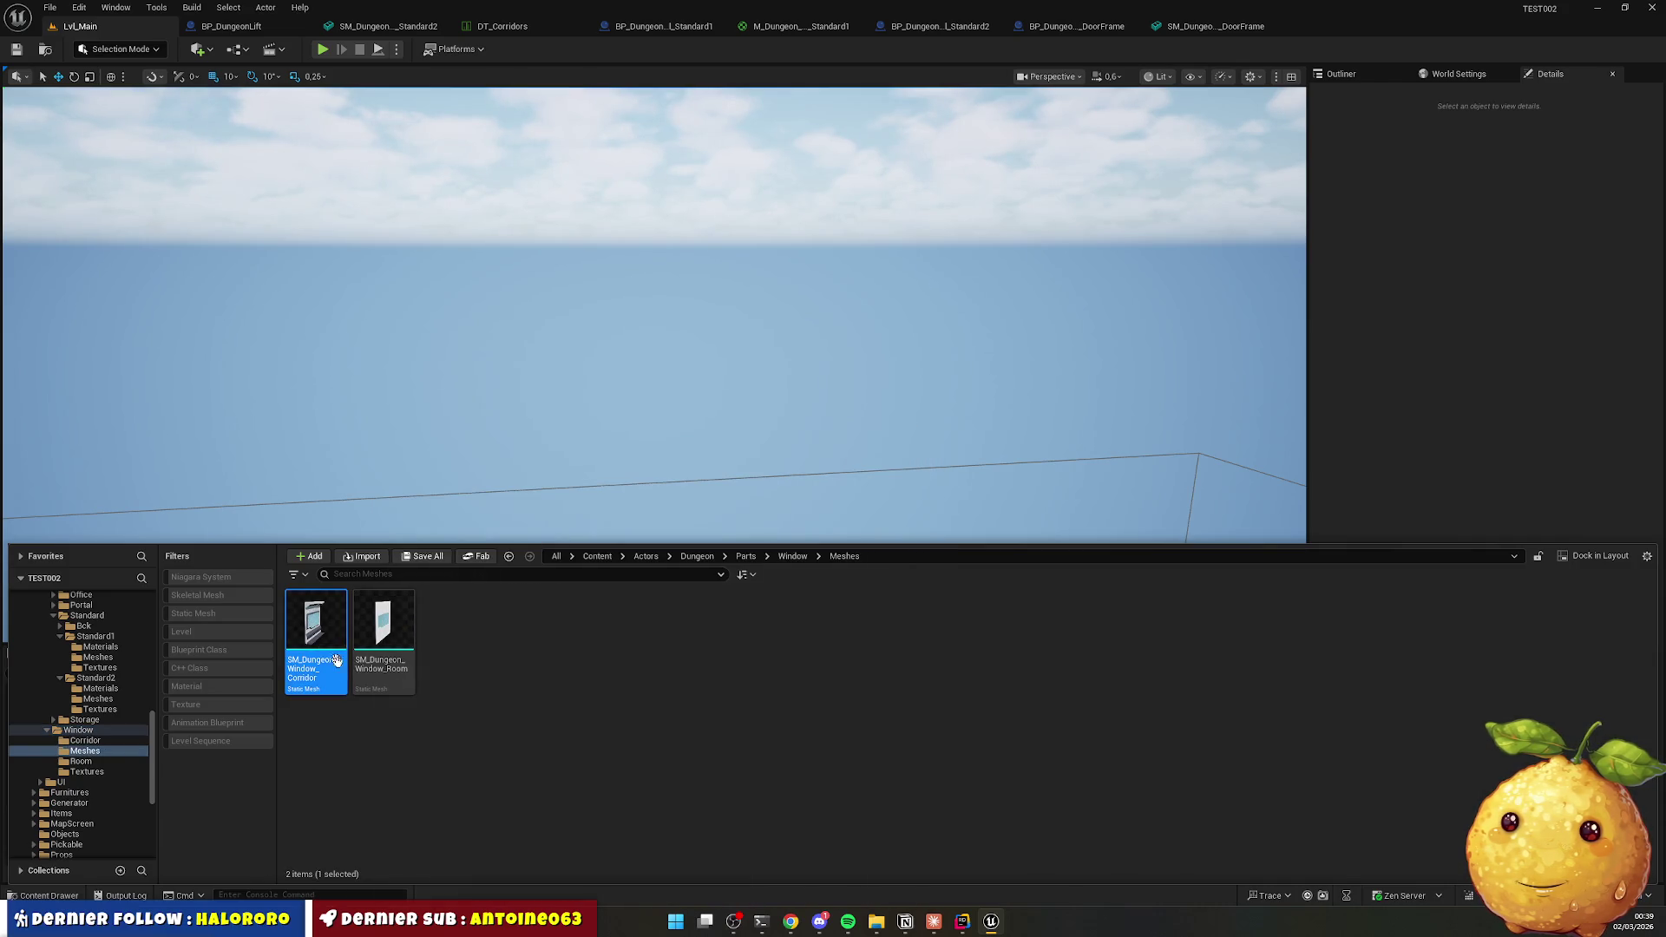
pyautogui.moveTo(314, 622)
pyautogui.mouseDown()
pyautogui.moveTo(123, 781)
pyautogui.moveTo(85, 740)
pyautogui.mouseUp()
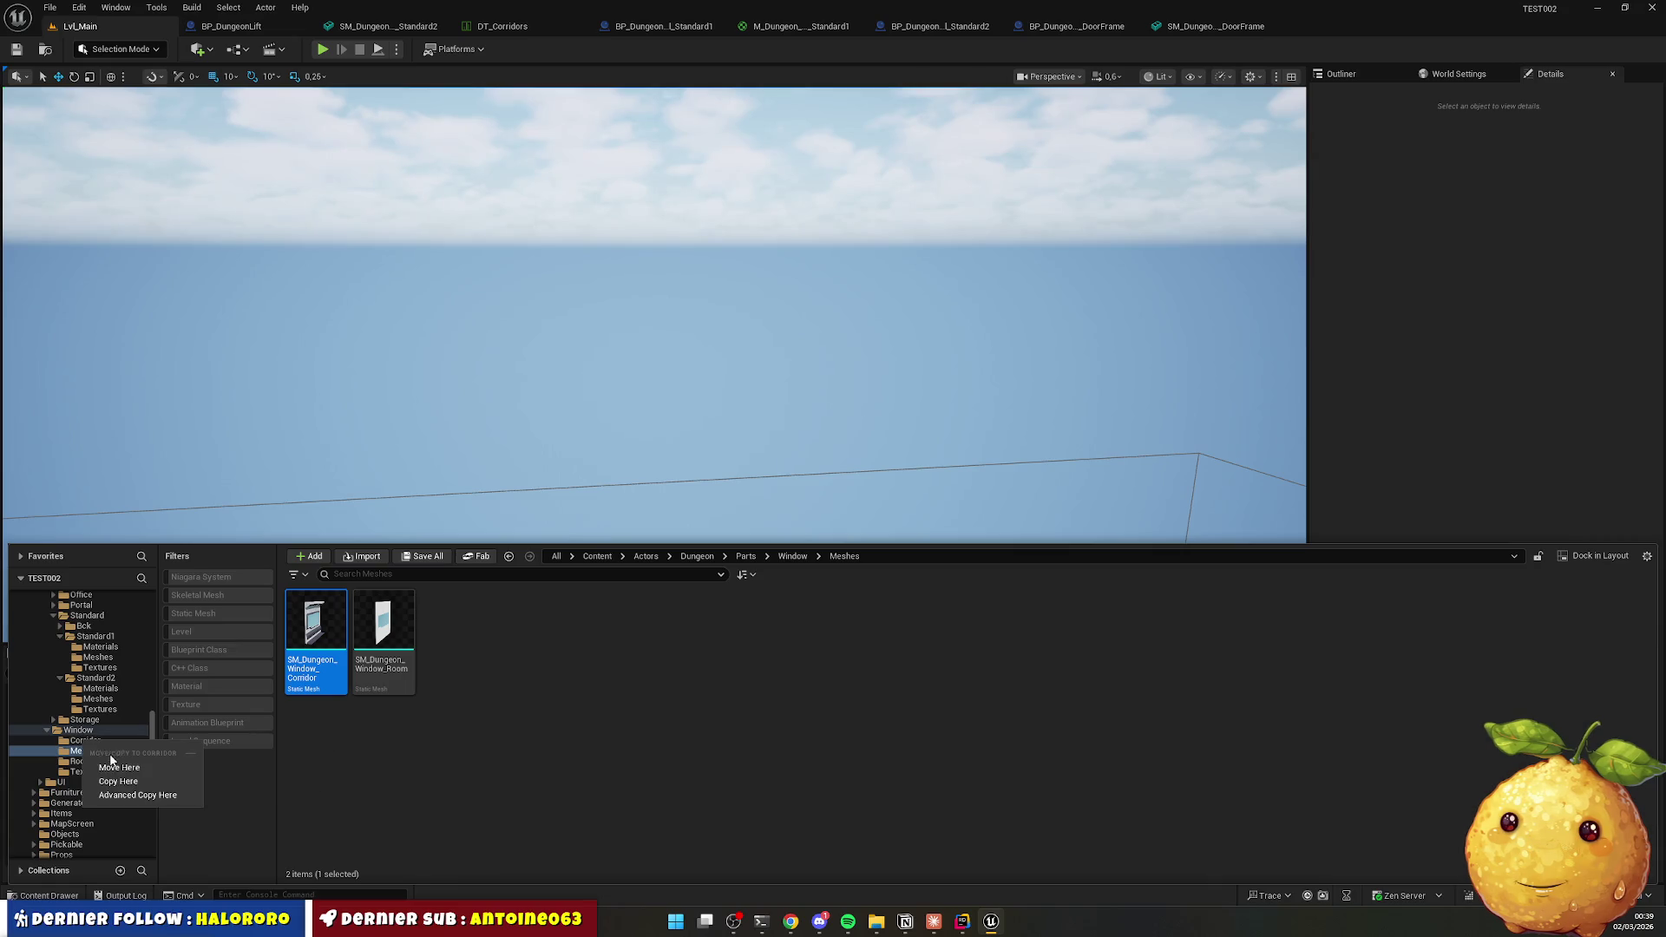
pyautogui.click(190, 741)
pyautogui.moveTo(316, 642)
pyautogui.mouseDown()
pyautogui.moveTo(163, 763)
pyautogui.moveTo(95, 763)
pyautogui.mouseUp()
pyautogui.click(140, 788)
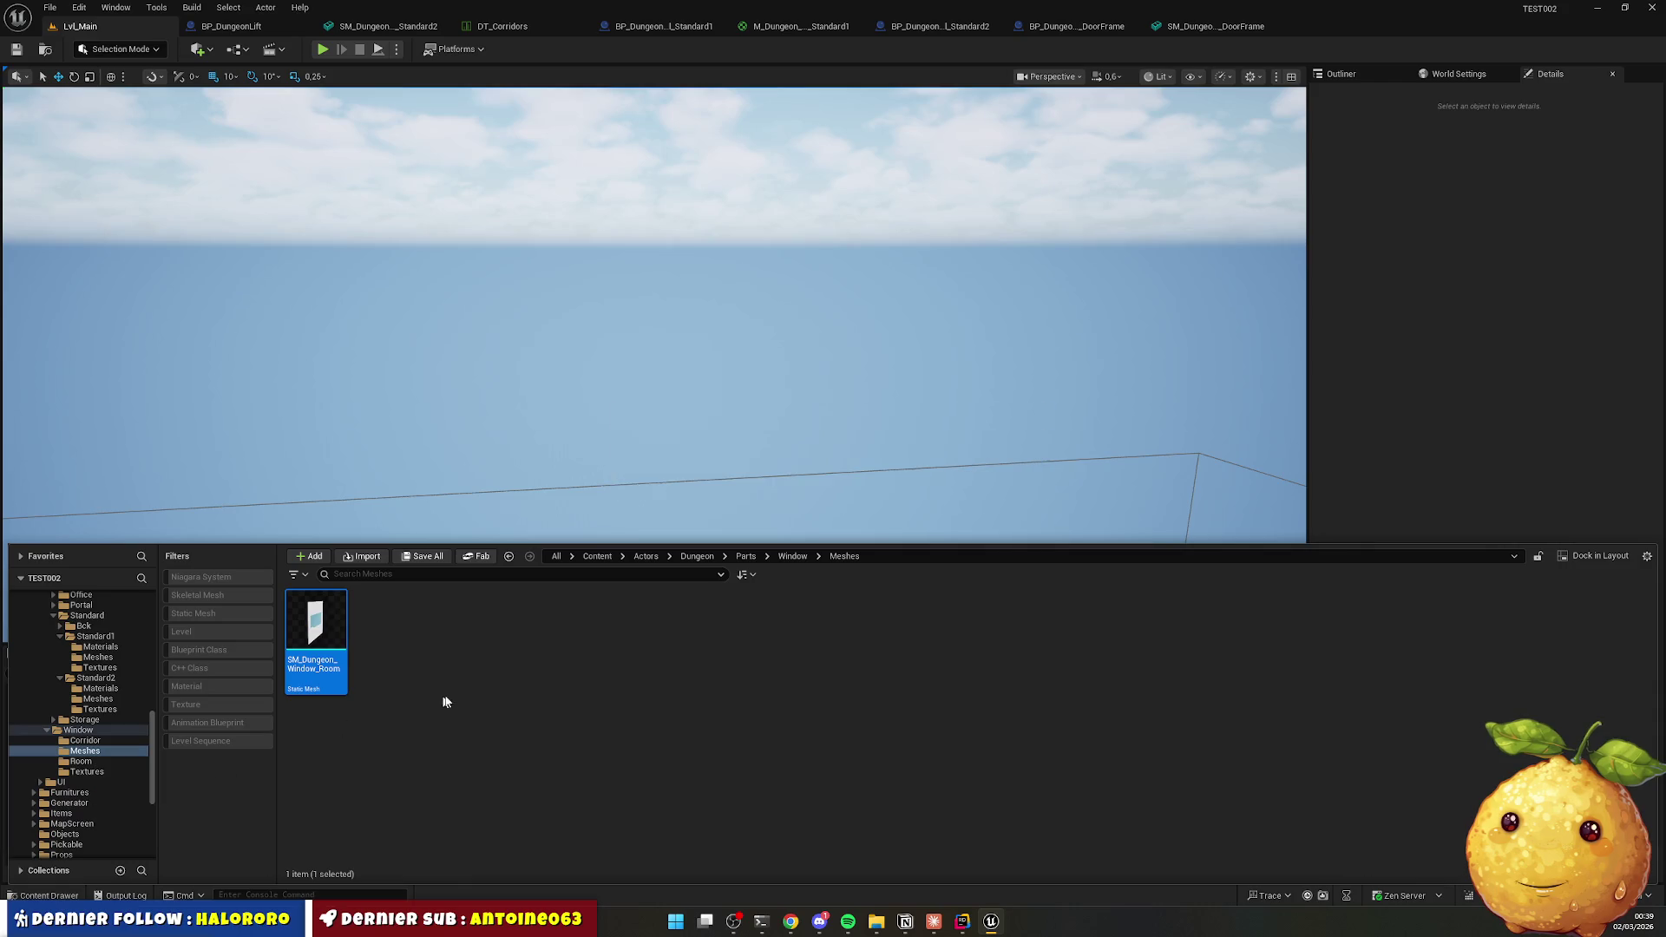
pyautogui.press('BackSpace')
pyautogui.press('Delete')
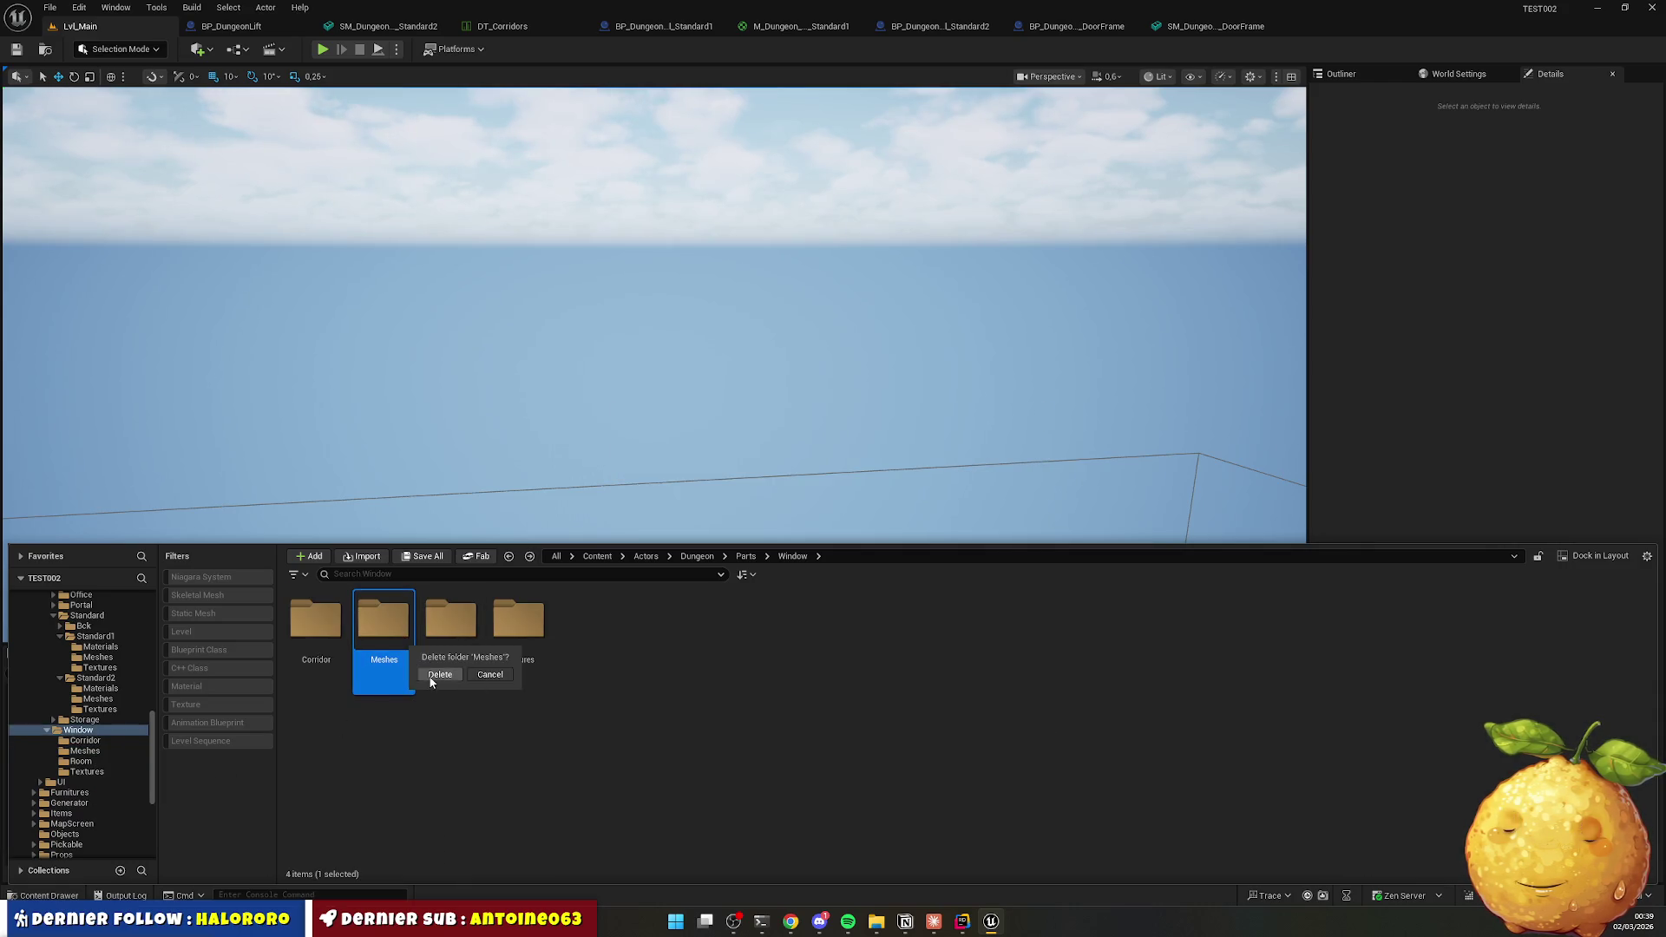
pyautogui.click(434, 675)
pyautogui.doubleClick(379, 661)
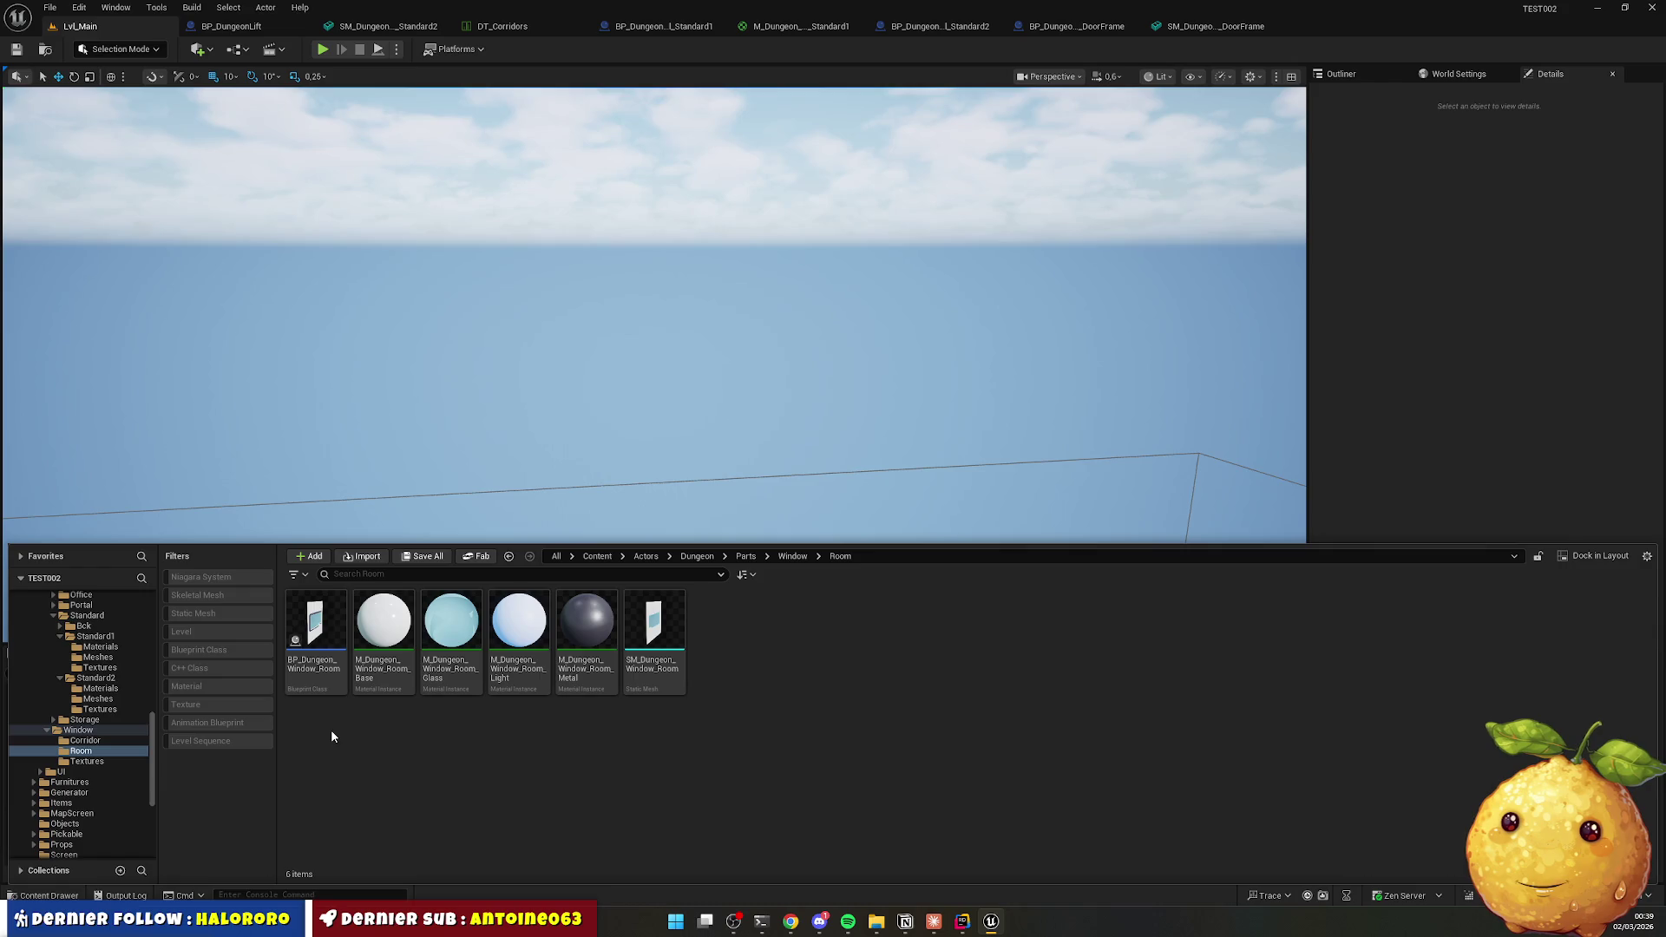
# Move the four corridor window textures from Textures into the Corridor folder.
pyautogui.press('BackSpace')
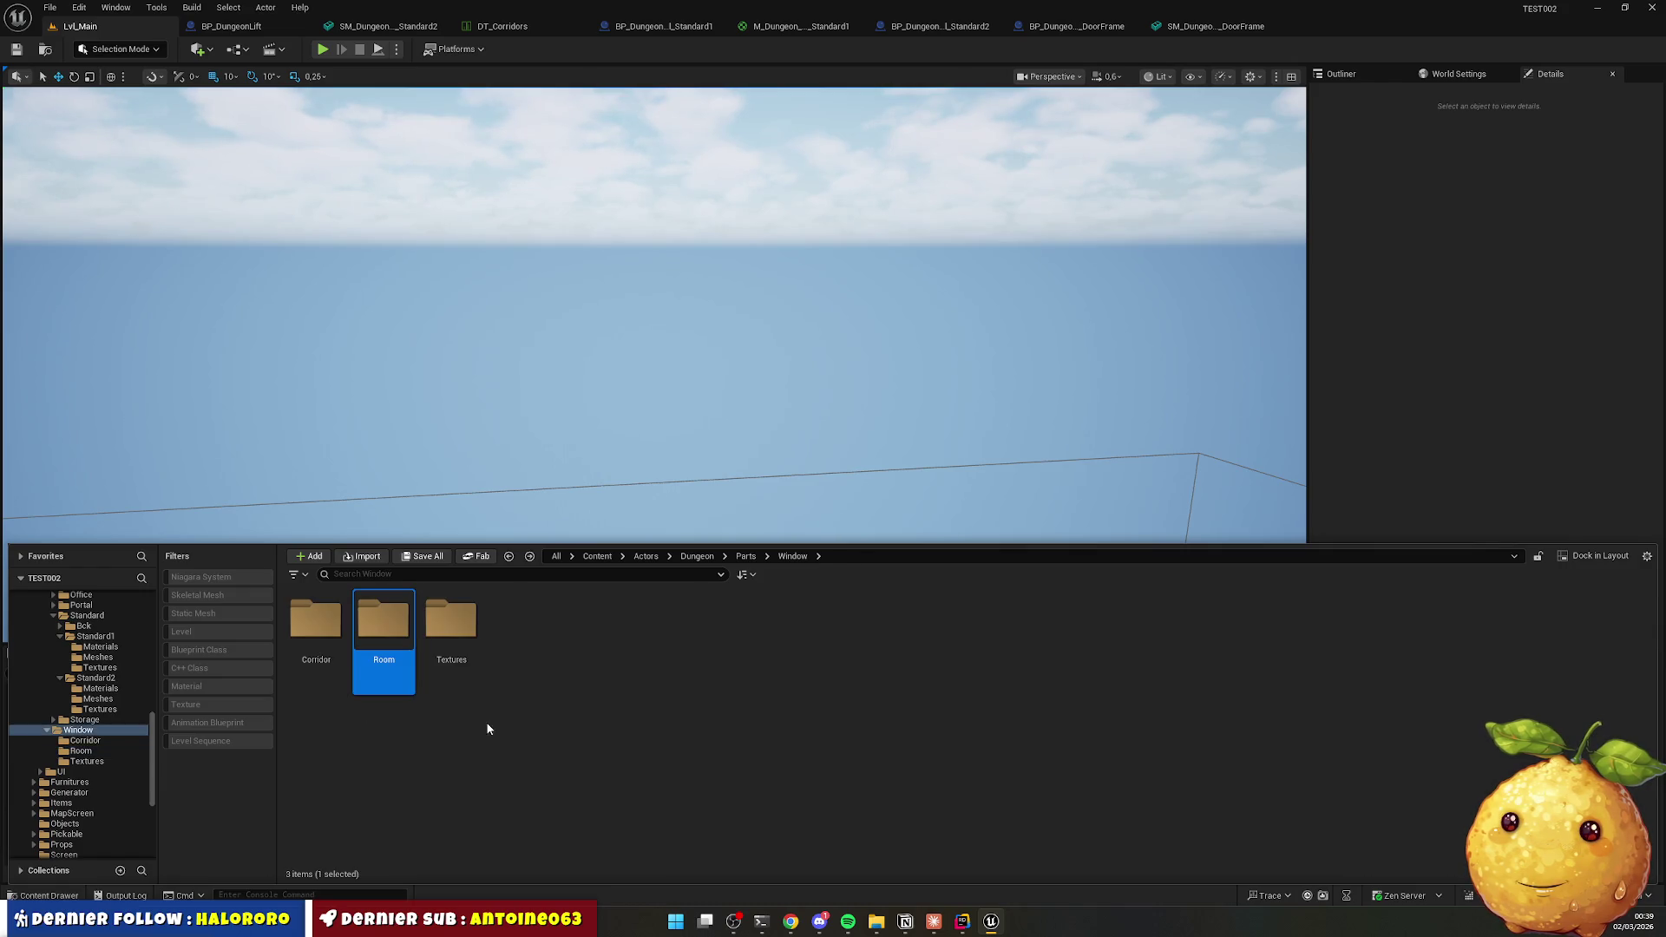
pyautogui.doubleClick(456, 627)
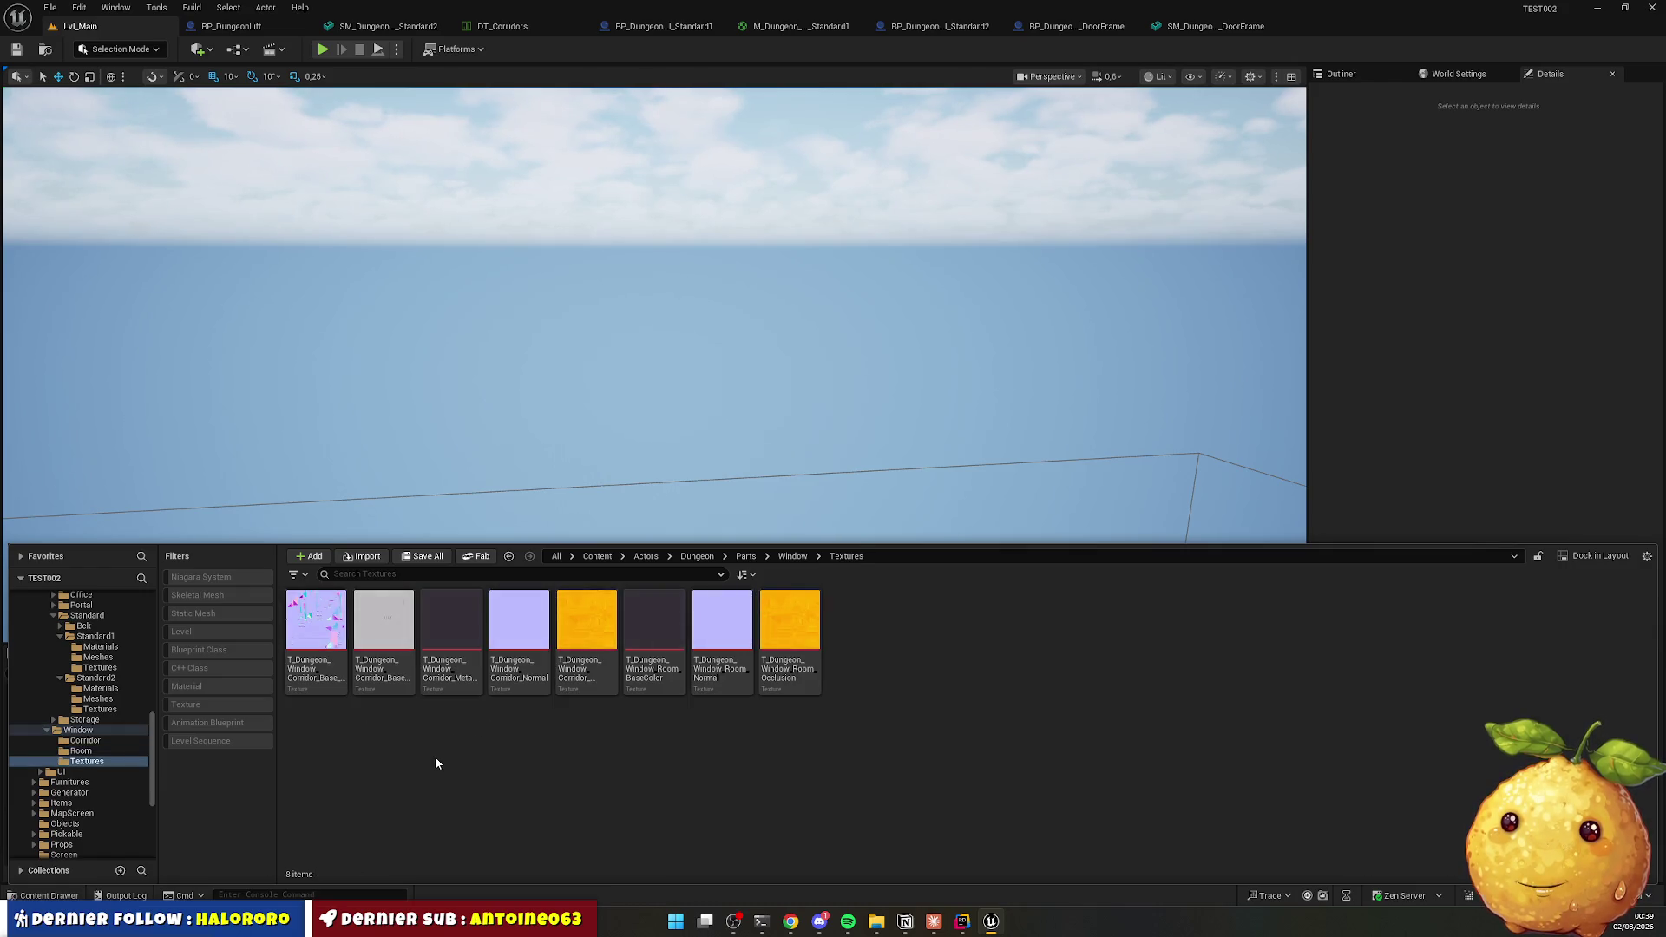
pyautogui.click(316, 629)
pyautogui.keyDown('shift'); pyautogui.click(515, 649); pyautogui.keyUp('shift')
pyautogui.moveTo(516, 649)
pyautogui.mouseDown()
pyautogui.moveTo(330, 660)
pyautogui.moveTo(147, 768)
pyautogui.moveTo(109, 743)
pyautogui.mouseUp()
pyautogui.click(143, 768)
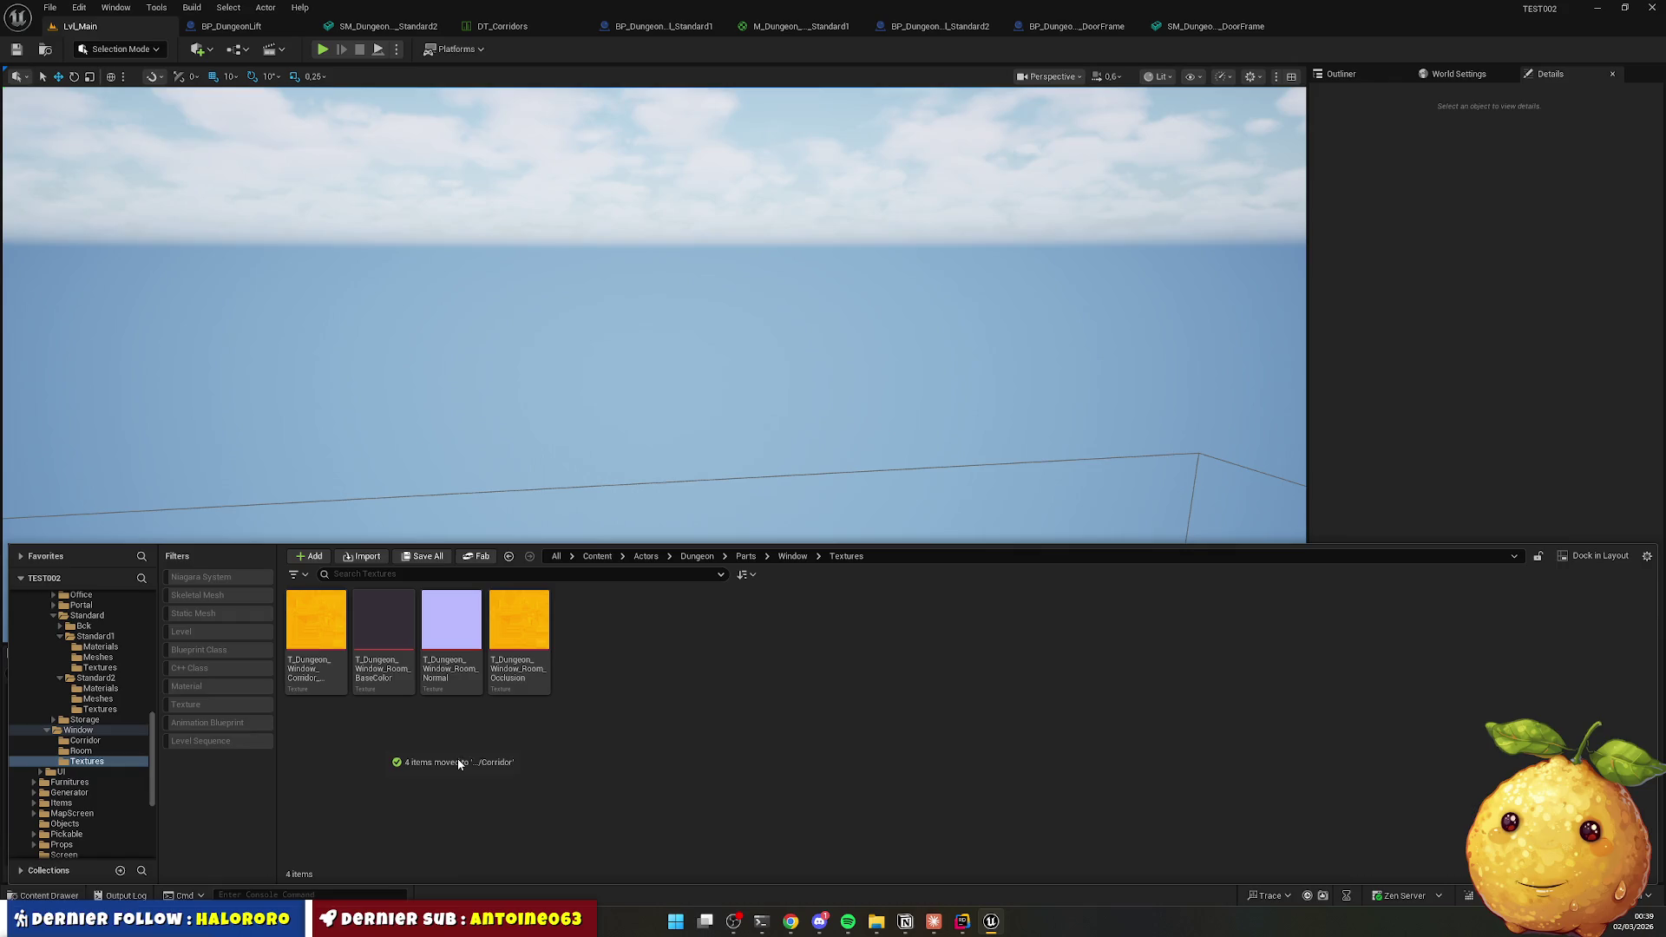
# Move the four room textures into Room, delete the emptied Textures folder, and open Corridor.
pyautogui.click(329, 640)
pyautogui.hotkey('ctrl', 'a')
pyautogui.moveTo(329, 641)
pyautogui.mouseDown()
pyautogui.moveTo(149, 763)
pyautogui.moveTo(95, 751)
pyautogui.mouseUp()
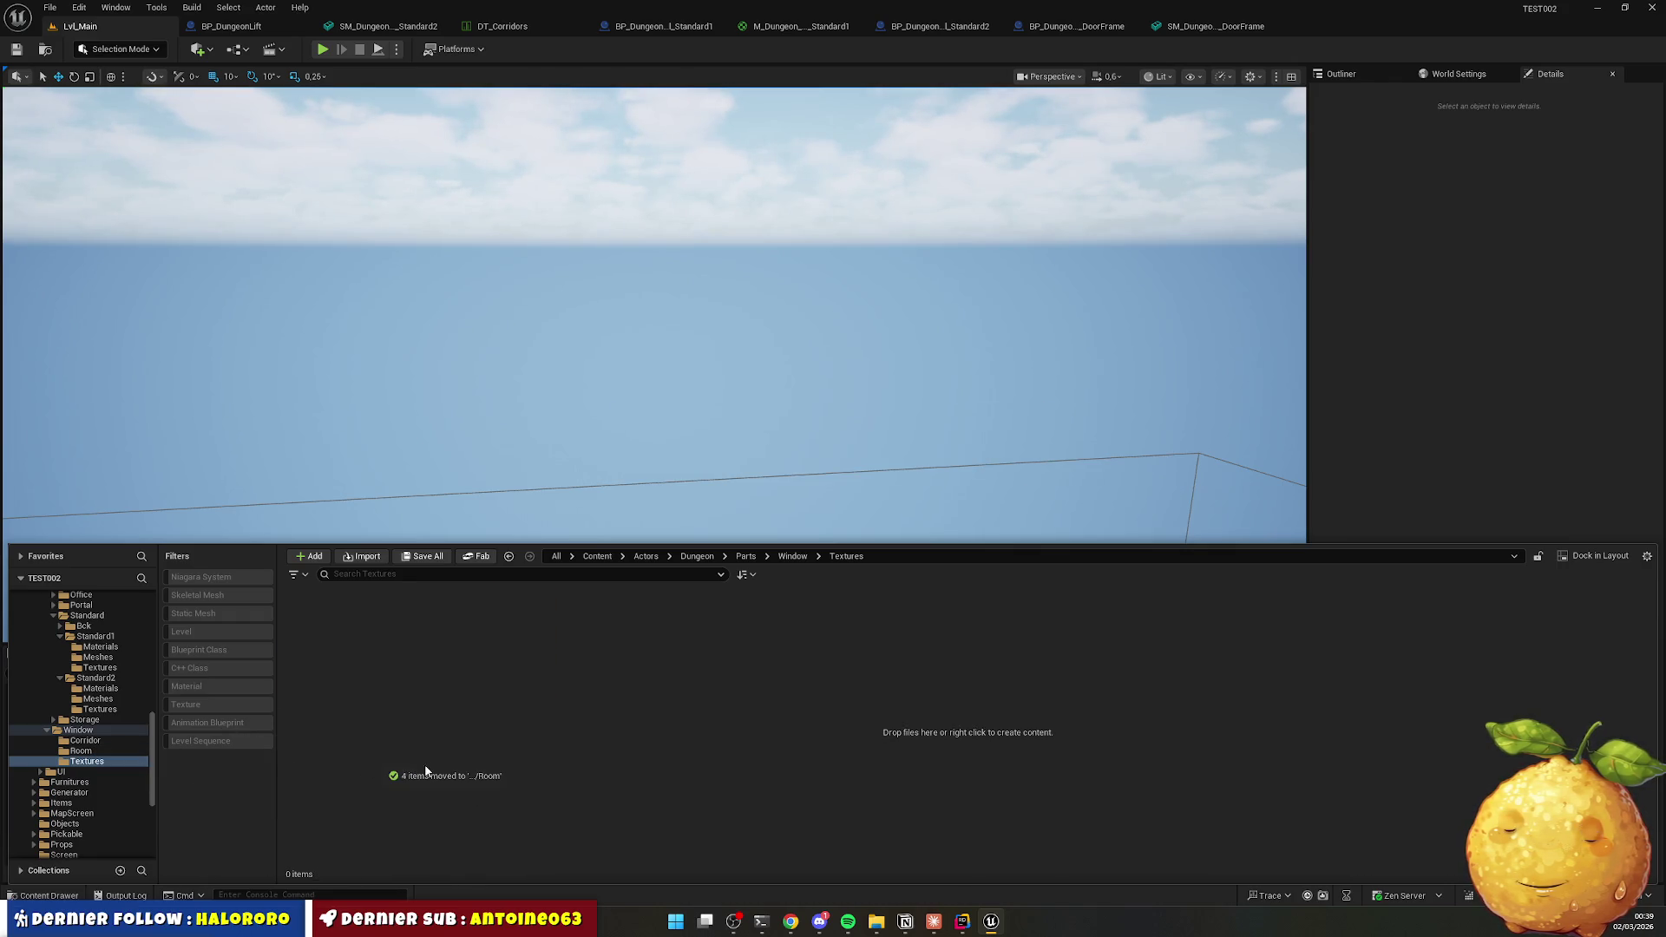
pyautogui.hotkey('alt', 'Left')
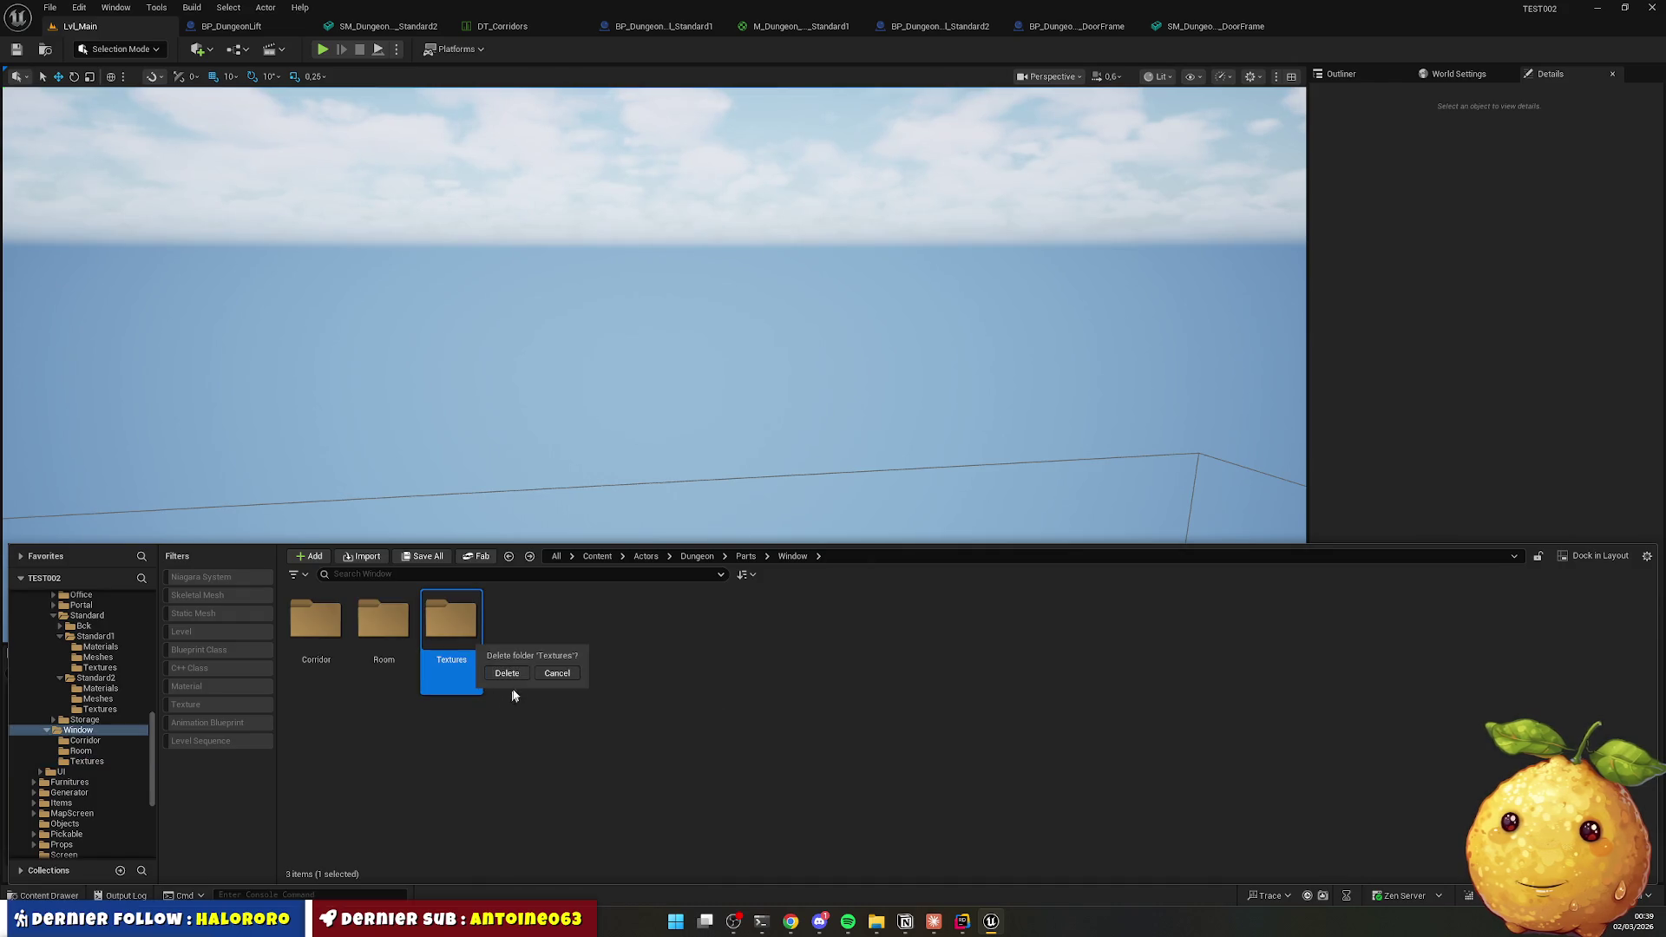
pyautogui.press('Delete')
pyautogui.press('Return')
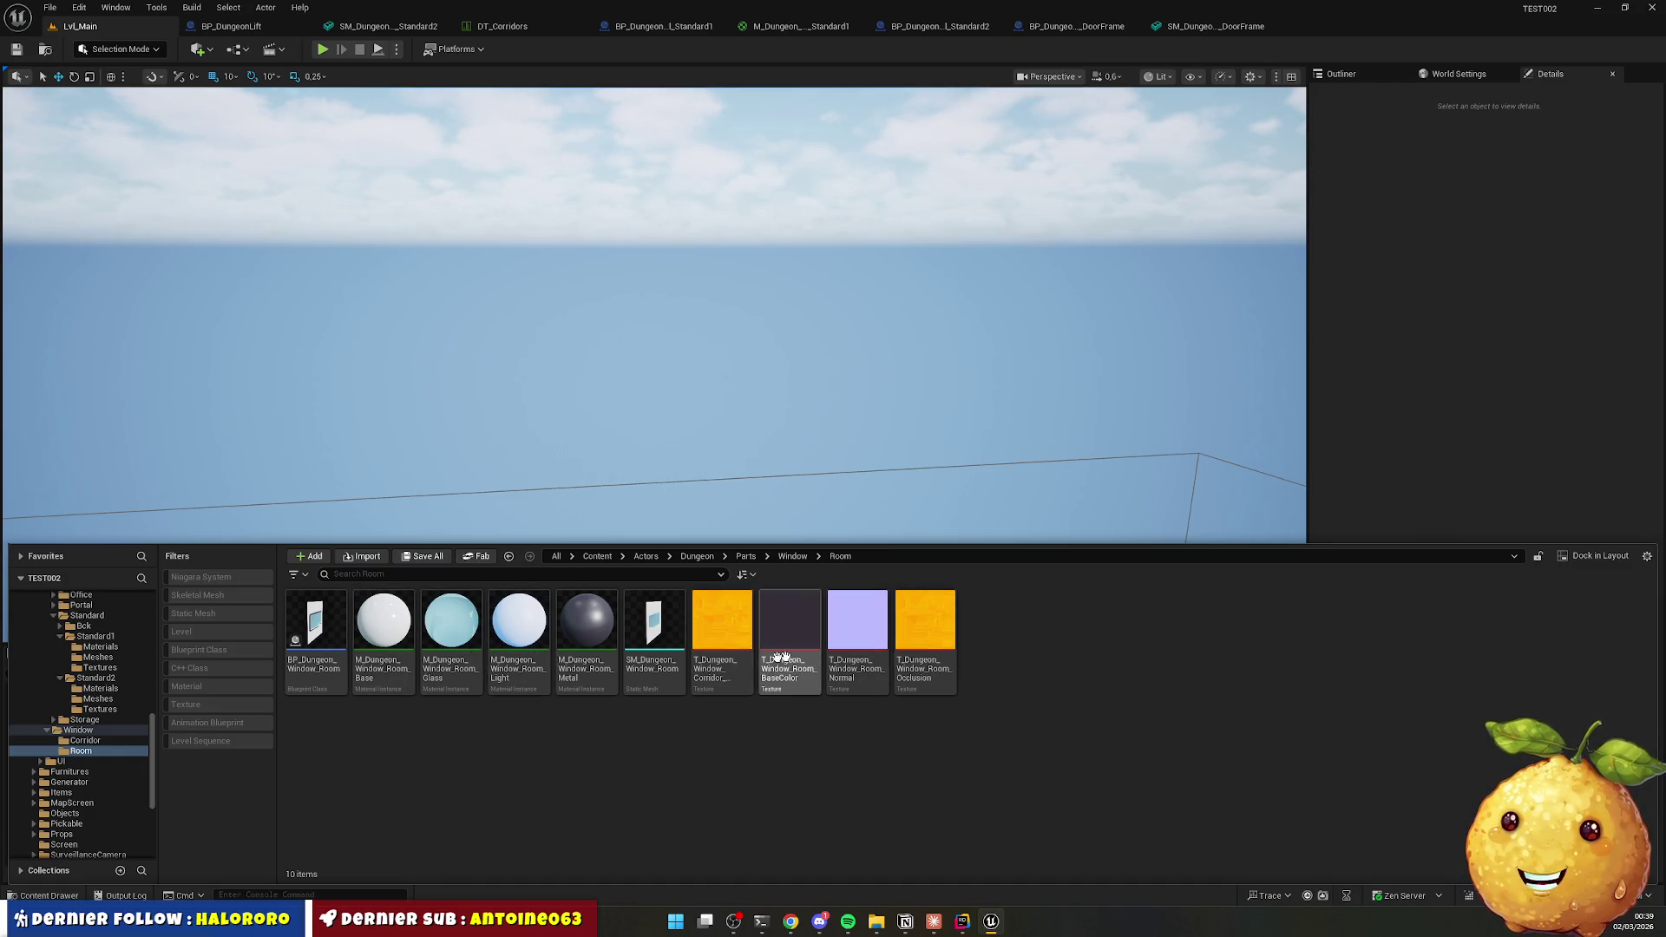
pyautogui.hotkey('alt', 'Left')
pyautogui.doubleClick(304, 636)
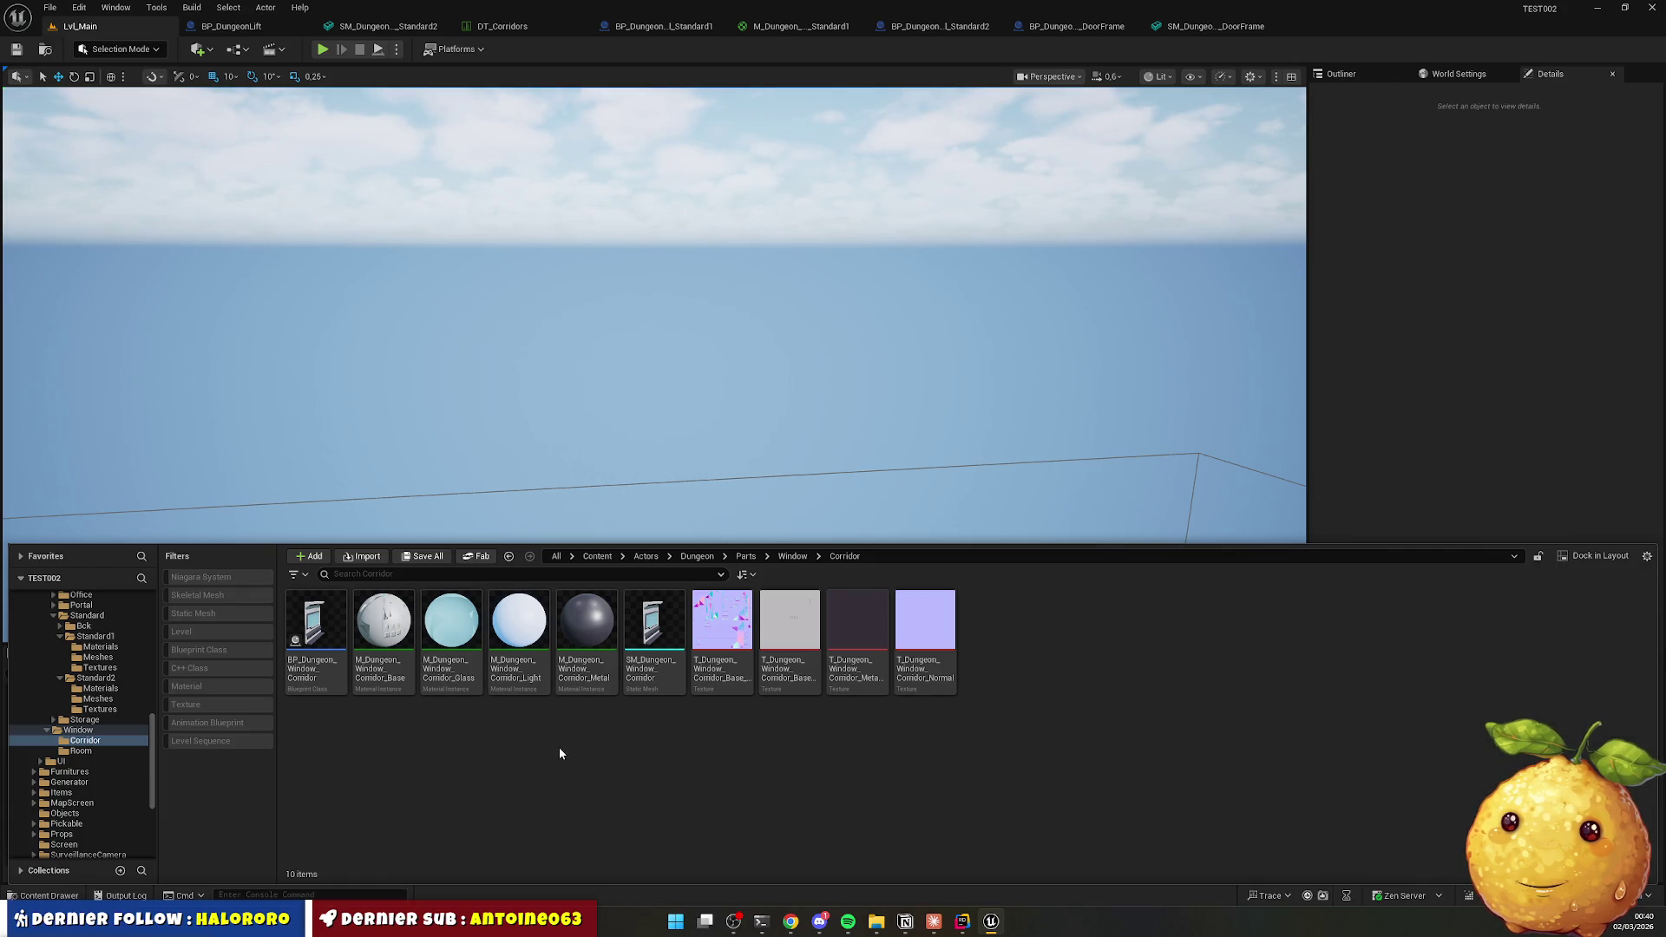
# Open the Room folder and check the browser's recent downloads before returning.
pyautogui.hotkey('alt', 'Left')
pyautogui.doubleClick(382, 619)
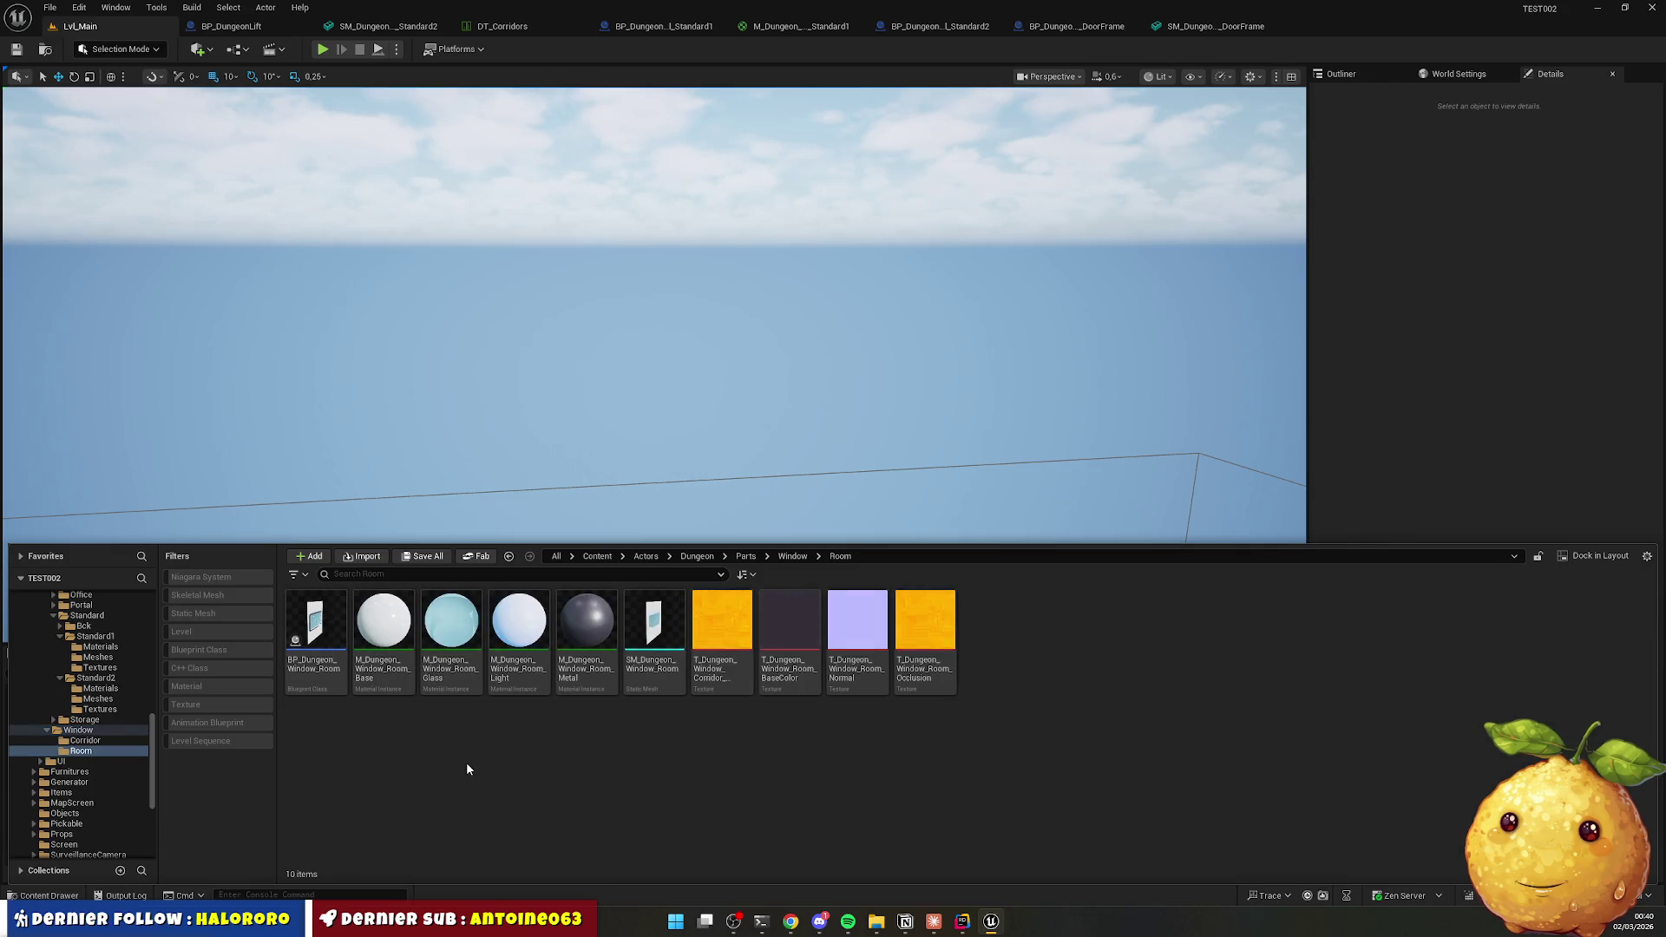
pyautogui.rightClick(466, 762)
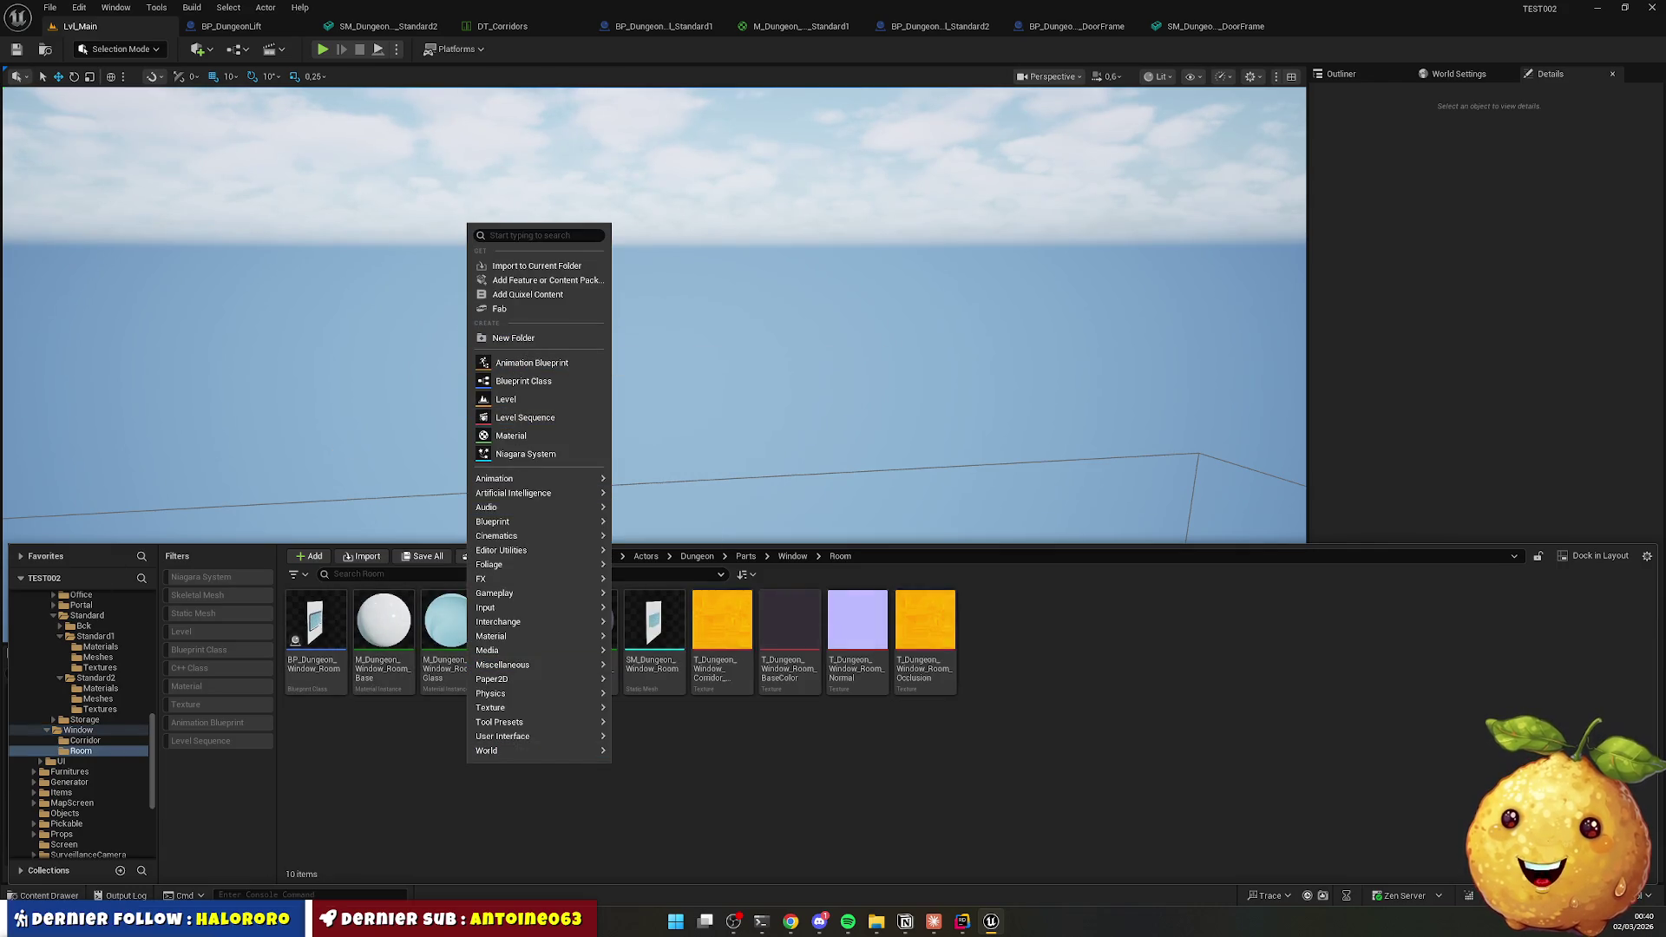
pyautogui.press('Escape')
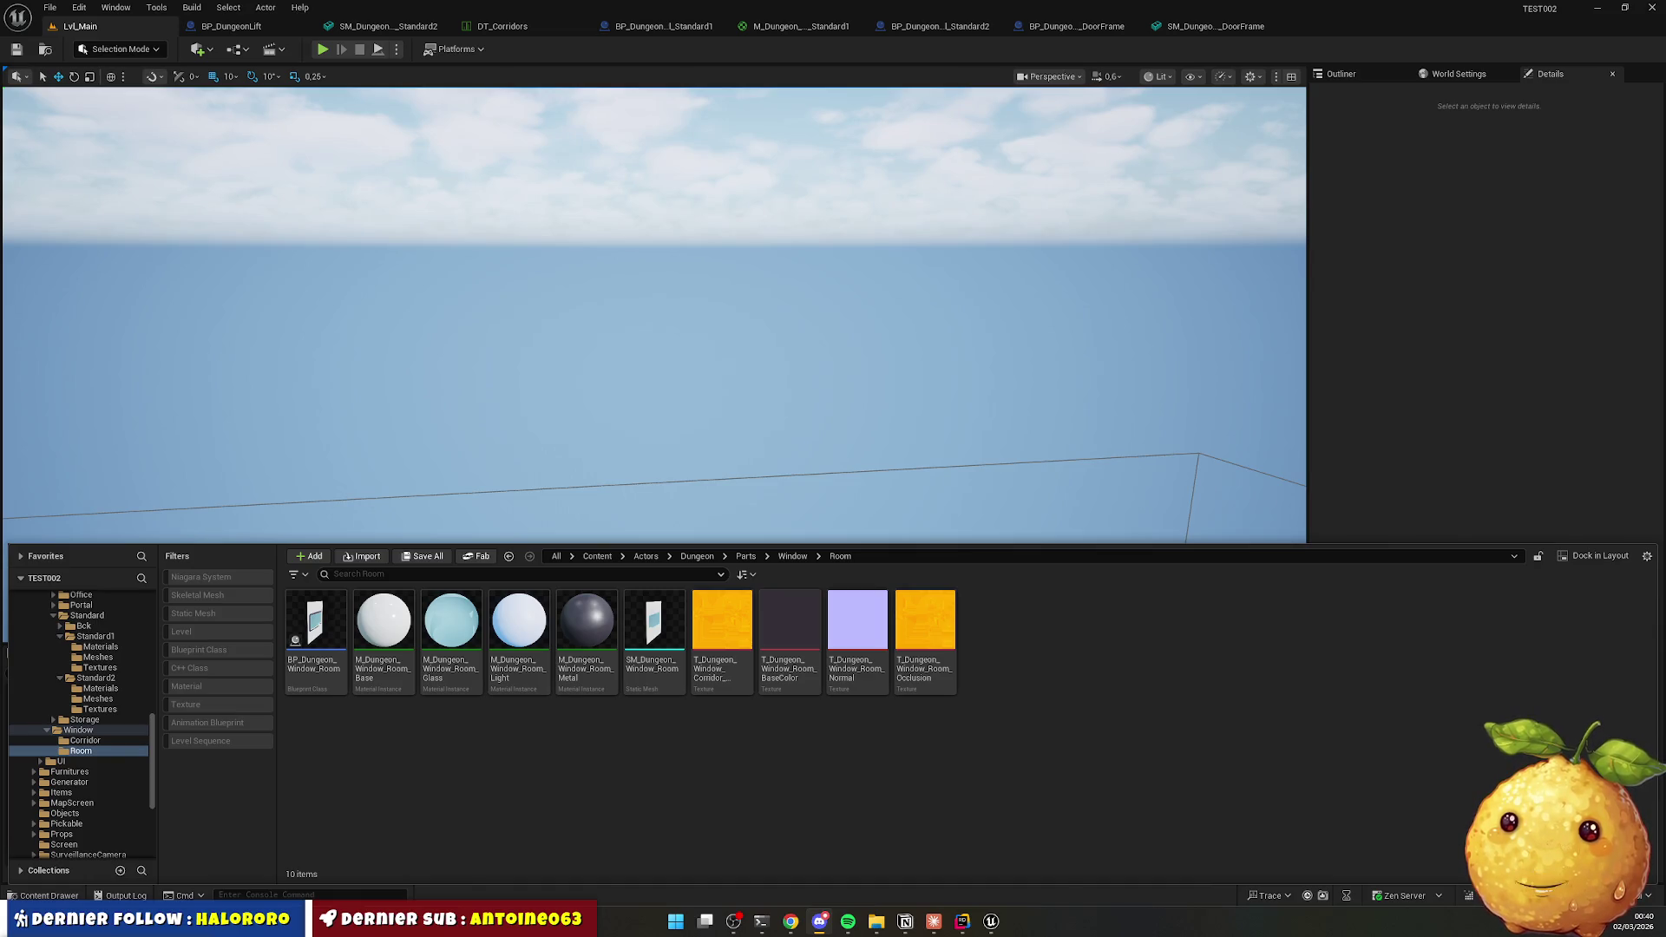
pyautogui.hotkey('alt', 'Tab')
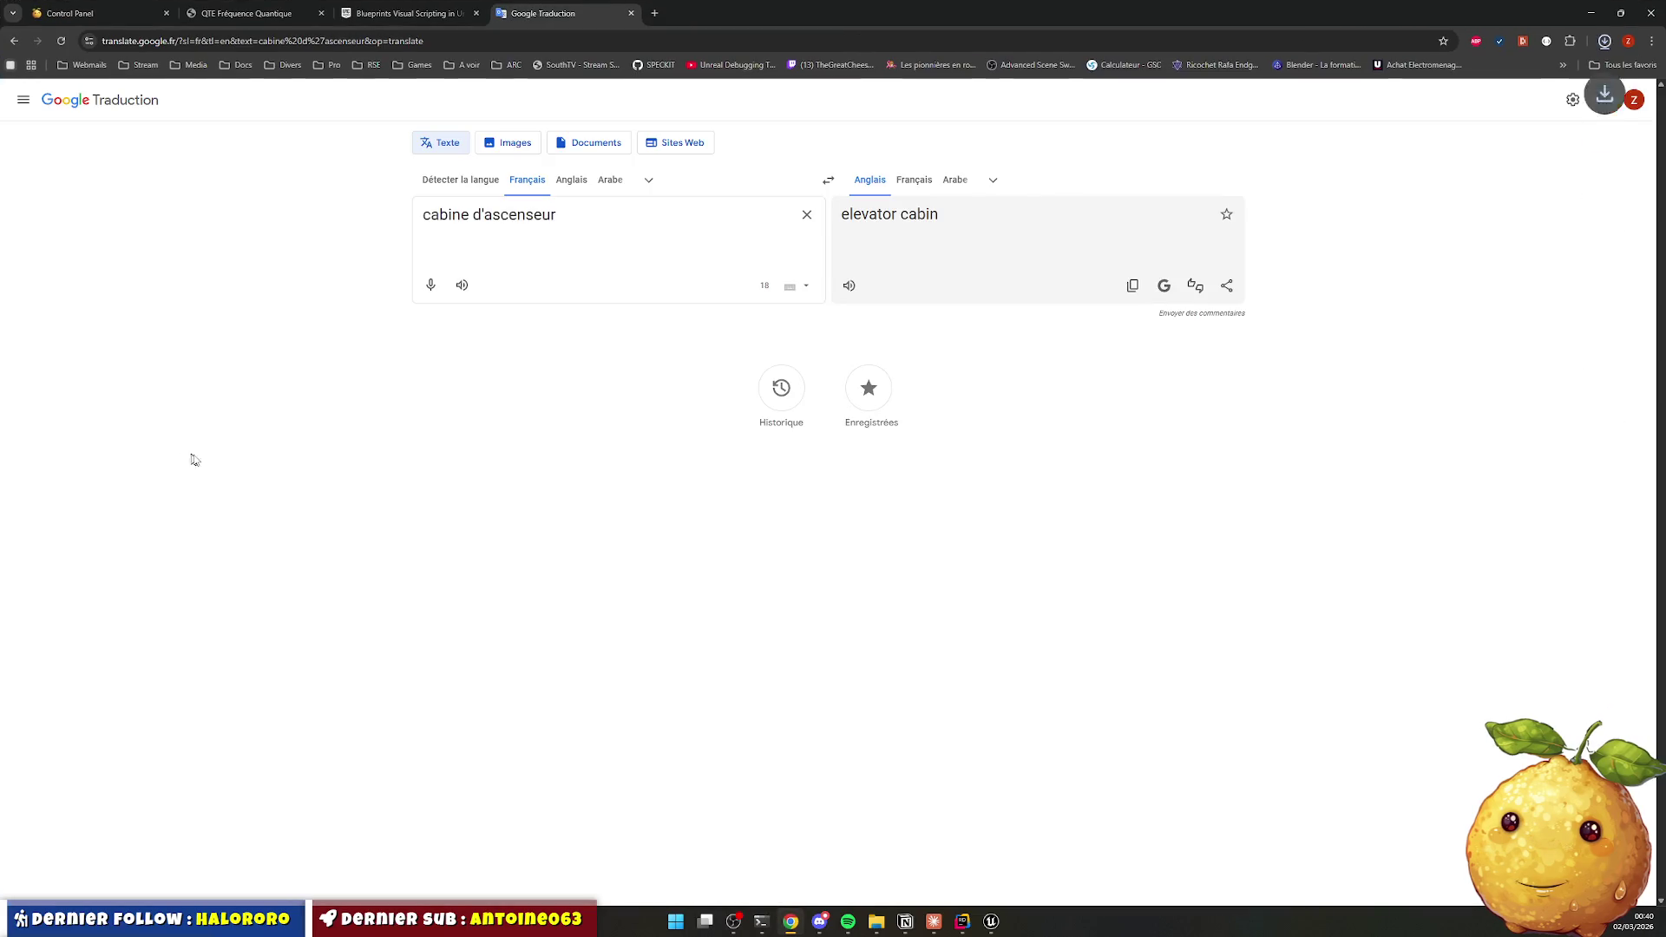
pyautogui.click(1605, 41)
pyautogui.click(1590, 13)
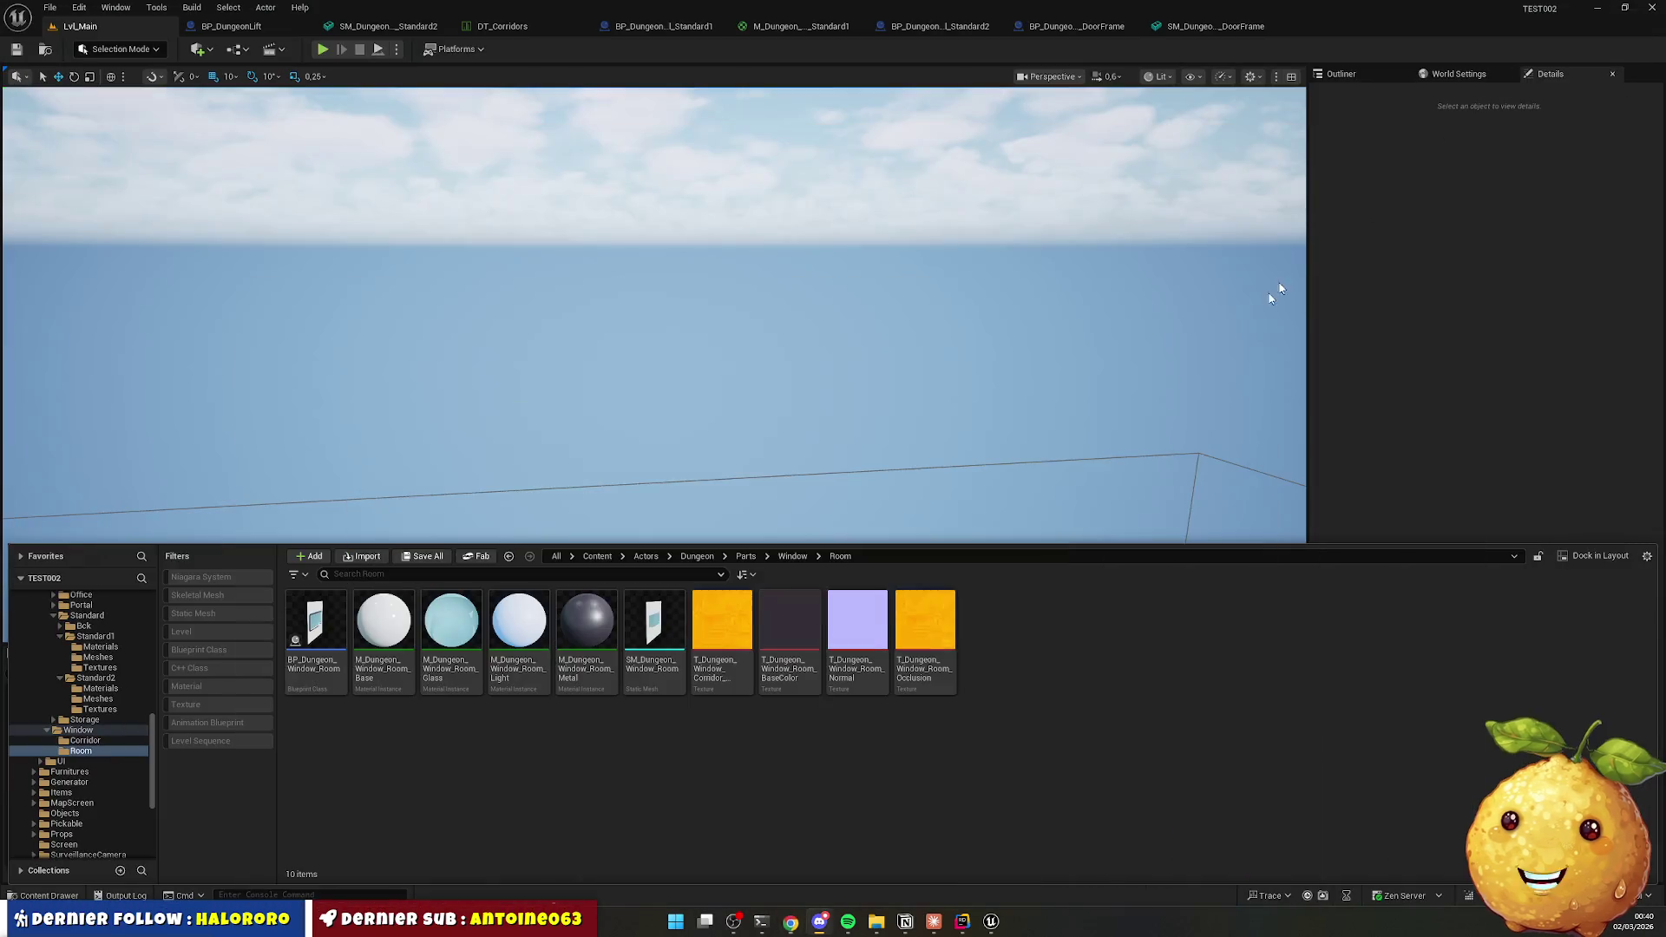
pyautogui.rightClick(646, 787)
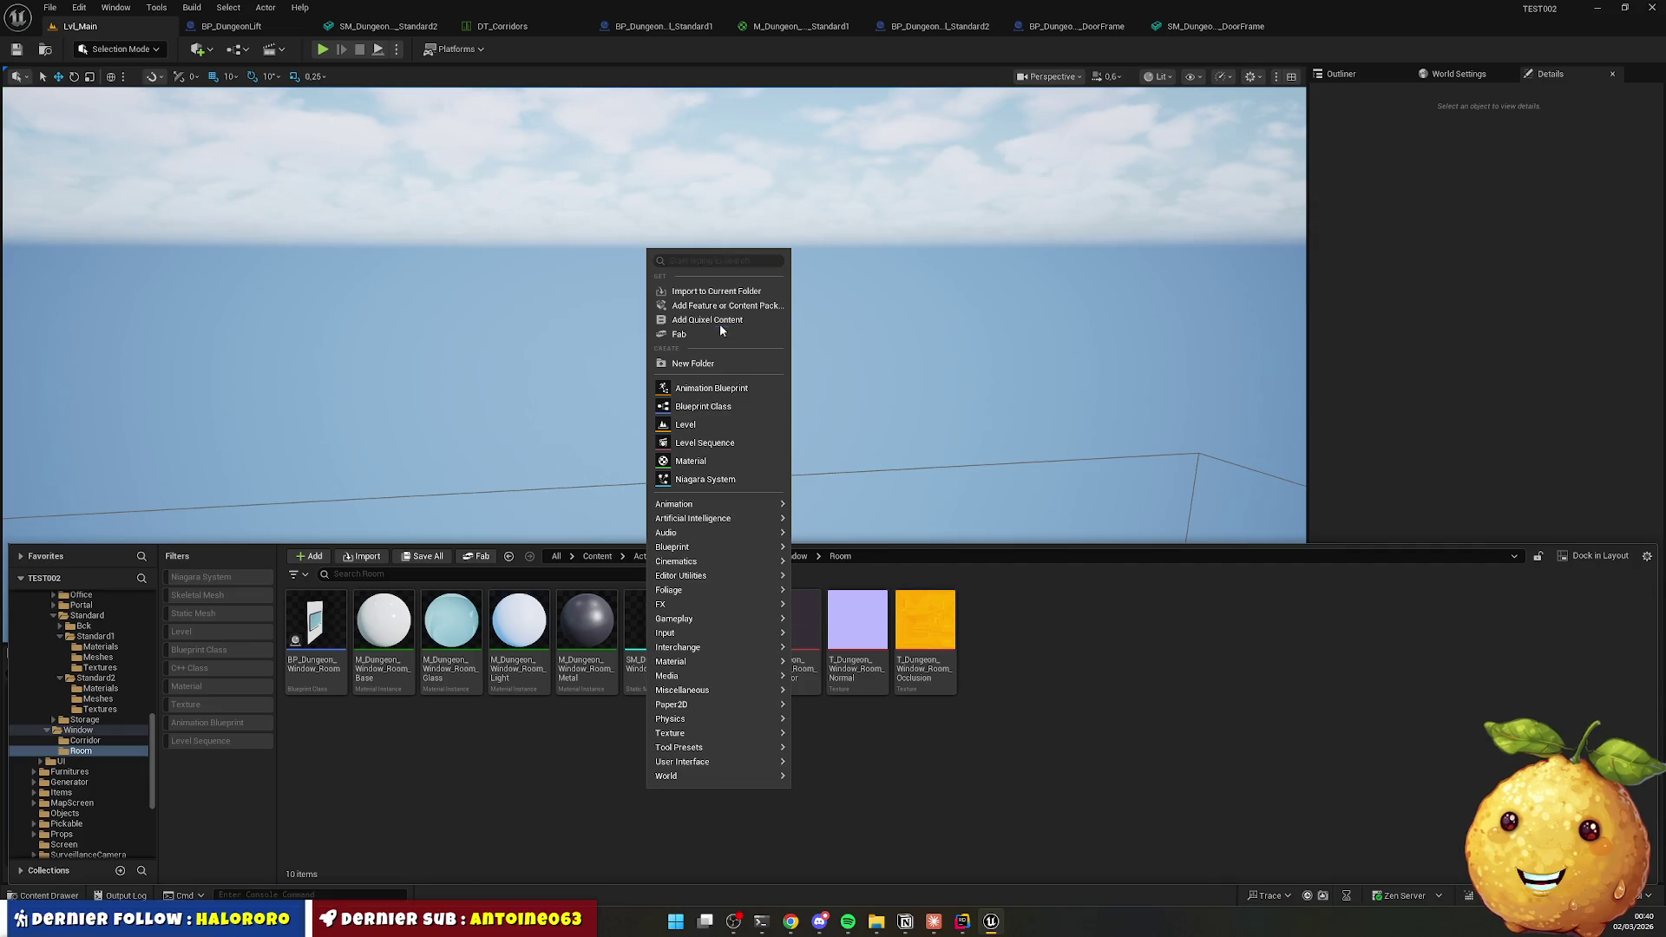
pyautogui.press('Escape')
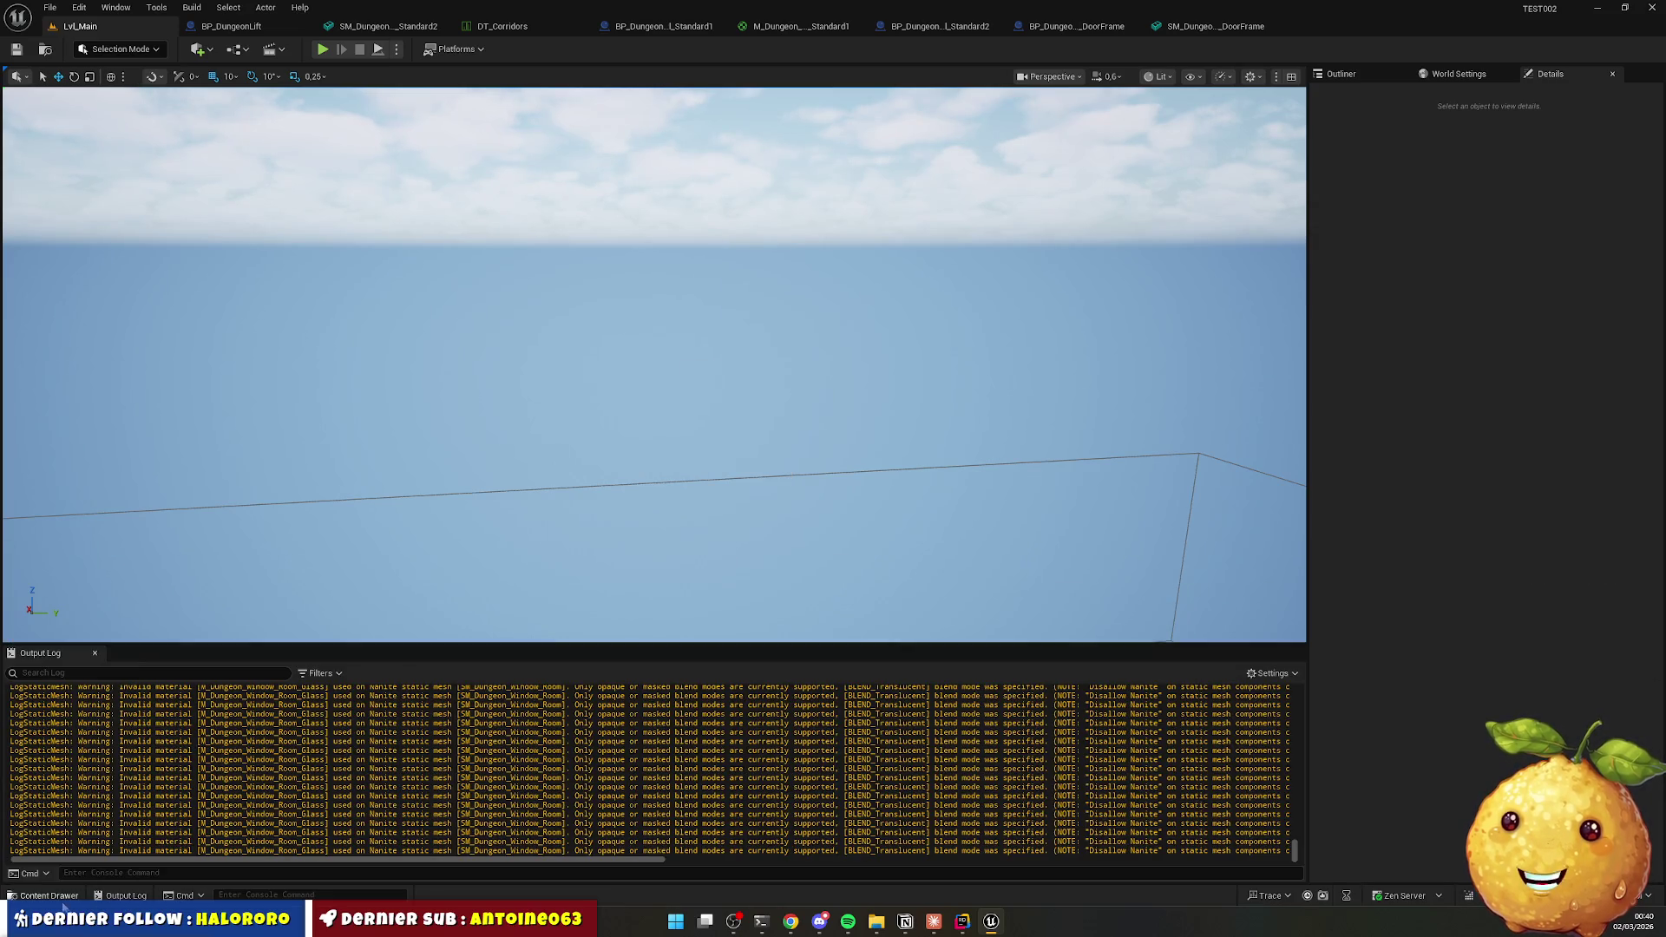
pyautogui.click(53, 896)
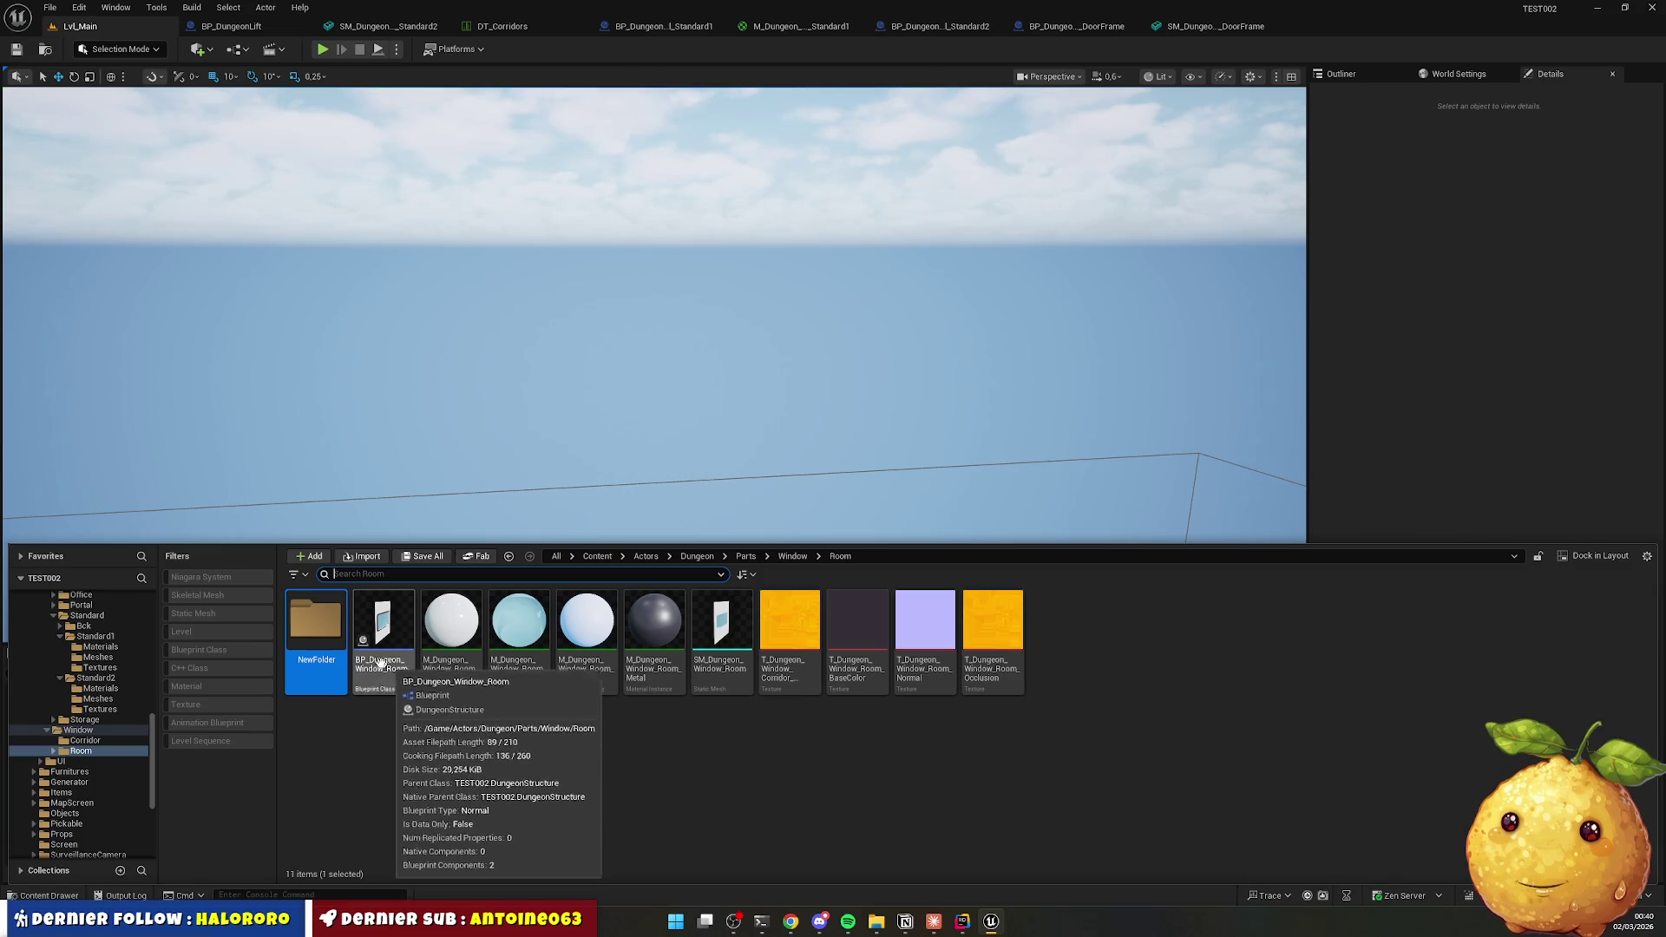
# Create the Textures, Meshes and Materials subfolders inside Room.
pyautogui.press('F2')
pyautogui.write('Texture')
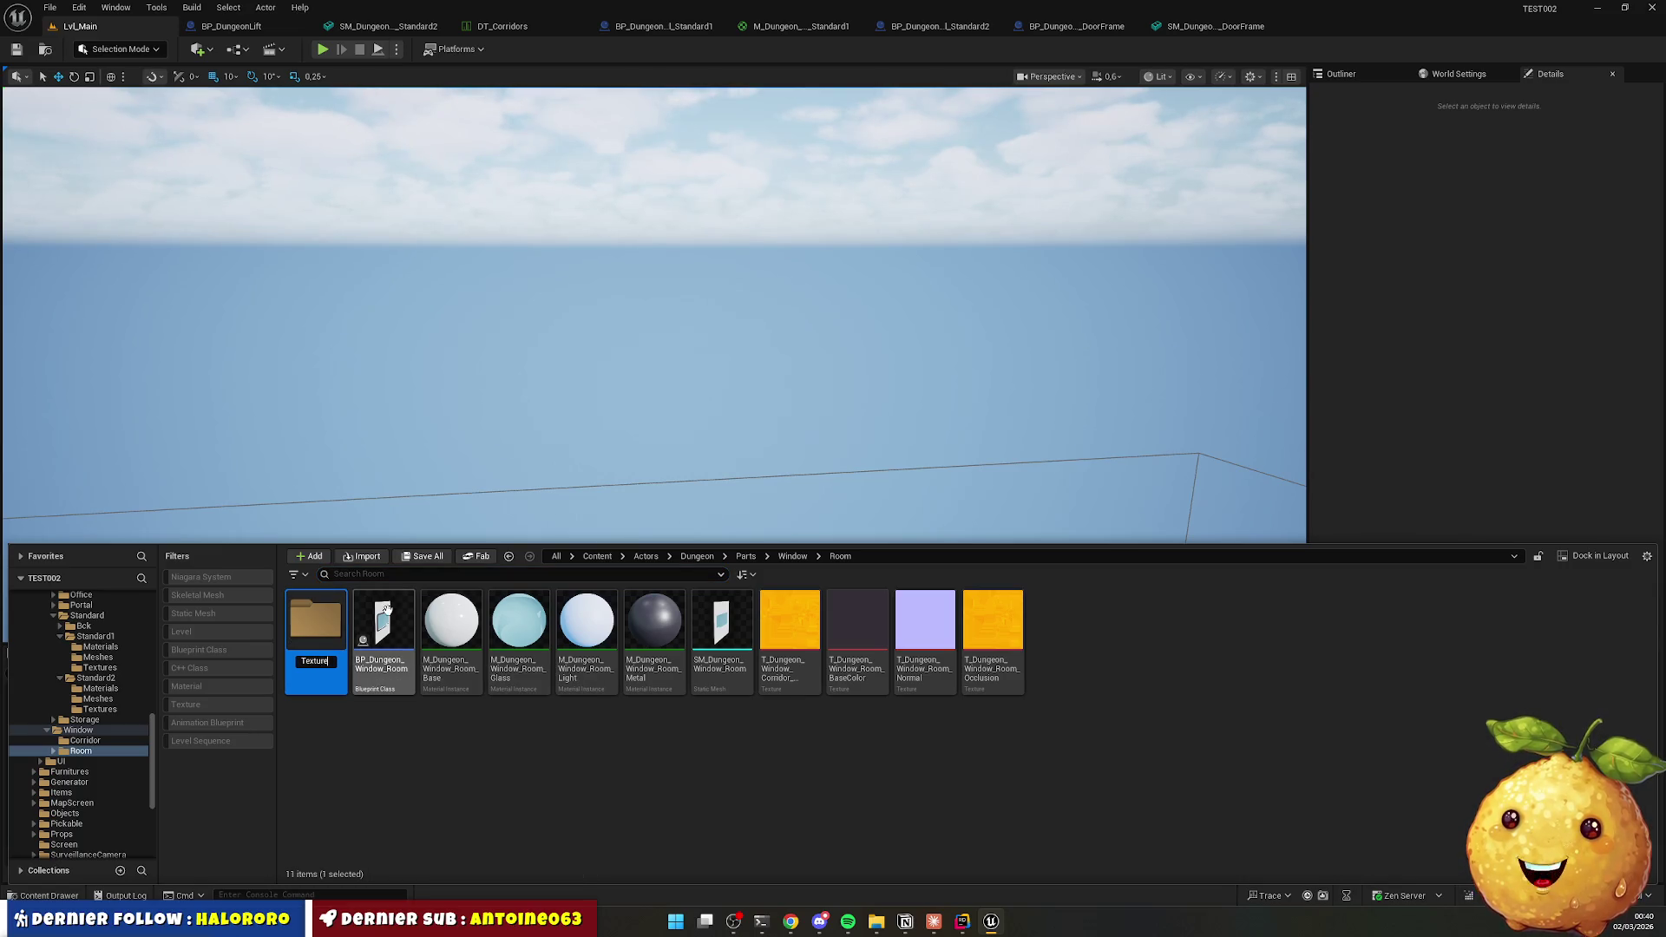
pyautogui.write('s')
pyautogui.press('Return')
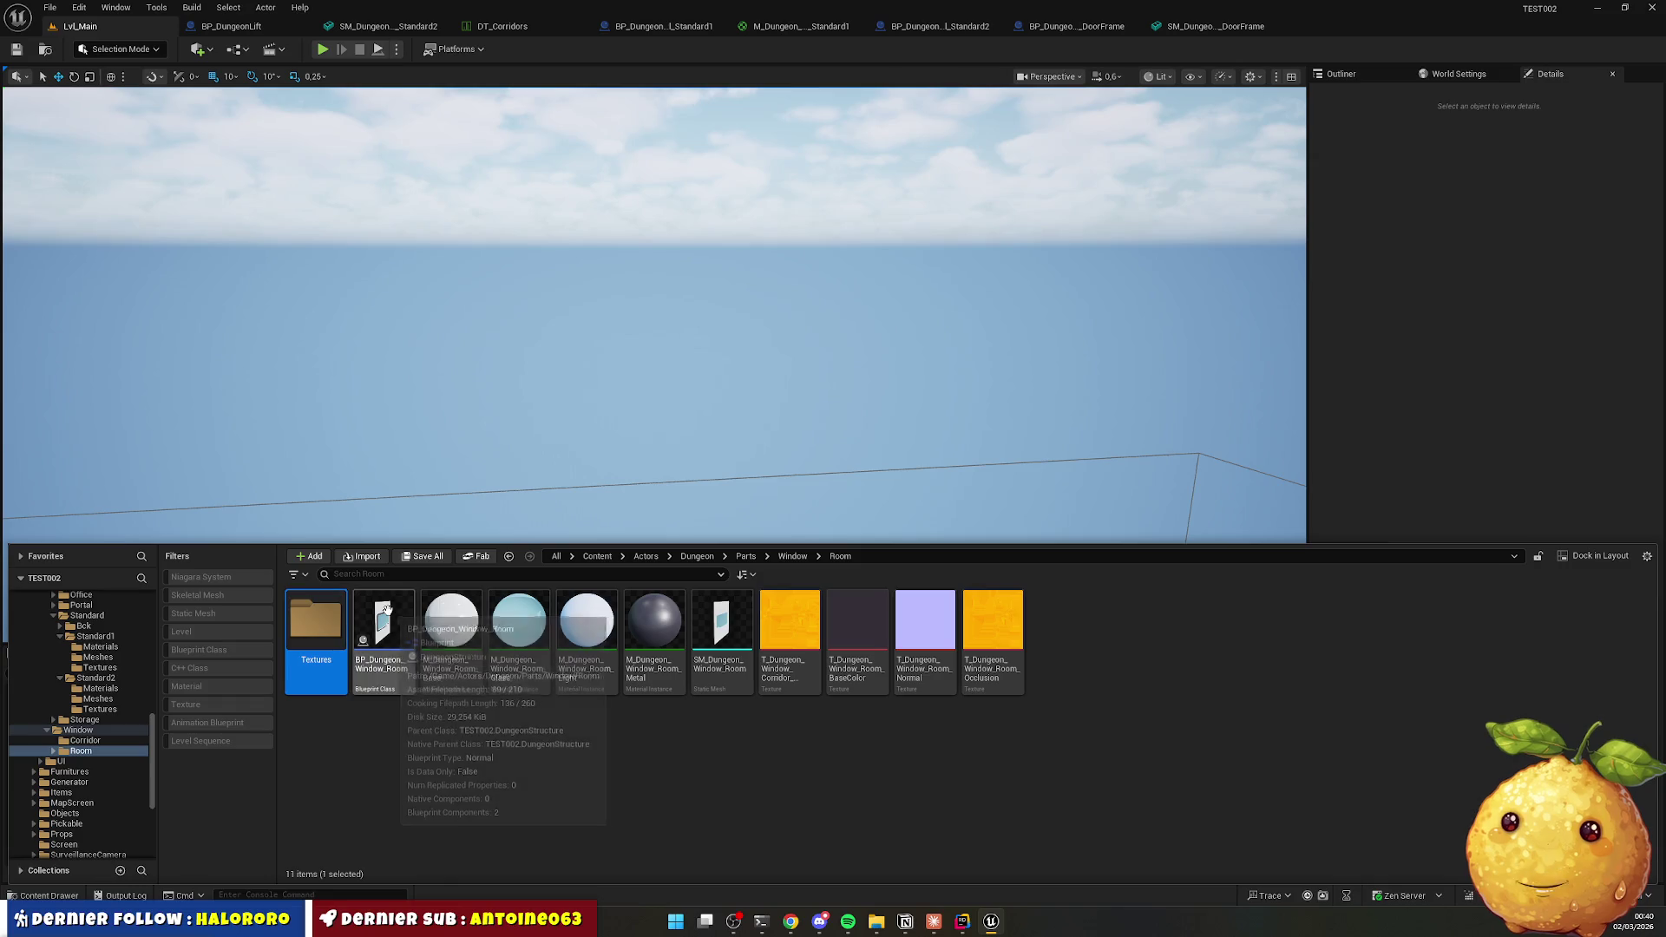
pyautogui.rightClick(353, 754)
pyautogui.click(413, 330)
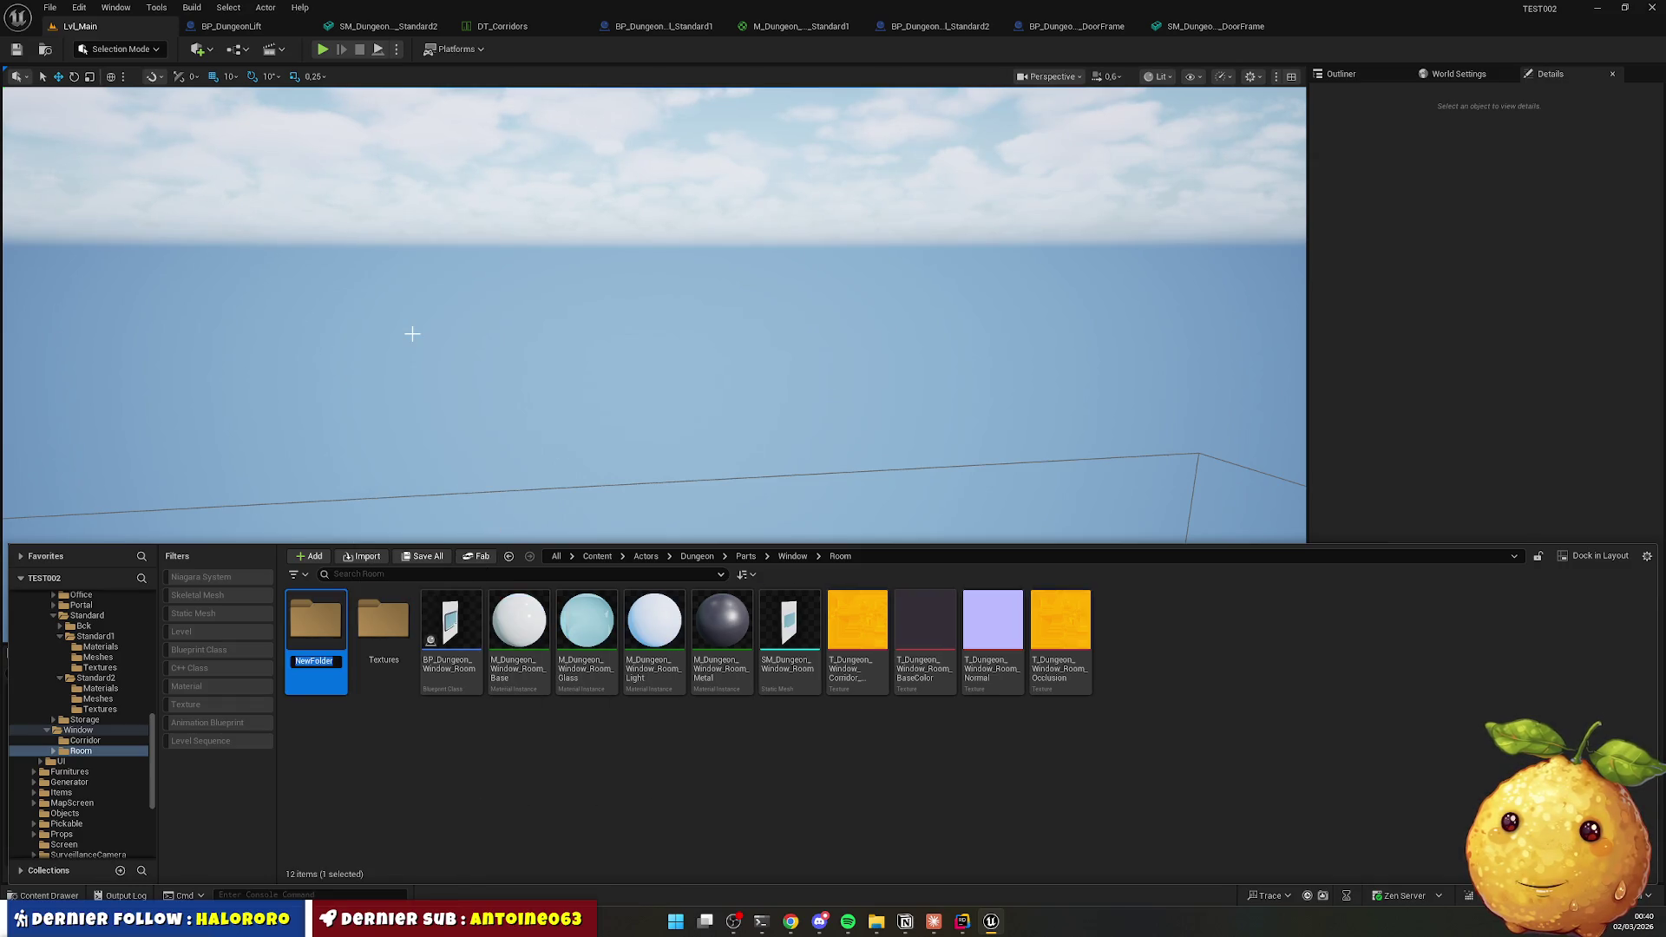
pyautogui.rightClick(403, 739)
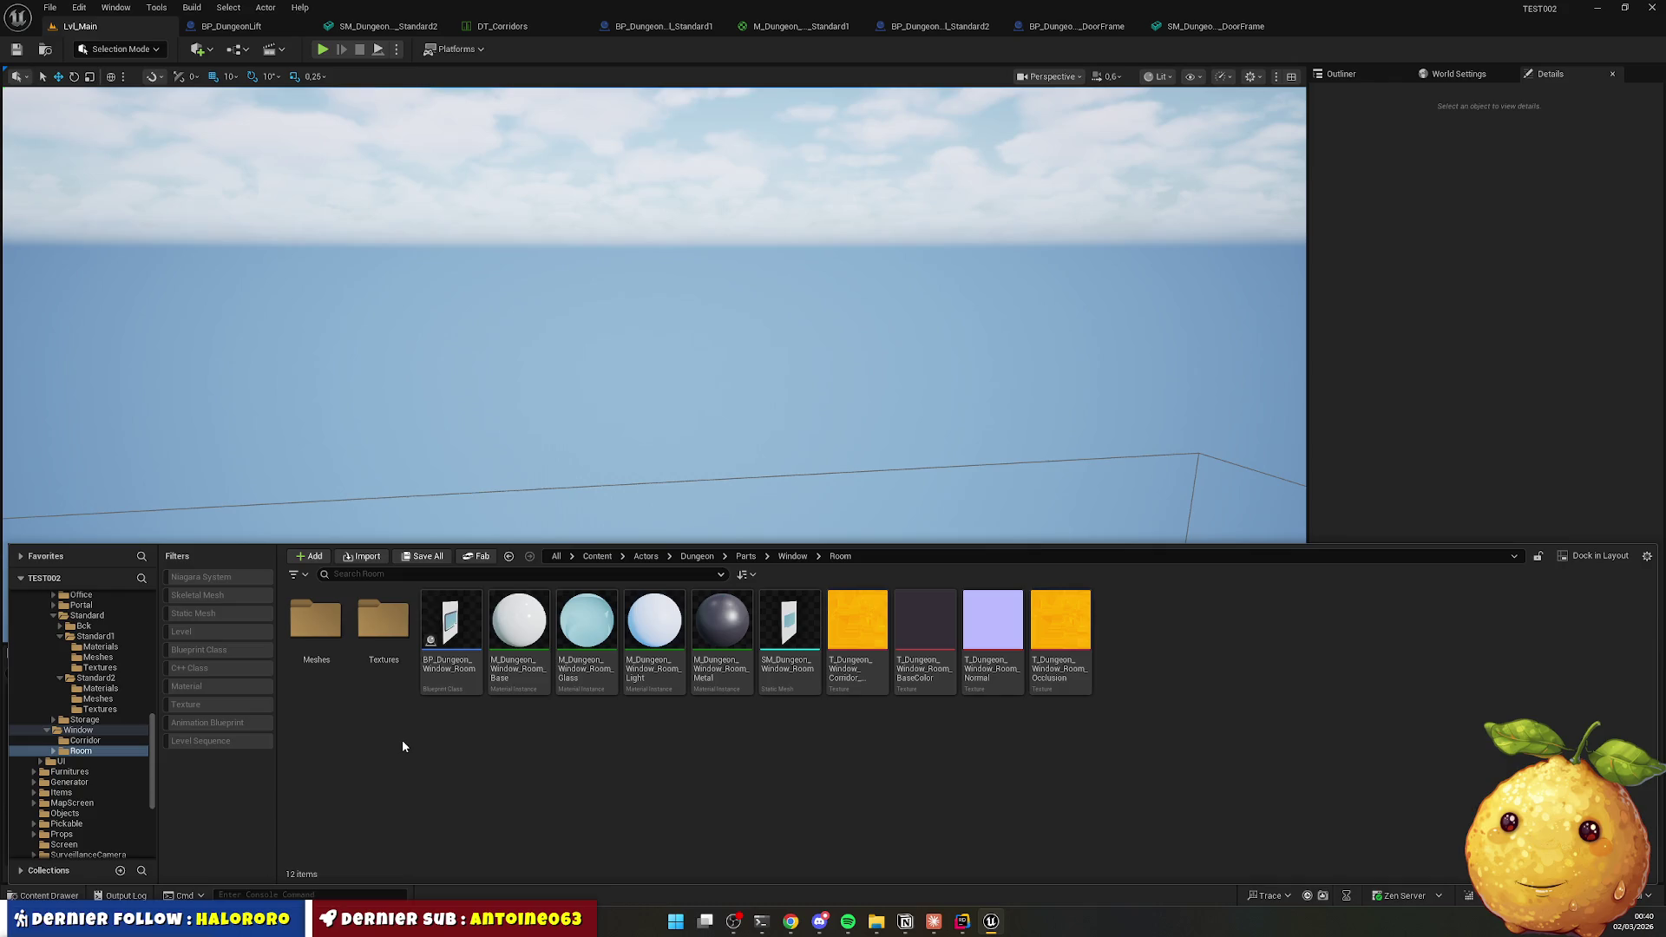
pyautogui.click(466, 316)
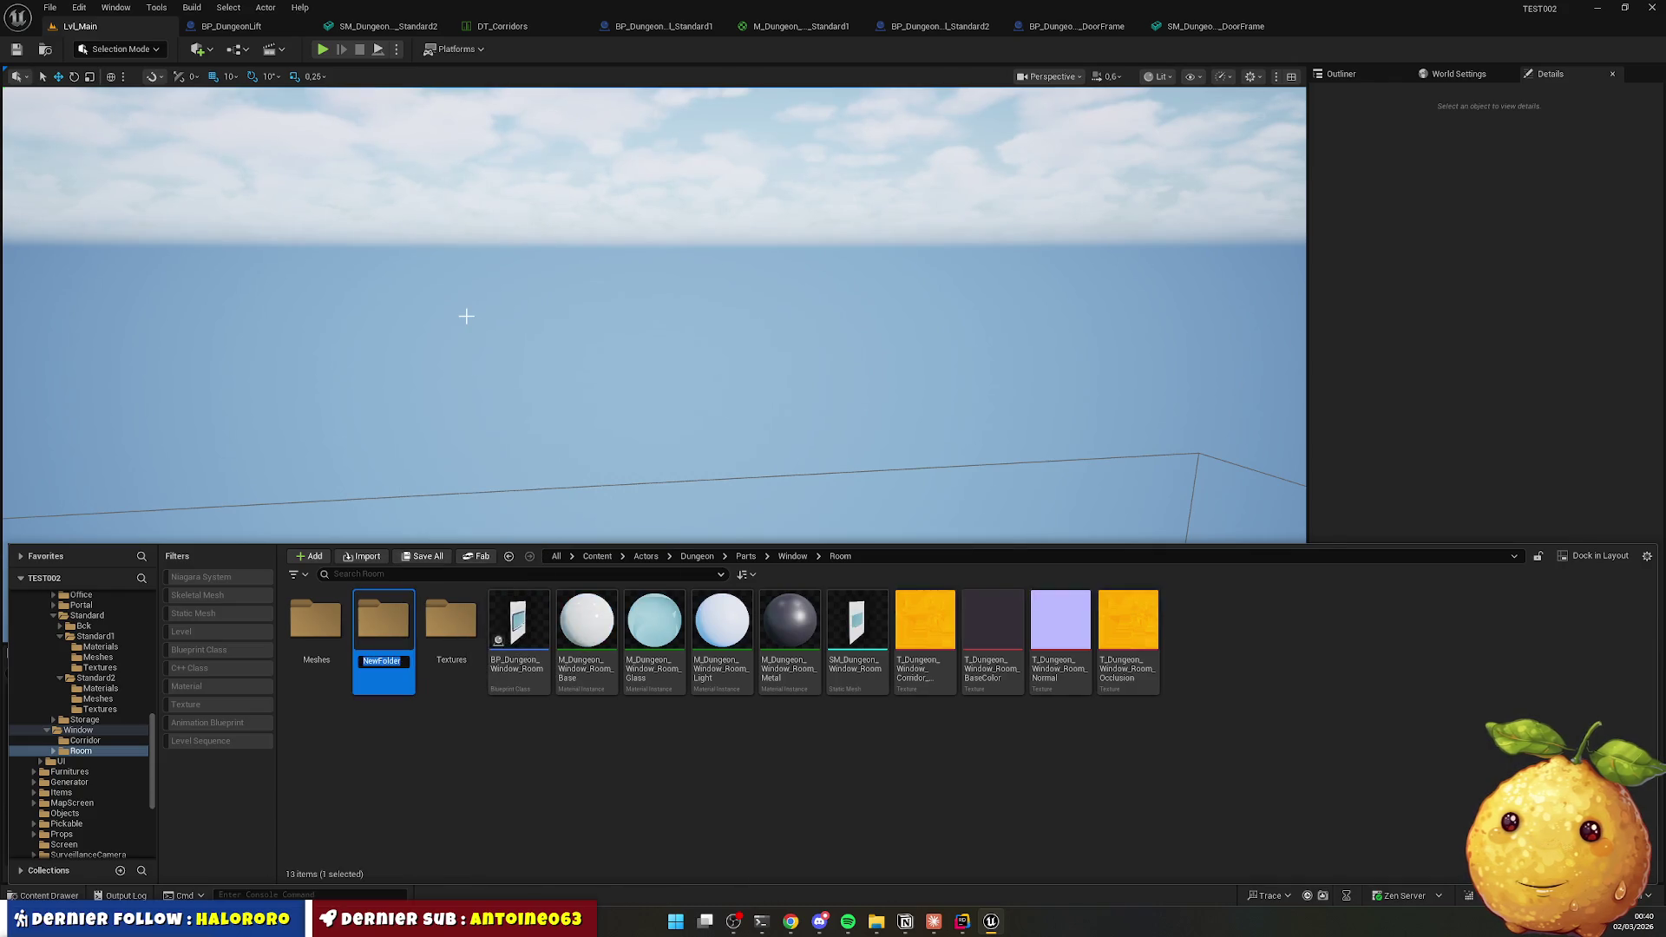
pyautogui.write('Materials')
pyautogui.press('Return')
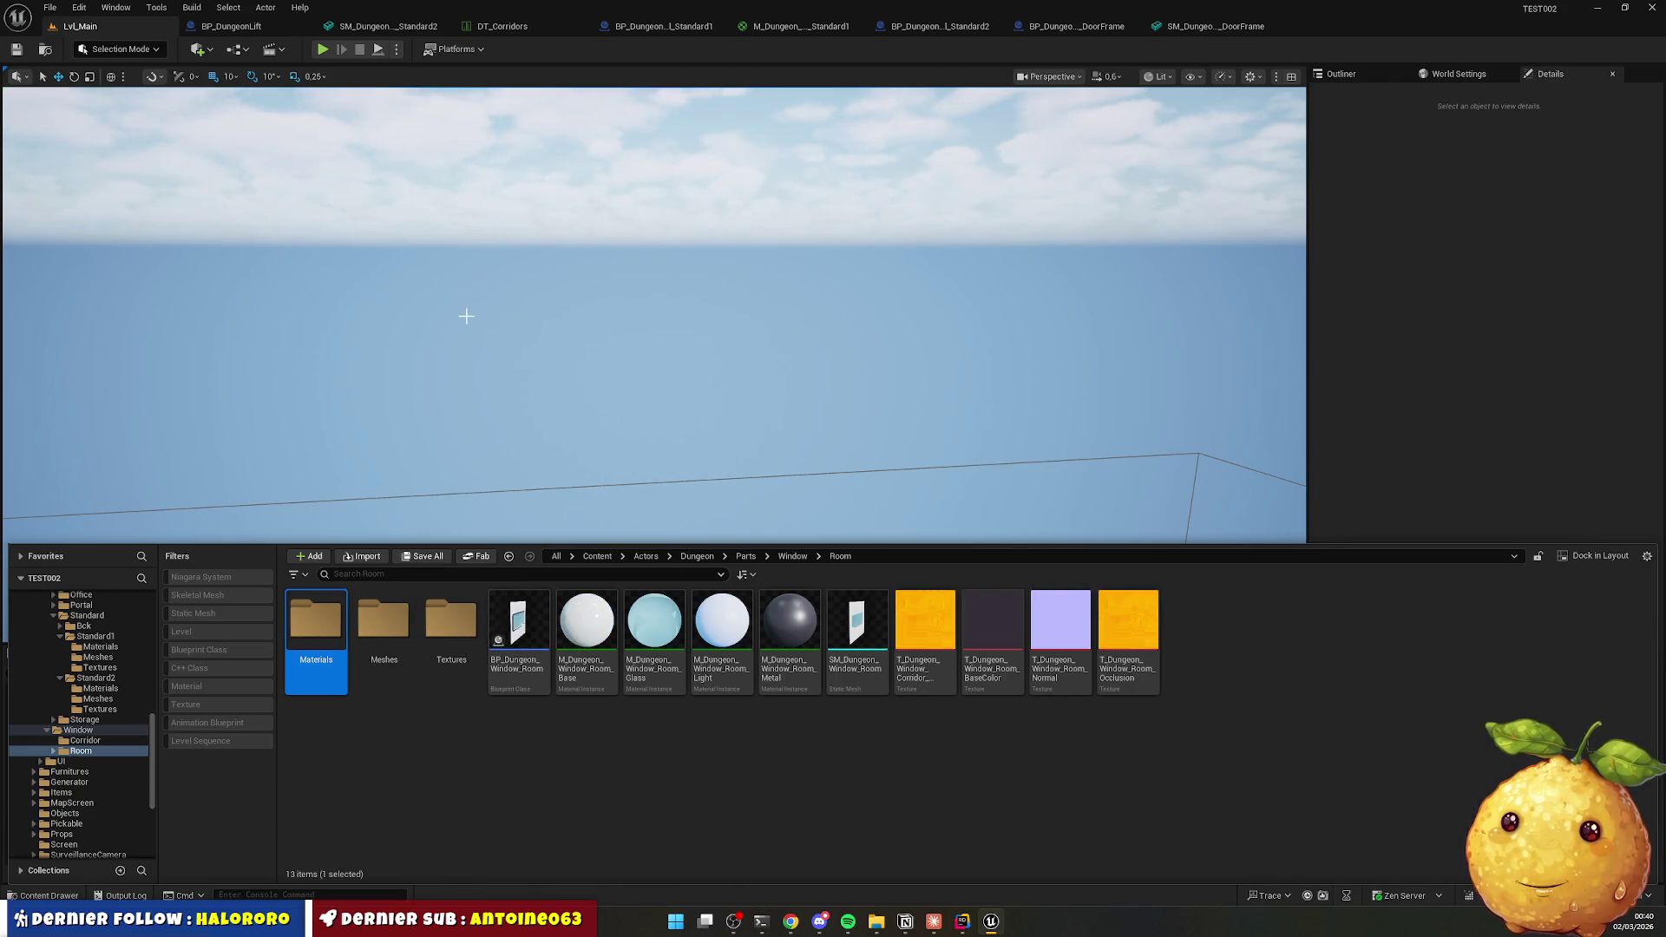
# Move the four room textures into the Textures subfolder.
pyautogui.click(423, 784)
pyautogui.click(925, 625)
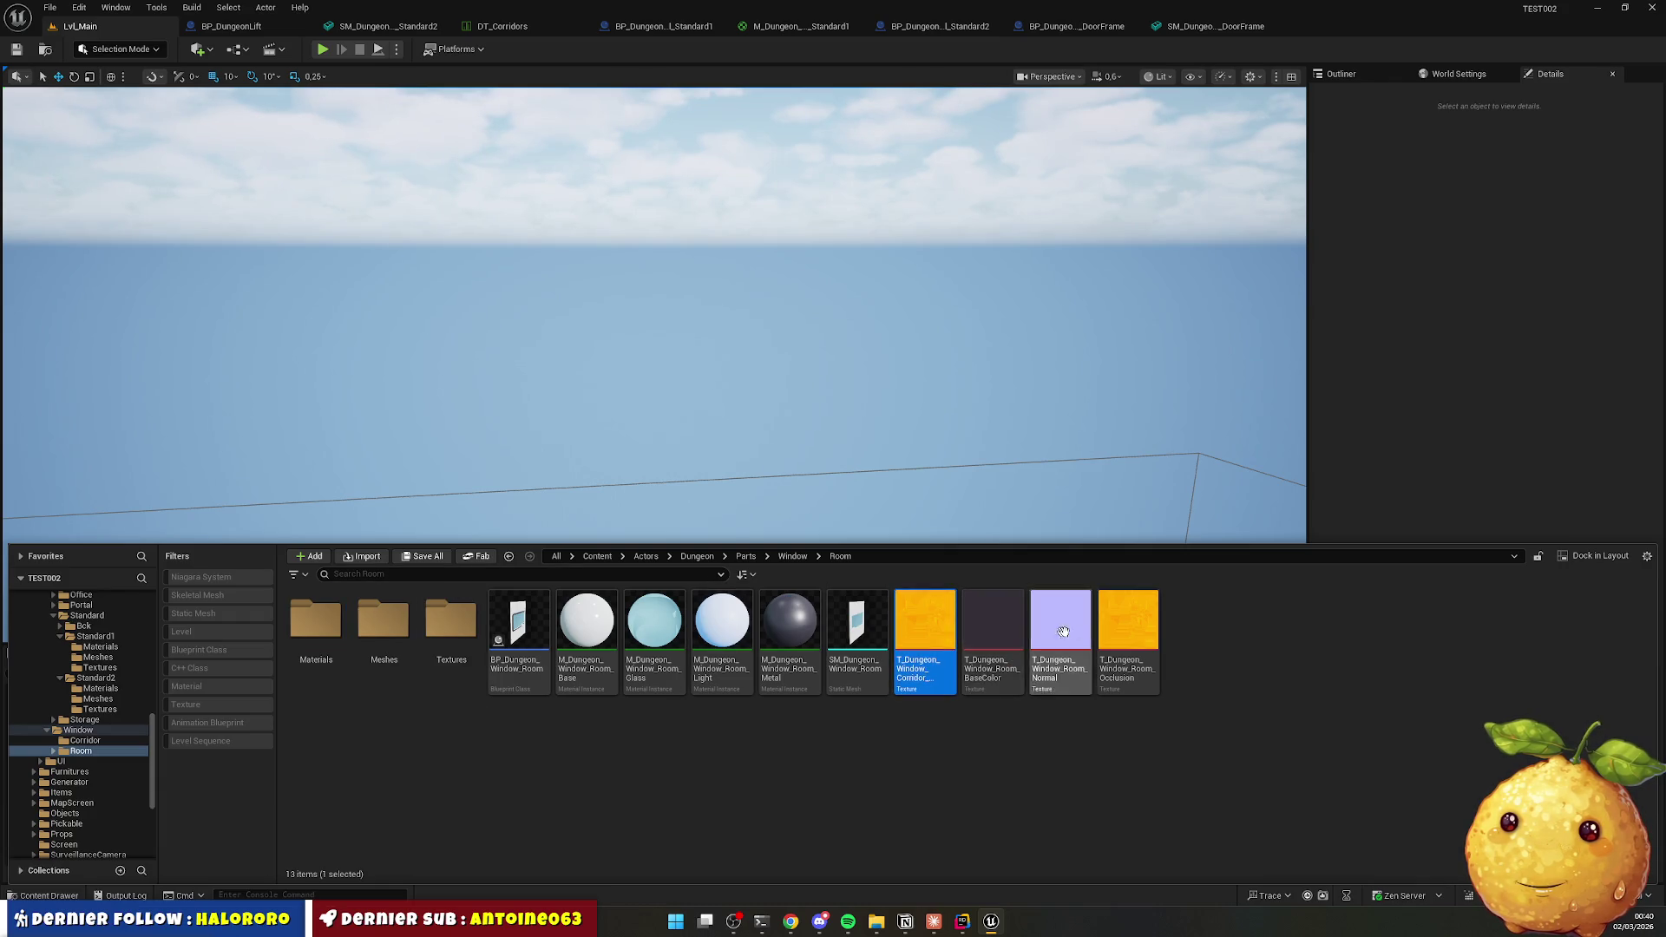
pyautogui.keyDown('shift'); pyautogui.click(1128, 625); pyautogui.keyUp('shift')
pyautogui.moveTo(988, 632)
pyautogui.mouseDown()
pyautogui.moveTo(755, 715)
pyautogui.moveTo(451, 658)
pyautogui.mouseUp()
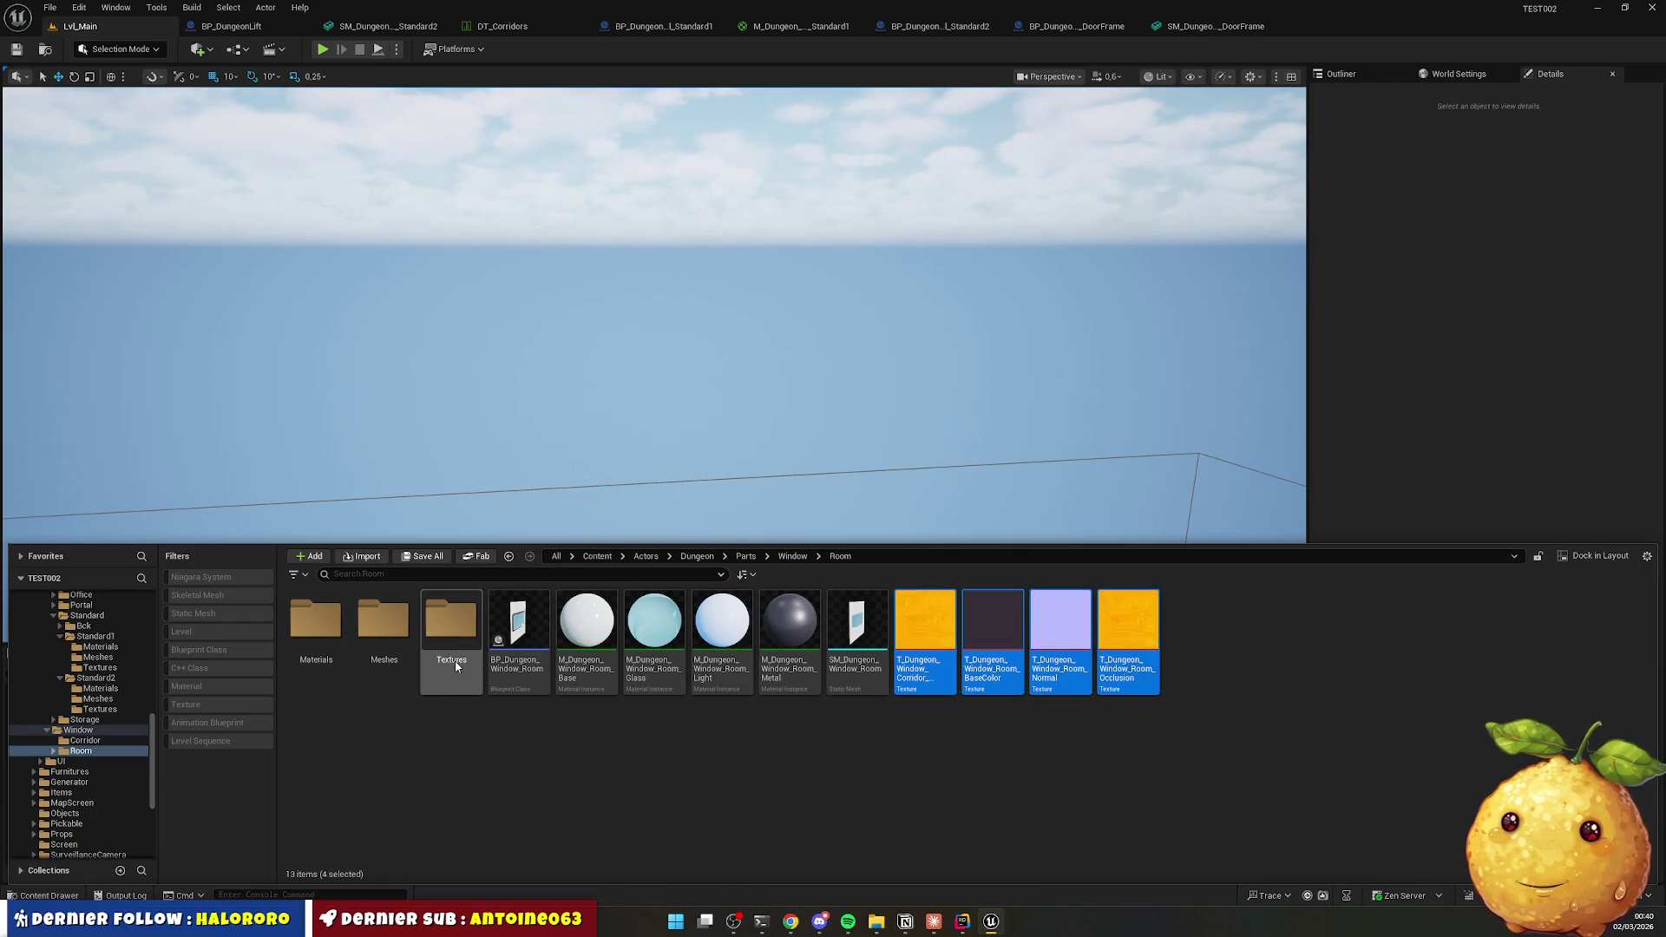
pyautogui.click(473, 665)
# Move the four room material instances into the Materials subfolder.
pyautogui.click(587, 621)
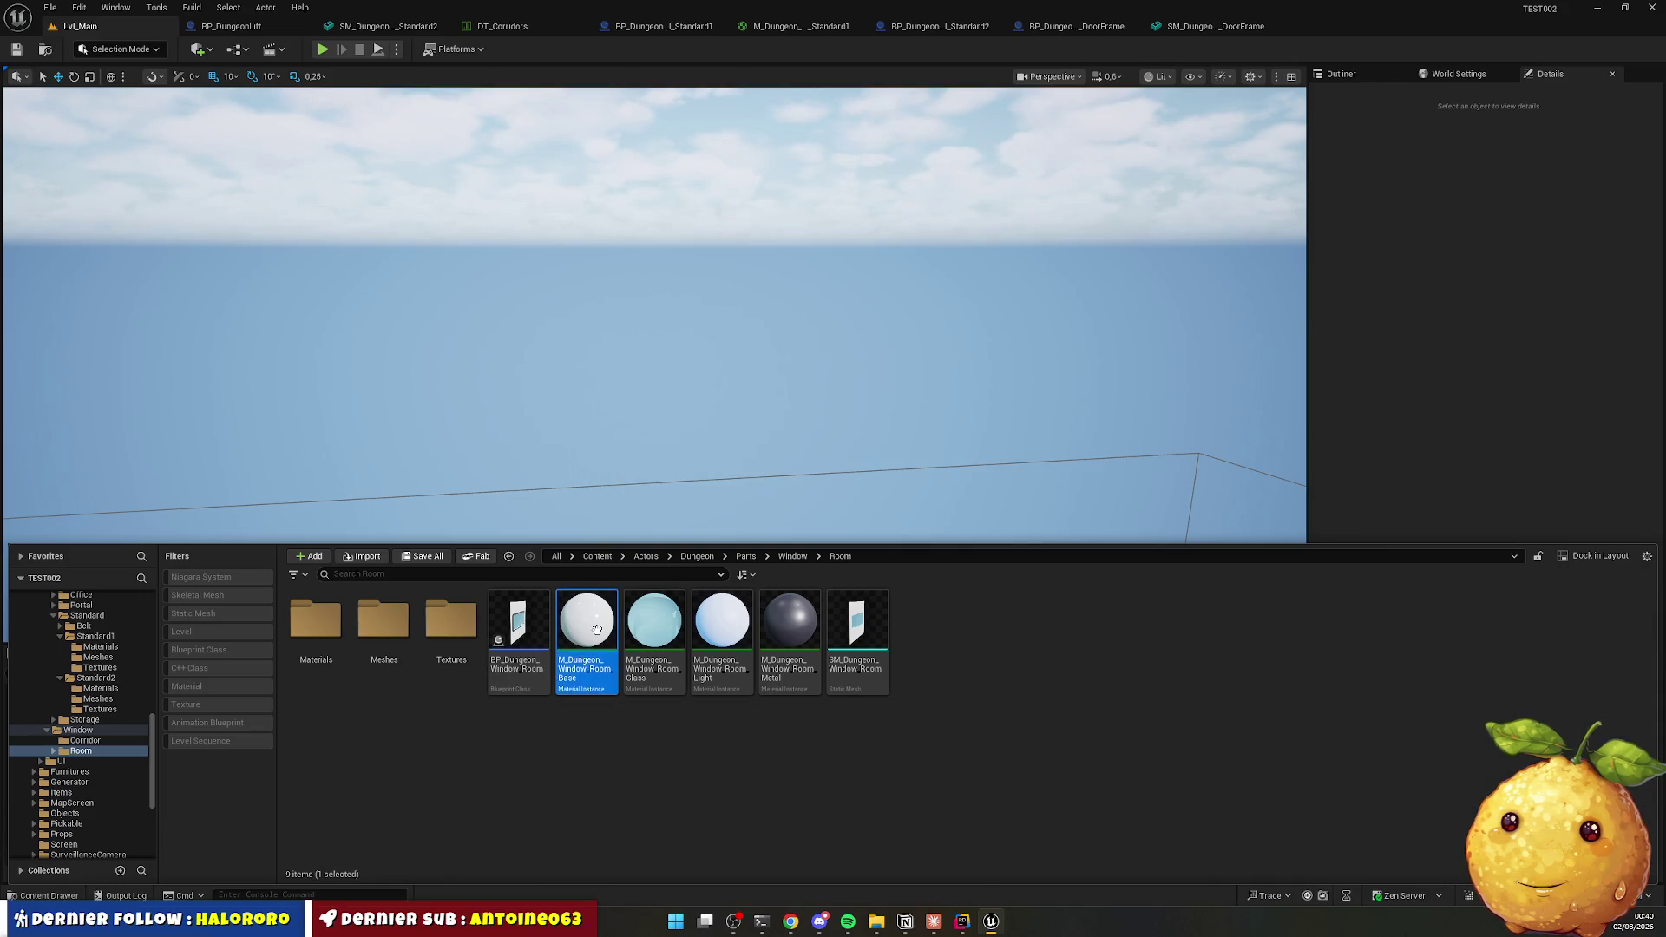
pyautogui.keyDown('shift'); pyautogui.click(776, 626); pyautogui.keyUp('shift')
pyautogui.moveTo(584, 626)
pyautogui.mouseDown()
pyautogui.moveTo(351, 646)
pyautogui.moveTo(326, 626)
pyautogui.mouseUp()
pyautogui.click(363, 647)
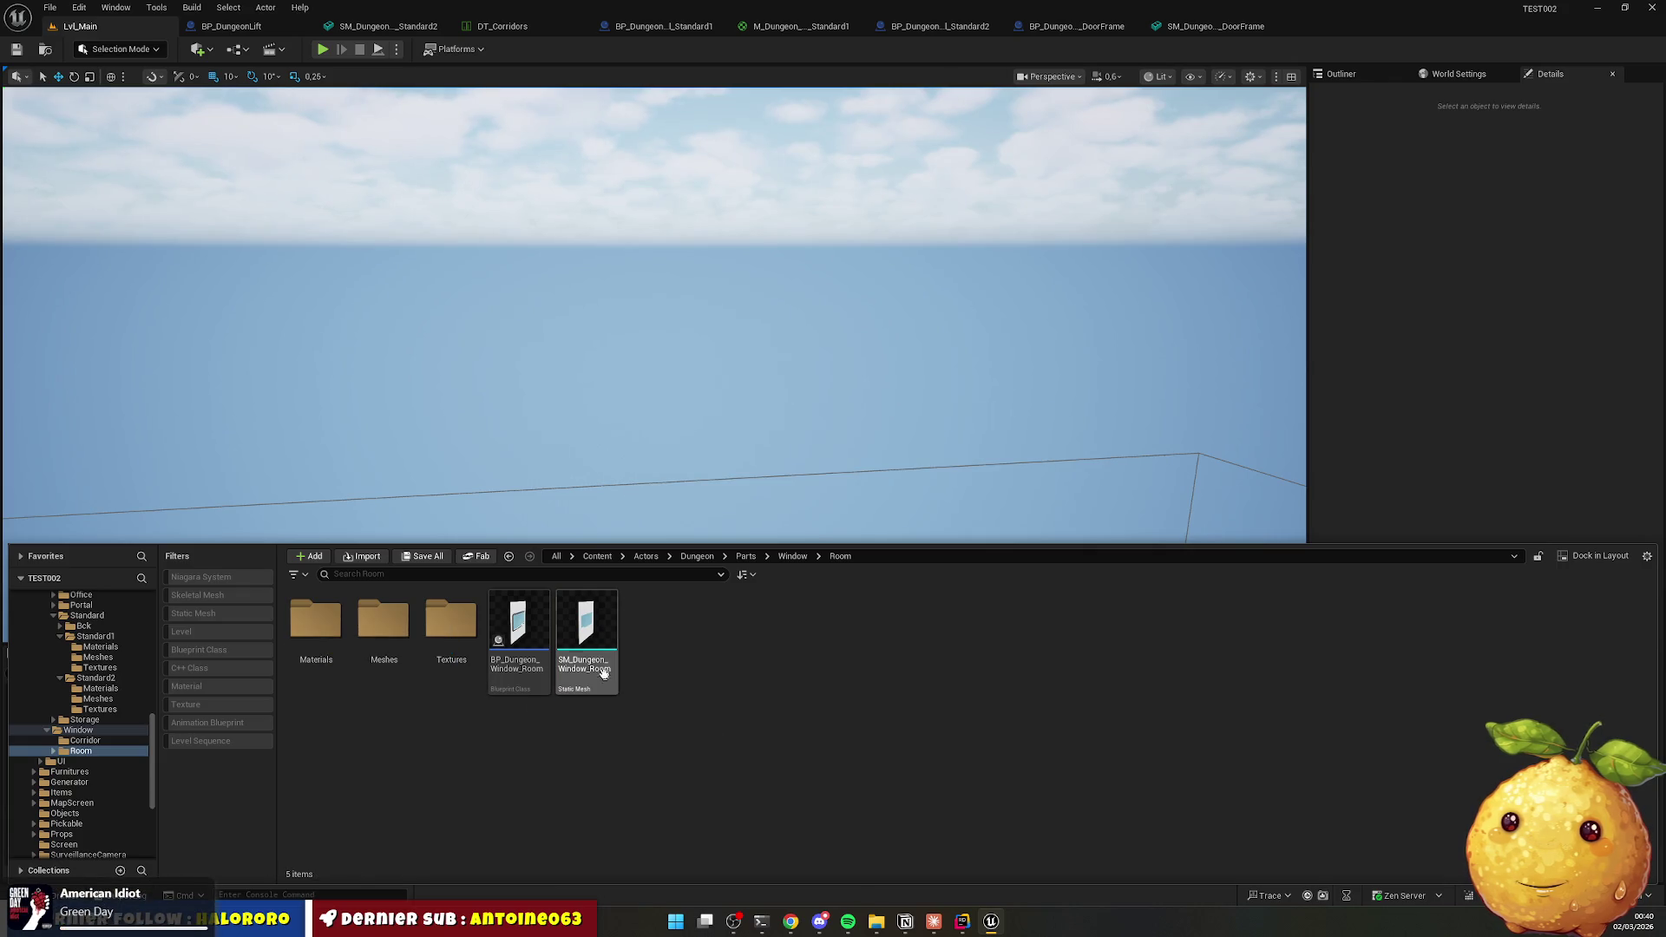
# Move SM_Dungeon_Window_Room into Meshes and go back up to Window.
pyautogui.moveTo(587, 629); pyautogui.dragTo(388, 619)
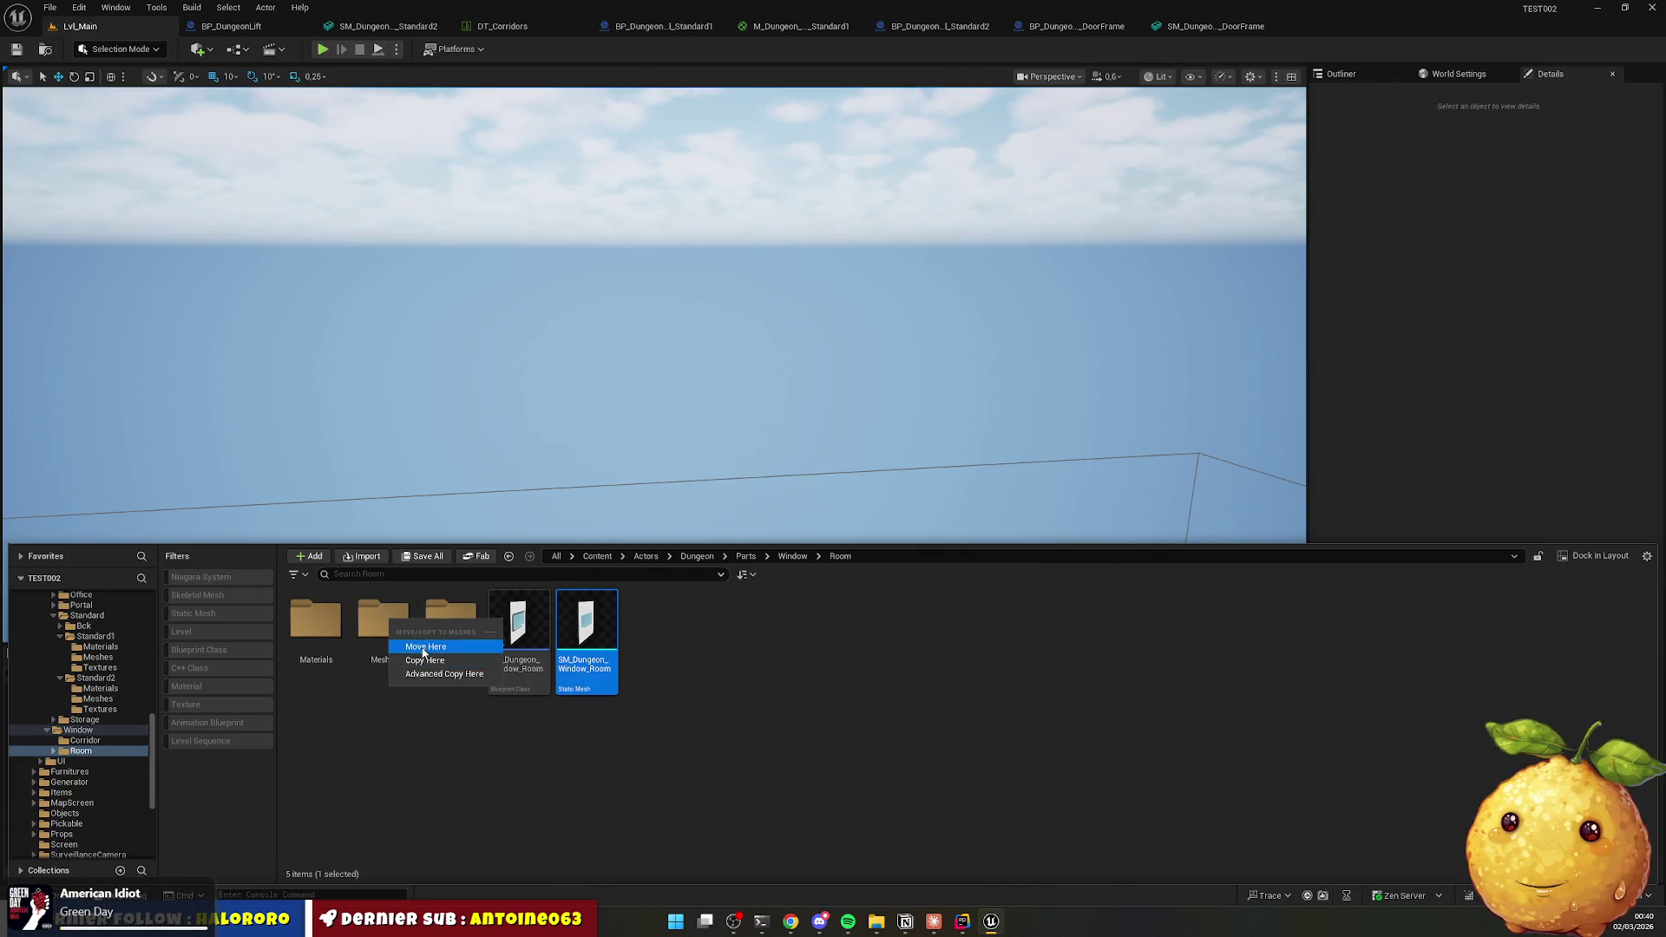
pyautogui.click(425, 657)
pyautogui.press('BackSpace')
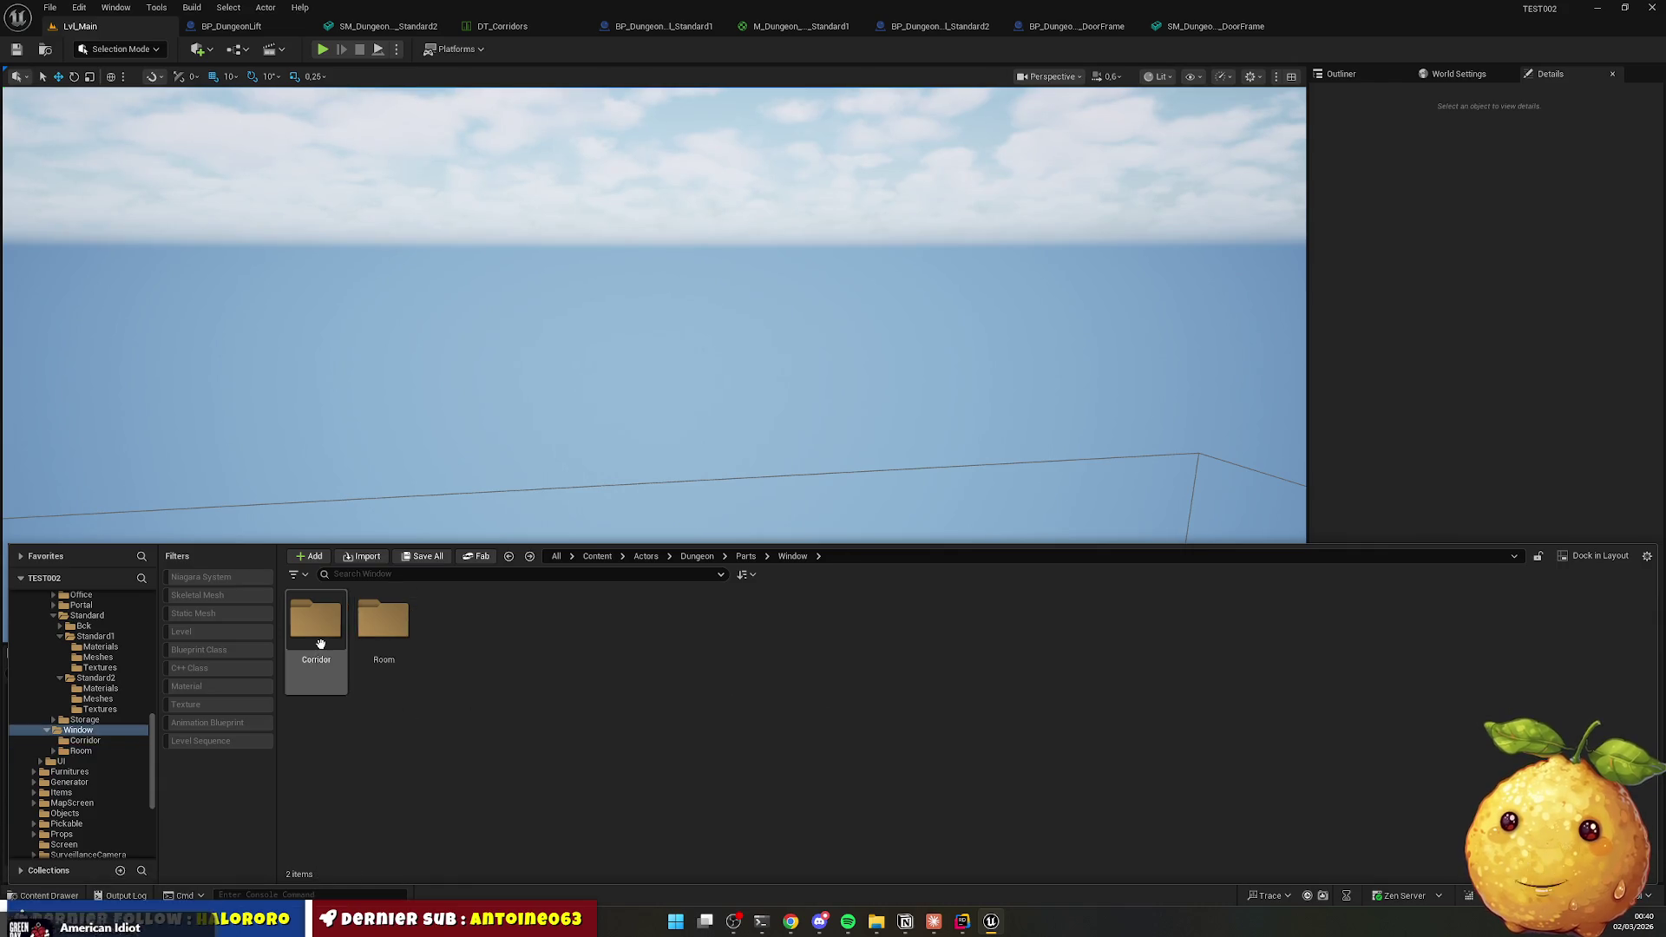
# Create Textures, Materials and Meshes subfolders inside the Corridor folder.
pyautogui.doubleClick(317, 633)
pyautogui.rightClick(453, 761)
pyautogui.click(517, 330)
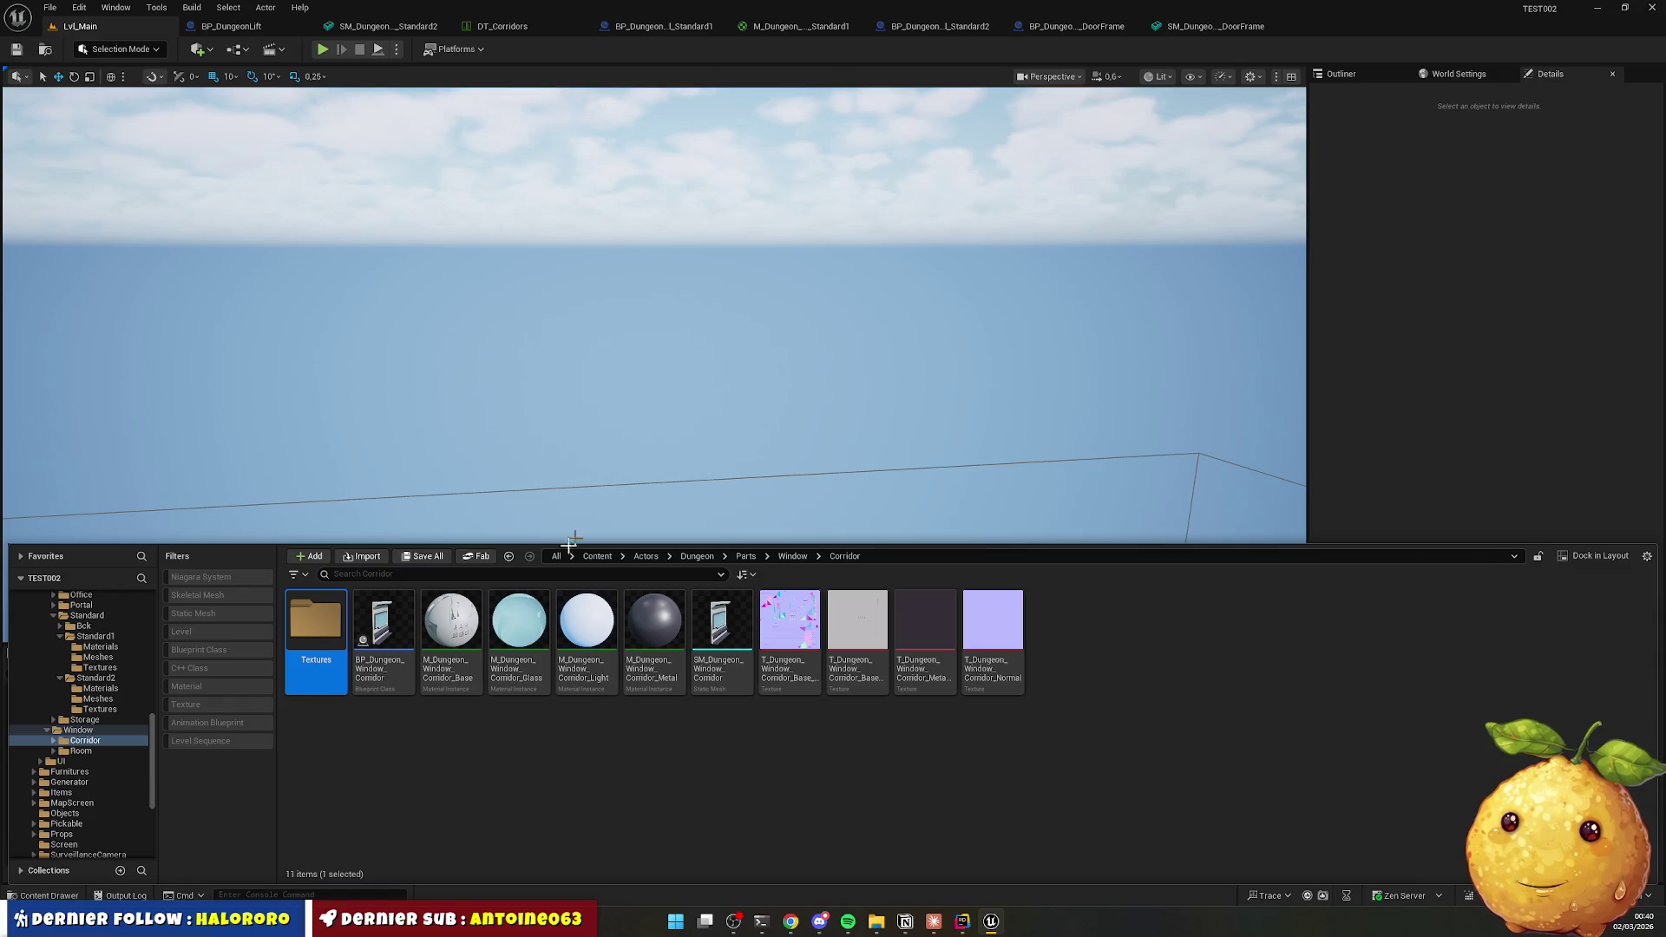
pyautogui.rightClick(414, 777)
pyautogui.click(482, 371)
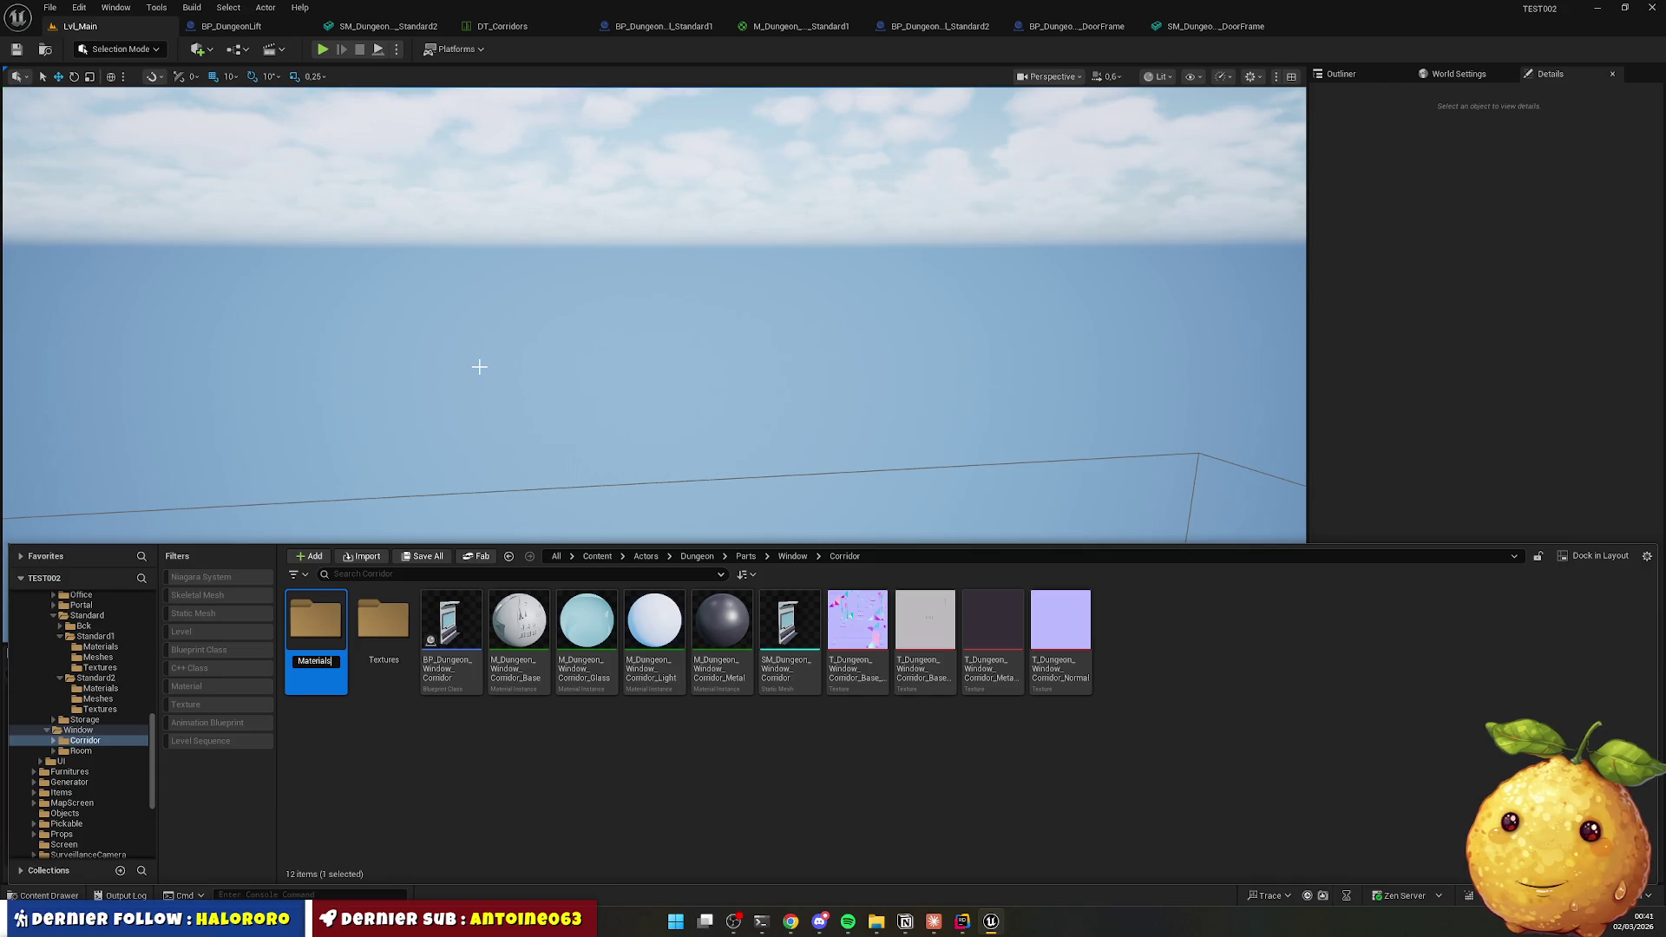
pyautogui.rightClick(391, 726)
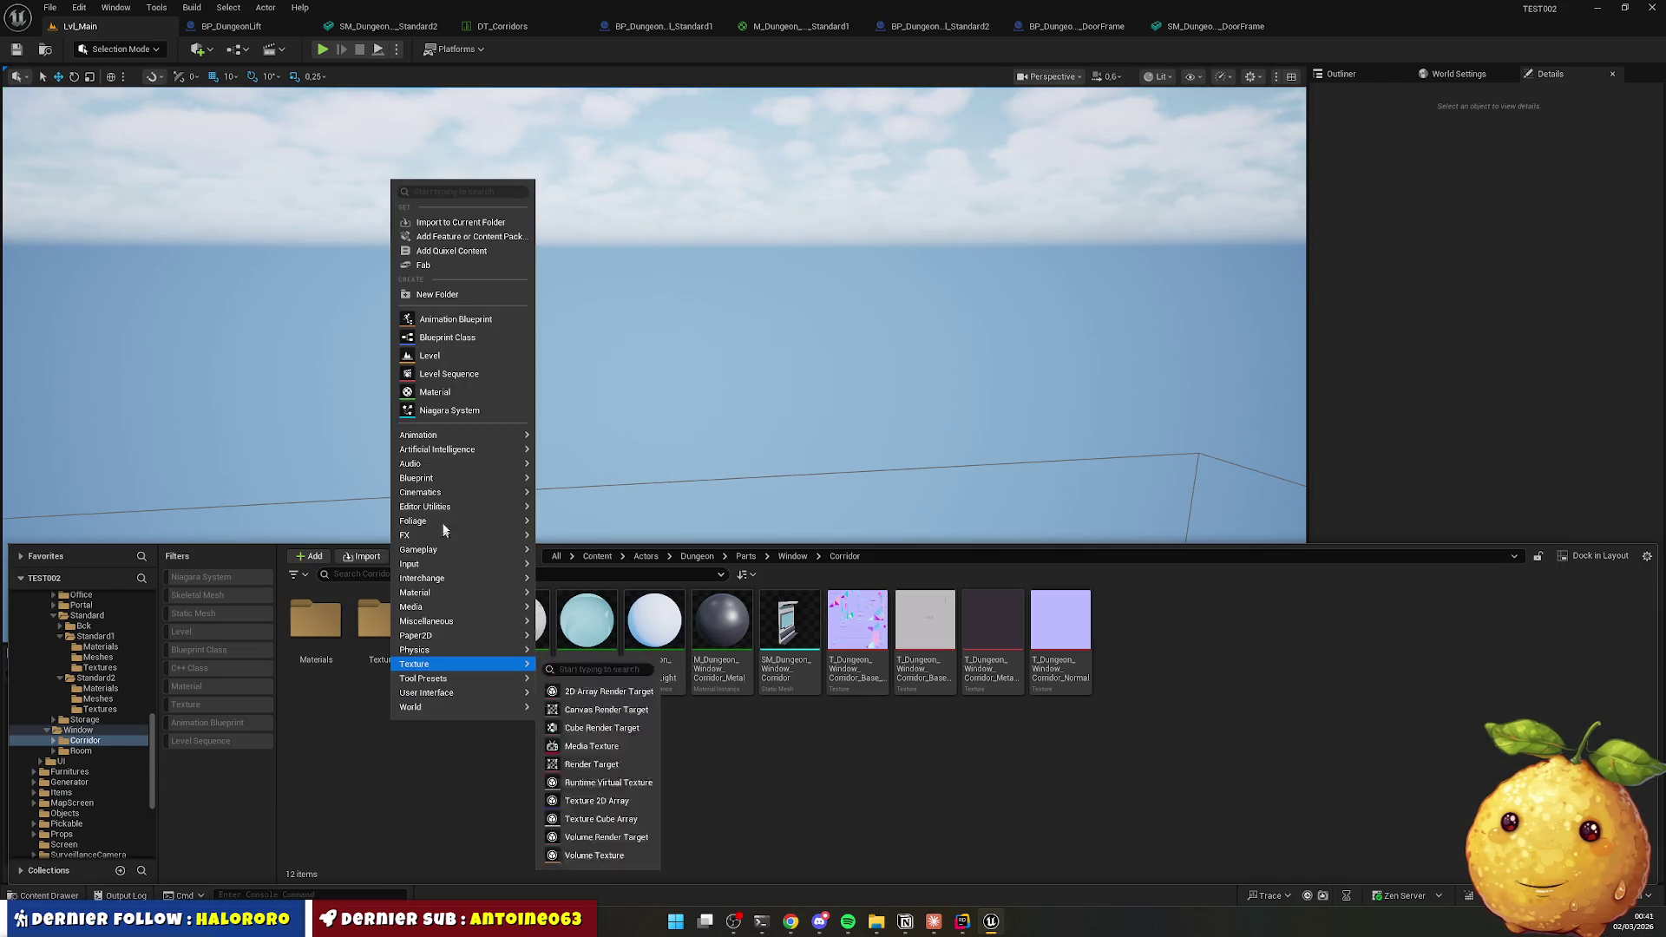
pyautogui.click(467, 303)
pyautogui.write('Meshes')
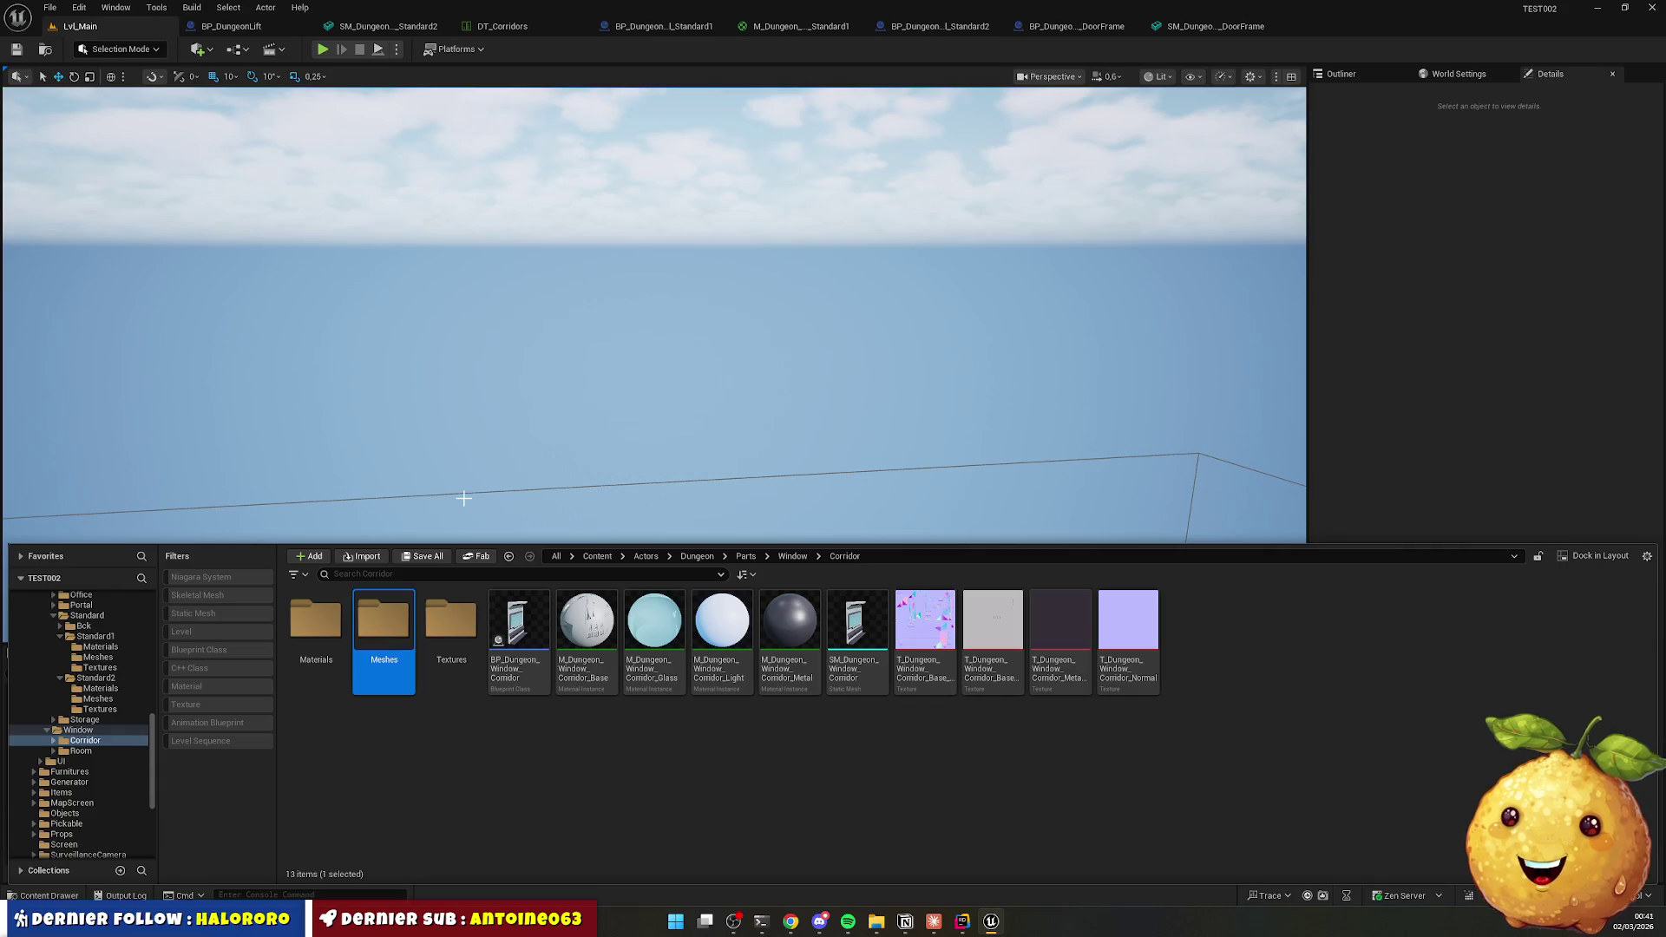
# Move the four corridor materials into the Materials subfolder.
pyautogui.click(603, 808)
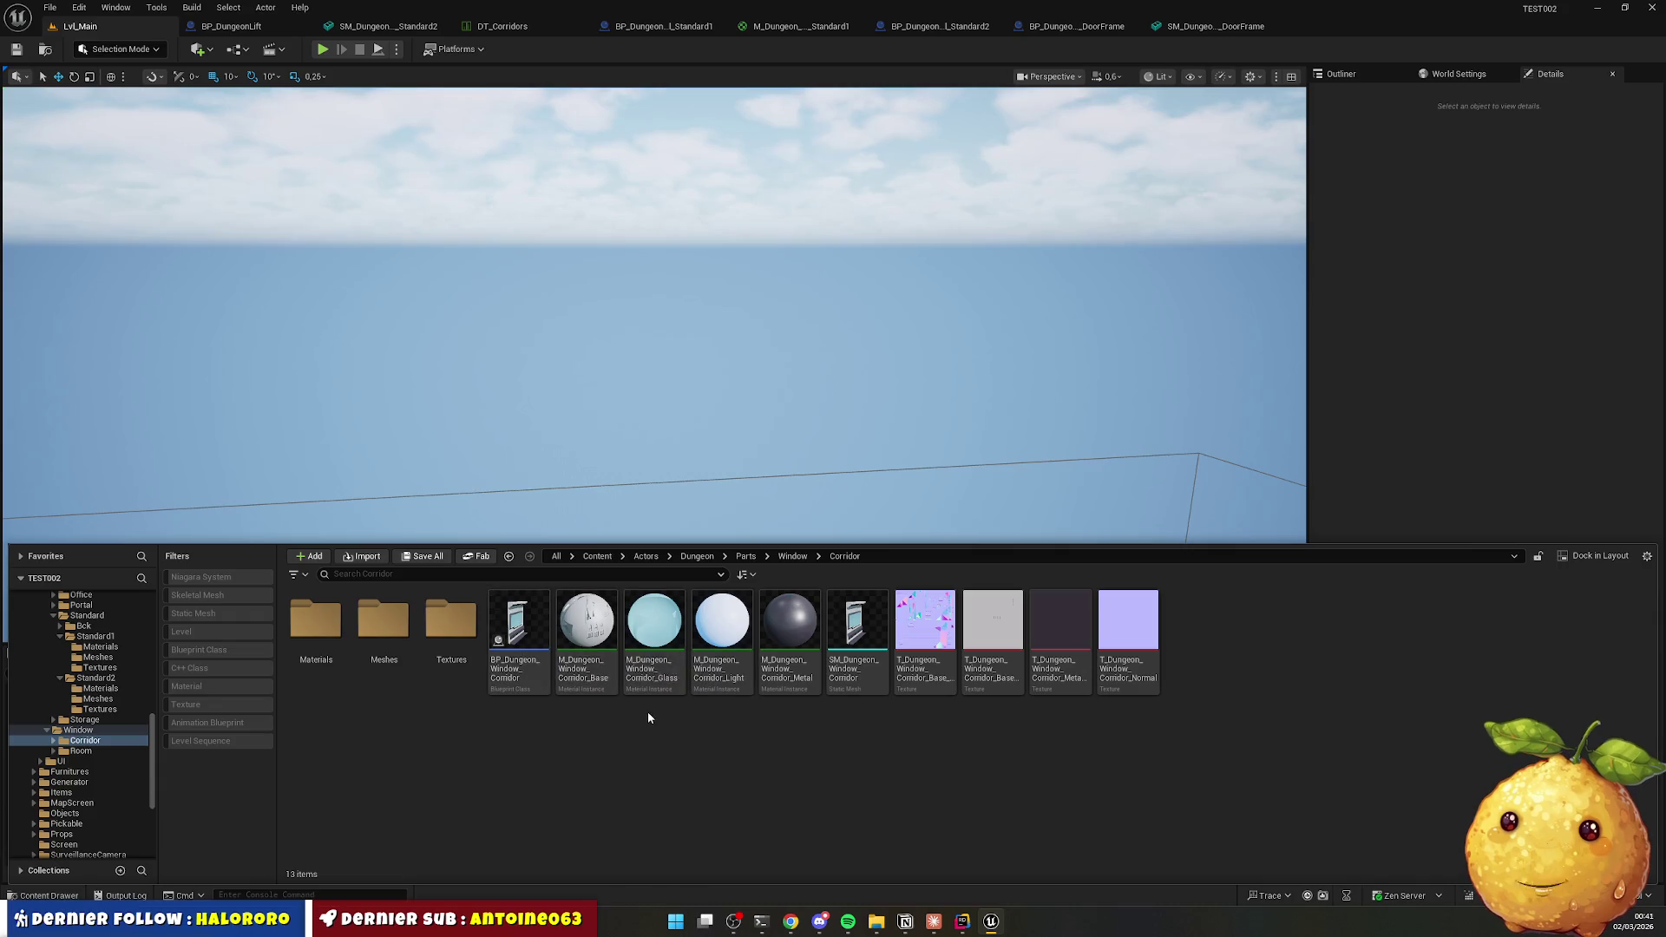
pyautogui.click(606, 643)
pyautogui.keyDown('shift'); pyautogui.click(790, 625); pyautogui.keyUp('shift')
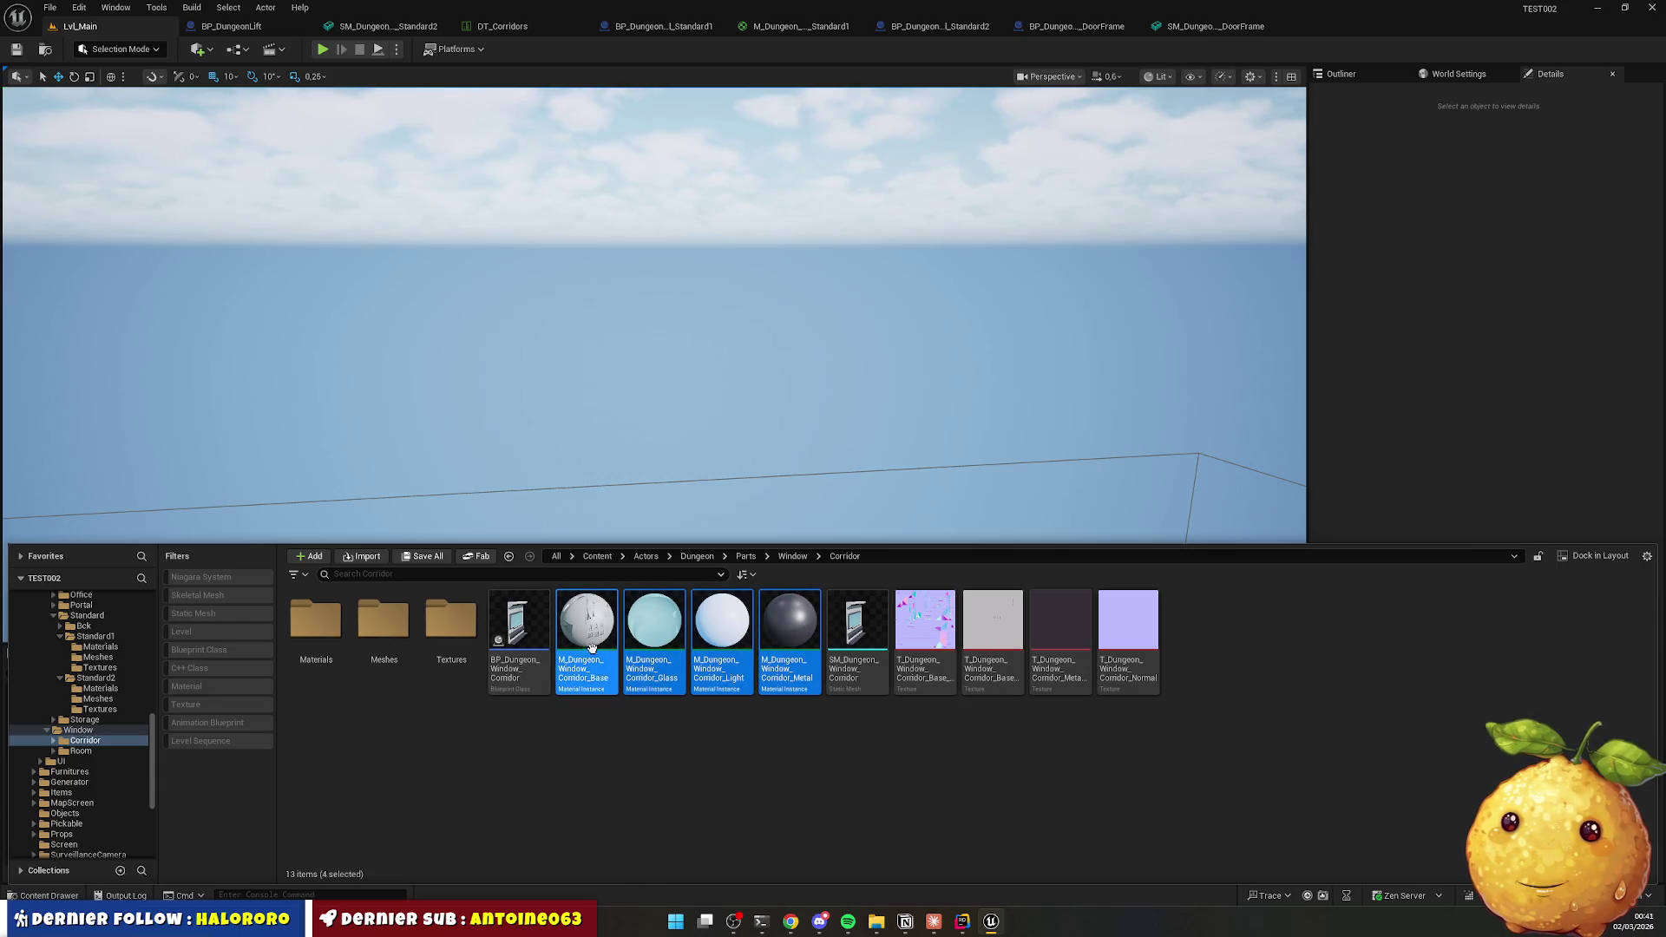
pyautogui.moveTo(577, 623)
pyautogui.mouseDown()
pyautogui.moveTo(553, 665)
pyautogui.moveTo(320, 622)
pyautogui.mouseUp()
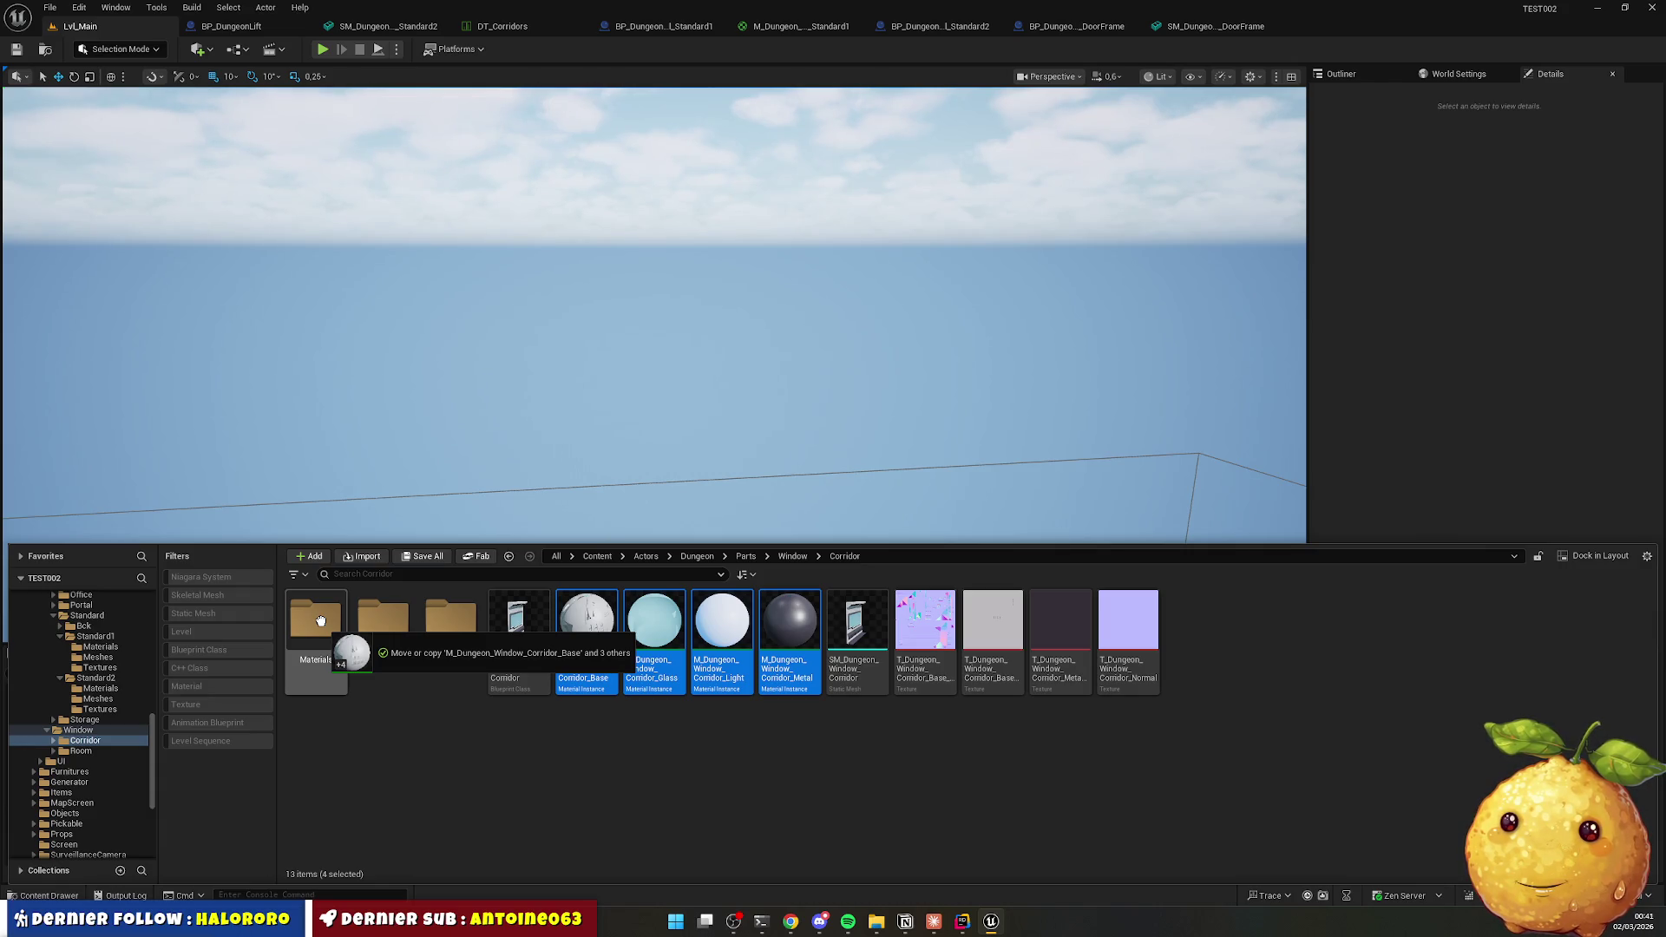
pyautogui.moveTo(320, 621); pyautogui.dragTo(320, 621)
pyautogui.click(364, 653)
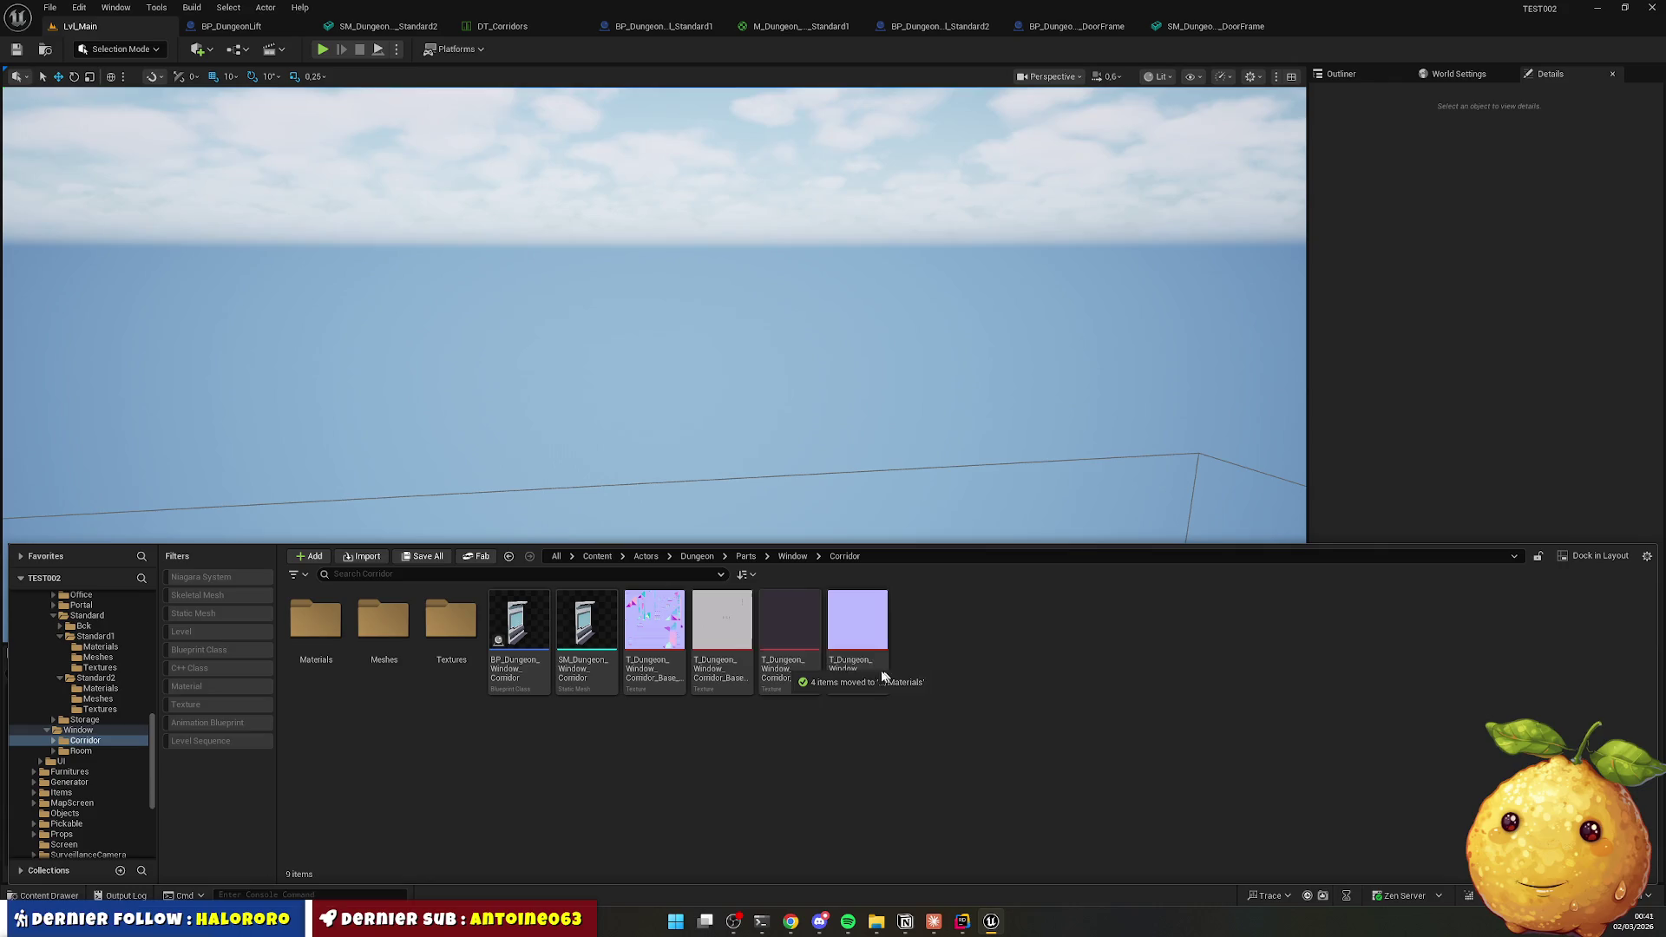
# Move the four corridor textures into Textures and the static mesh into Meshes.
pyautogui.click(654, 620)
pyautogui.keyDown('shift'); pyautogui.click(857, 620); pyautogui.keyUp('shift')
pyautogui.moveTo(857, 620)
pyautogui.mouseDown()
pyautogui.moveTo(491, 652)
pyautogui.moveTo(399, 617)
pyautogui.moveTo(408, 695)
pyautogui.moveTo(455, 624)
pyautogui.mouseUp()
pyautogui.click(504, 647)
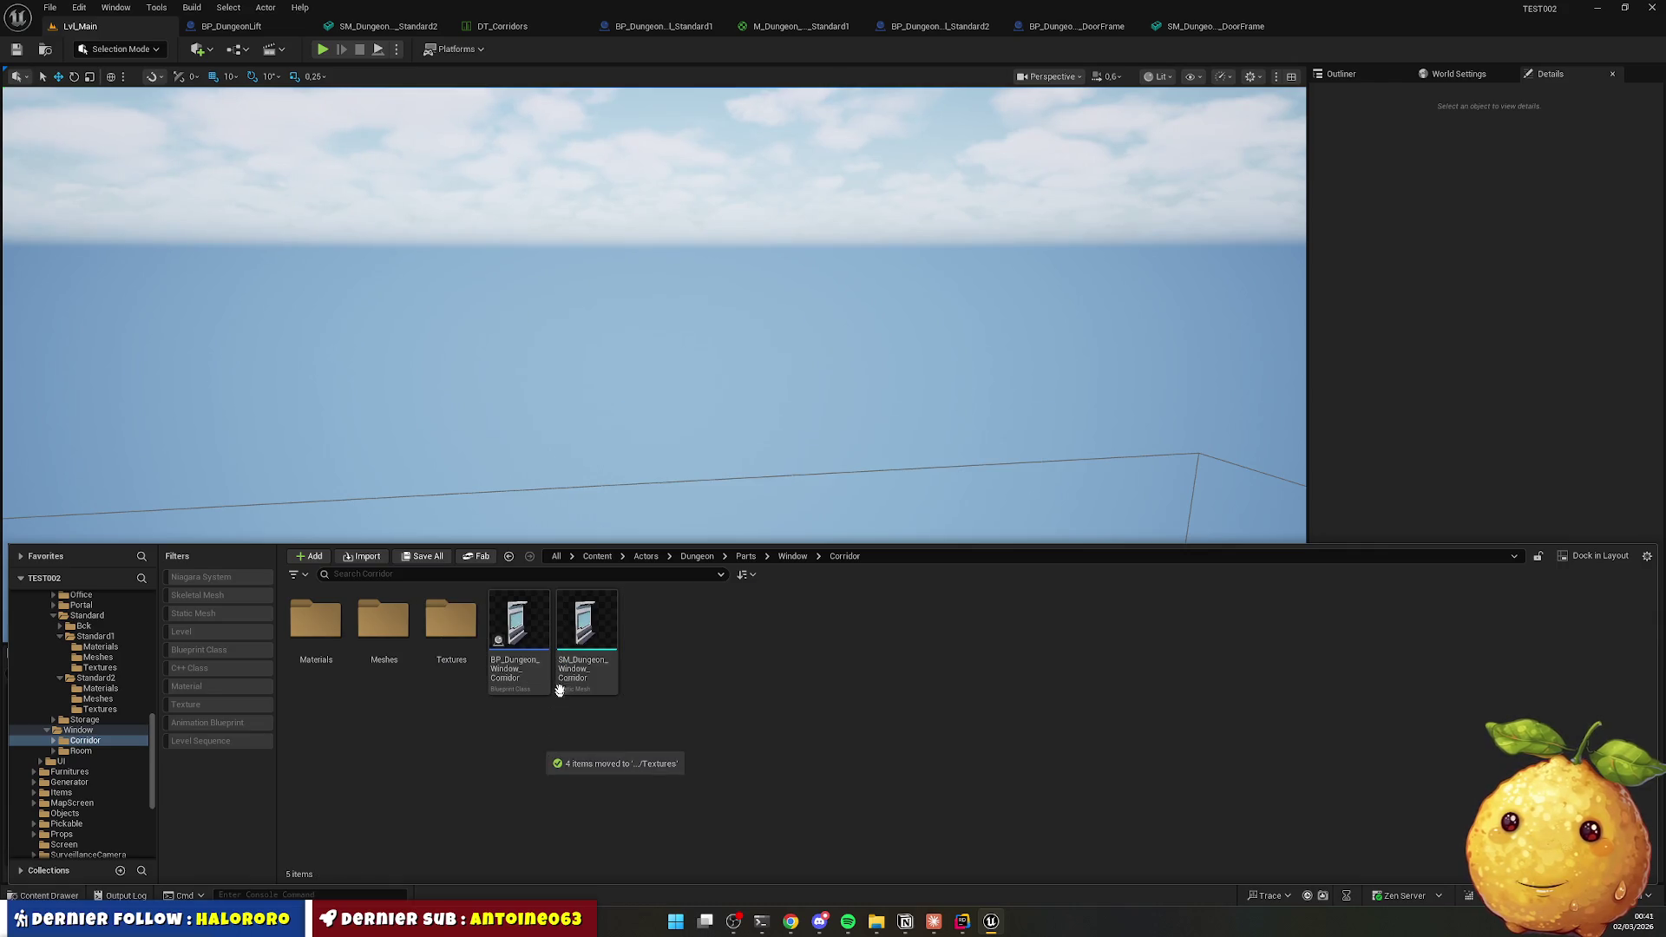
pyautogui.moveTo(573, 647)
pyautogui.mouseDown()
pyautogui.moveTo(439, 673)
pyautogui.moveTo(395, 637)
pyautogui.mouseUp()
pyautogui.click(429, 656)
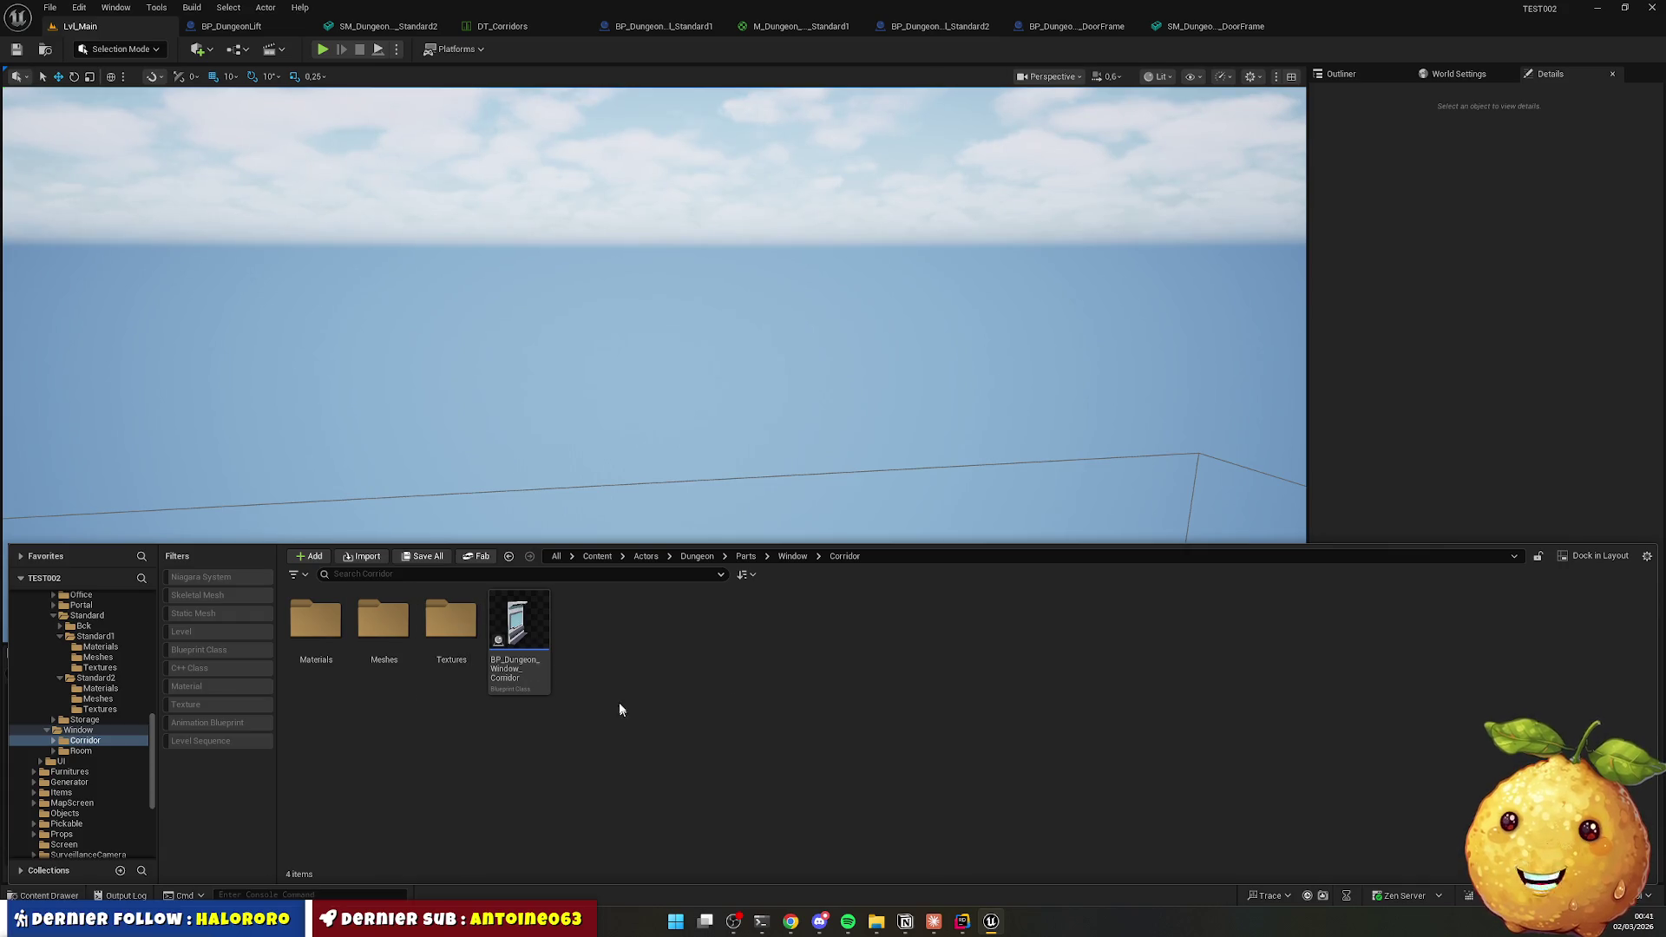
# Create a BCK folder and move the three subfolders and the blueprint into it.
pyautogui.rightClick(592, 681)
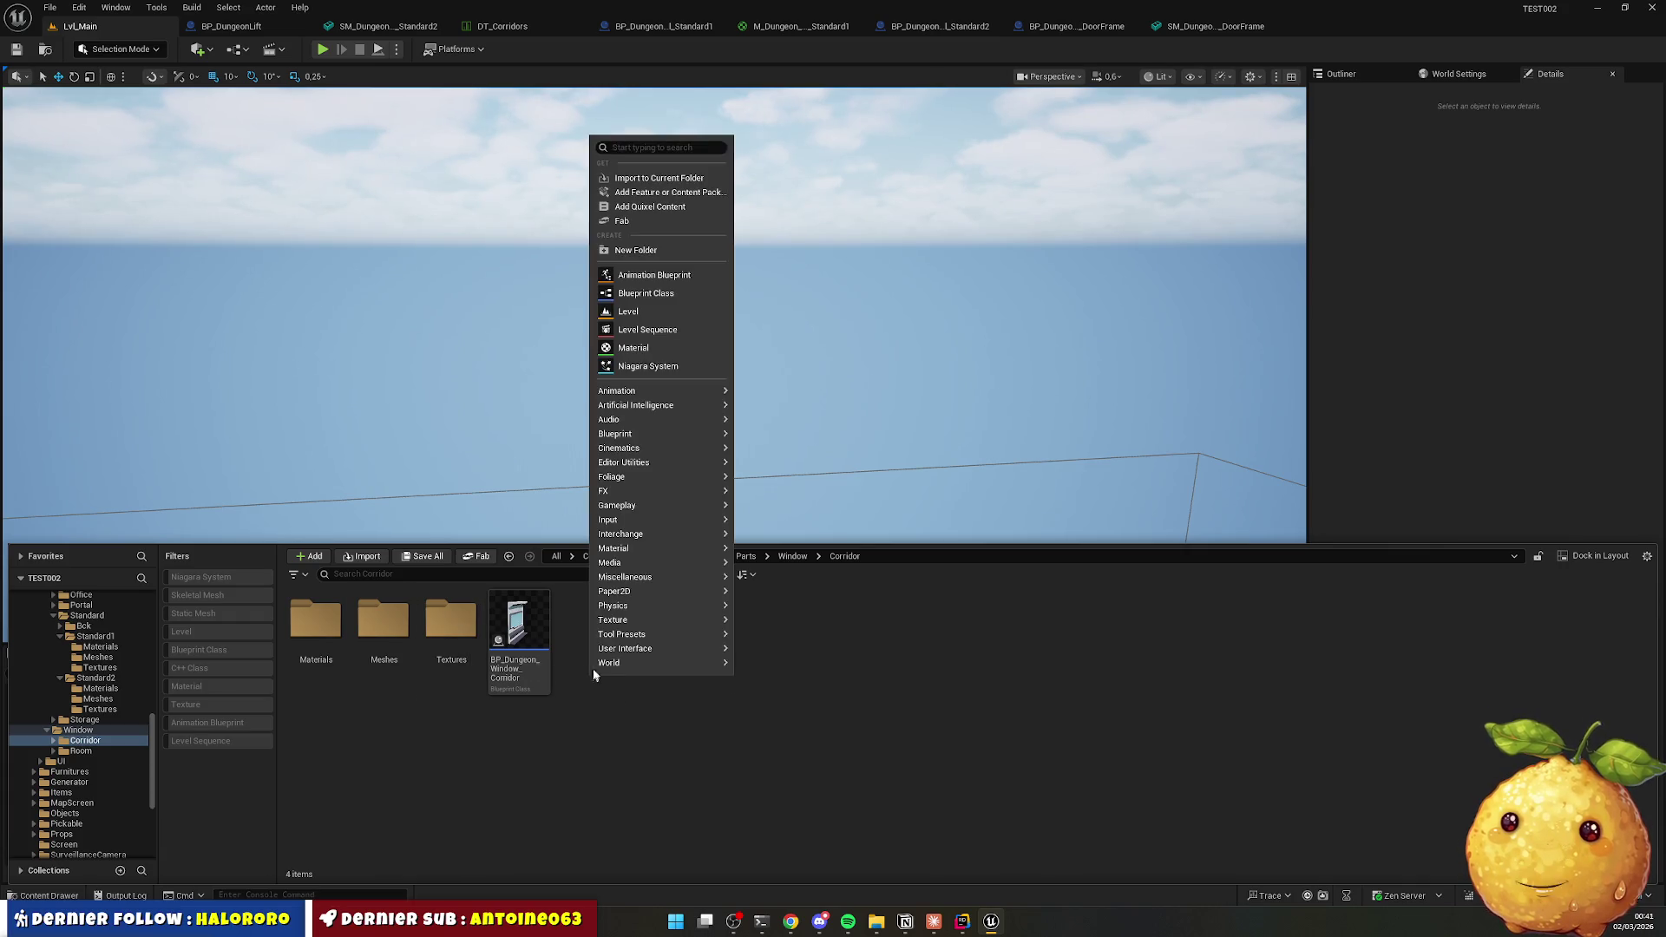
pyautogui.click(654, 252)
pyautogui.write('Bck')
pyautogui.press('Return')
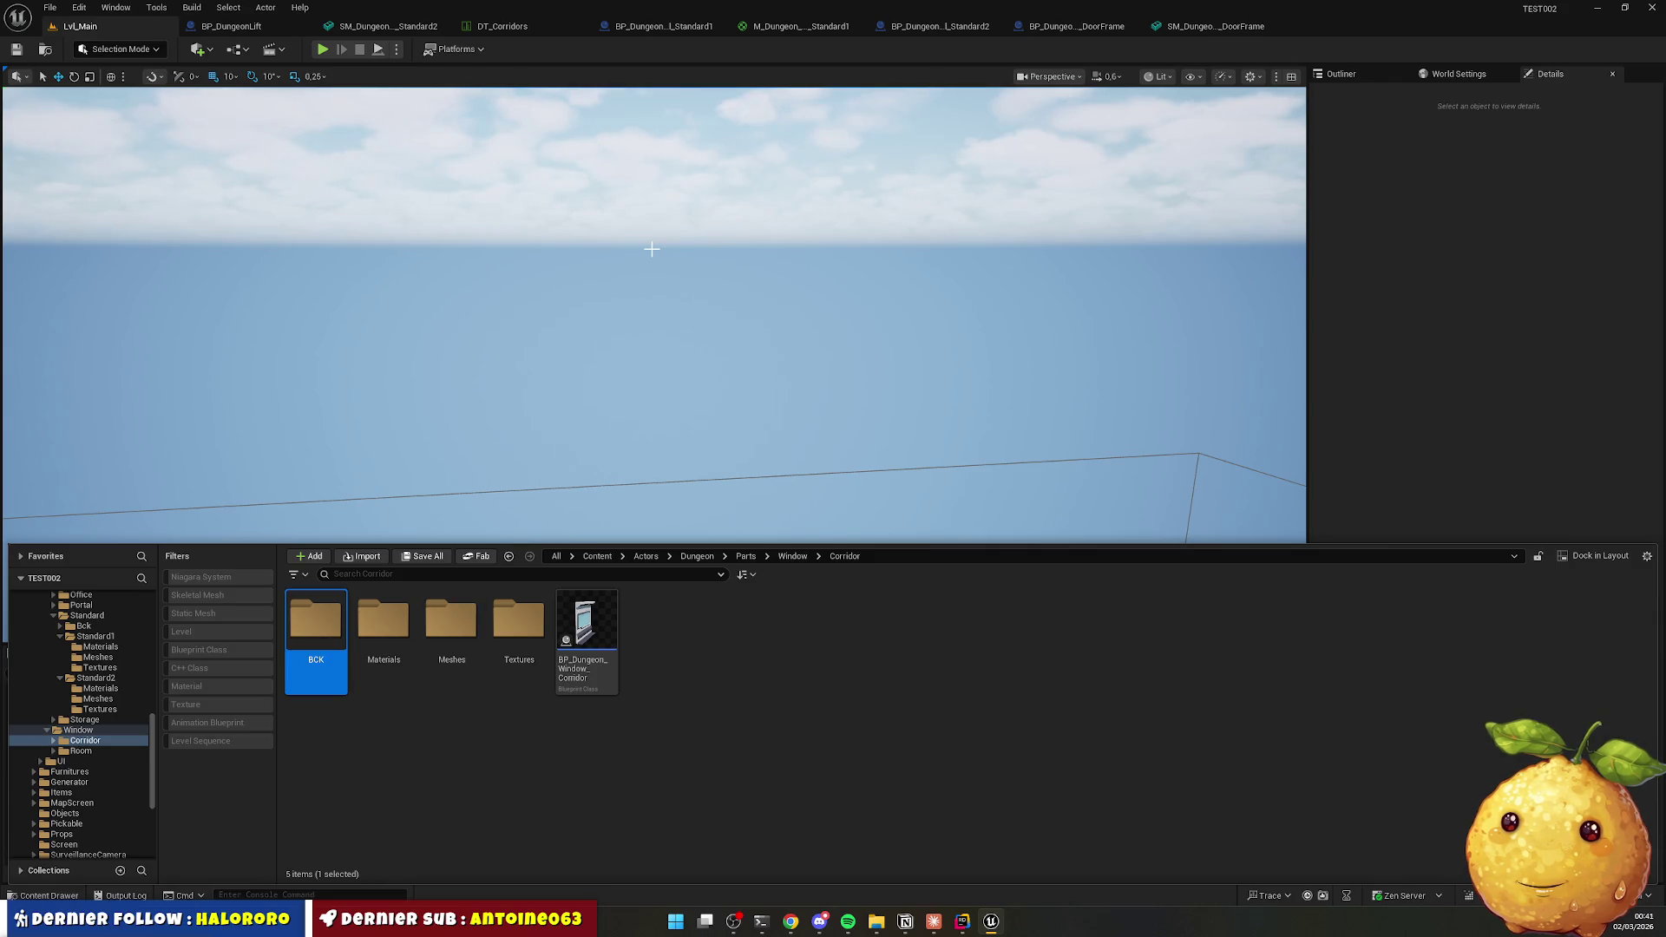
pyautogui.click(384, 634)
pyautogui.keyDown('shift'); pyautogui.click(587, 642); pyautogui.keyUp('shift')
pyautogui.moveTo(456, 653); pyautogui.dragTo(314, 641)
pyautogui.click(360, 666)
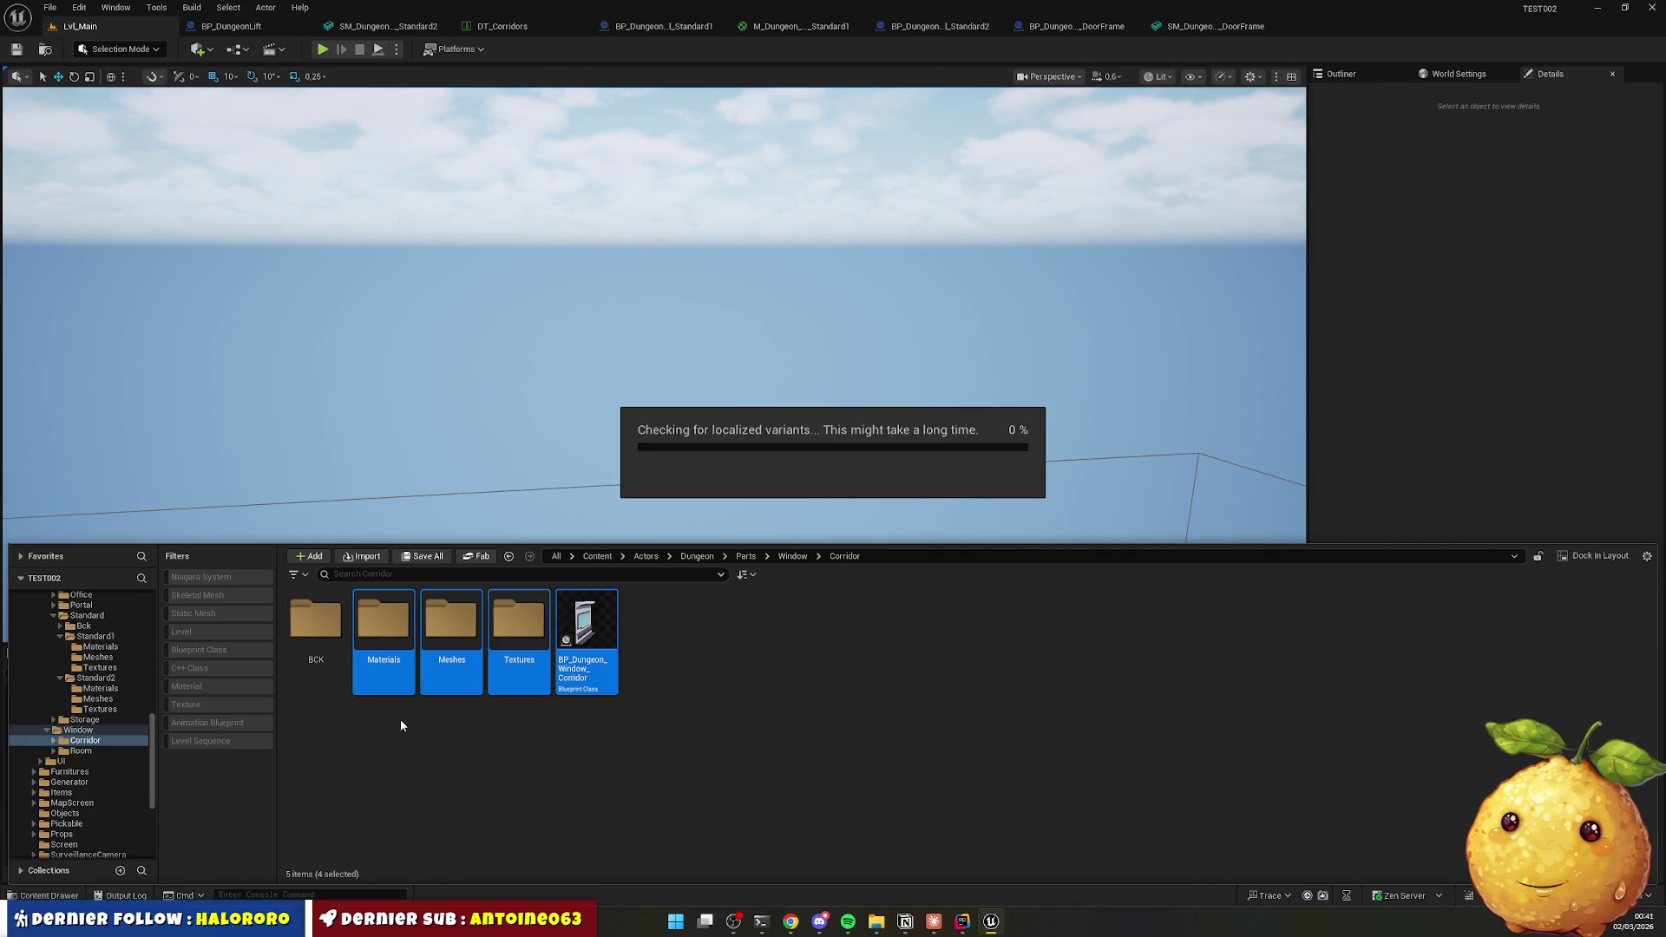
# Duplicate the corridor blueprint in BCK and move the copy into Corridor.
pyautogui.click(327, 638)
pyautogui.doubleClick(327, 638)
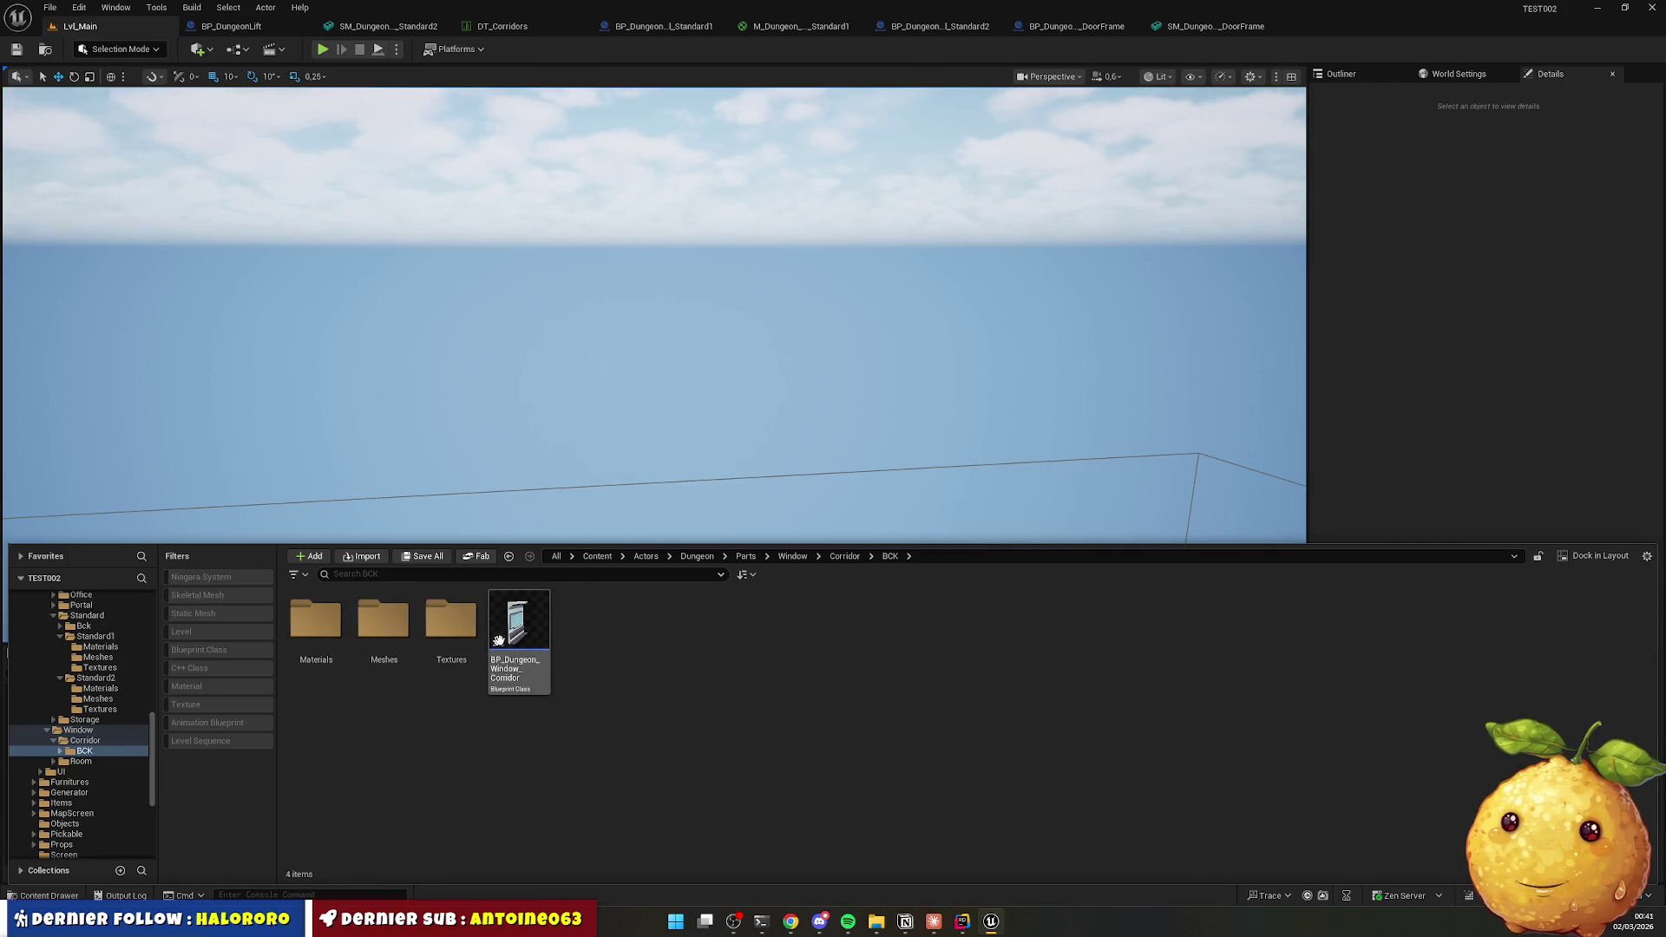
pyautogui.click(517, 633)
pyautogui.hotkey('ctrl', 'd')
pyautogui.press('Return')
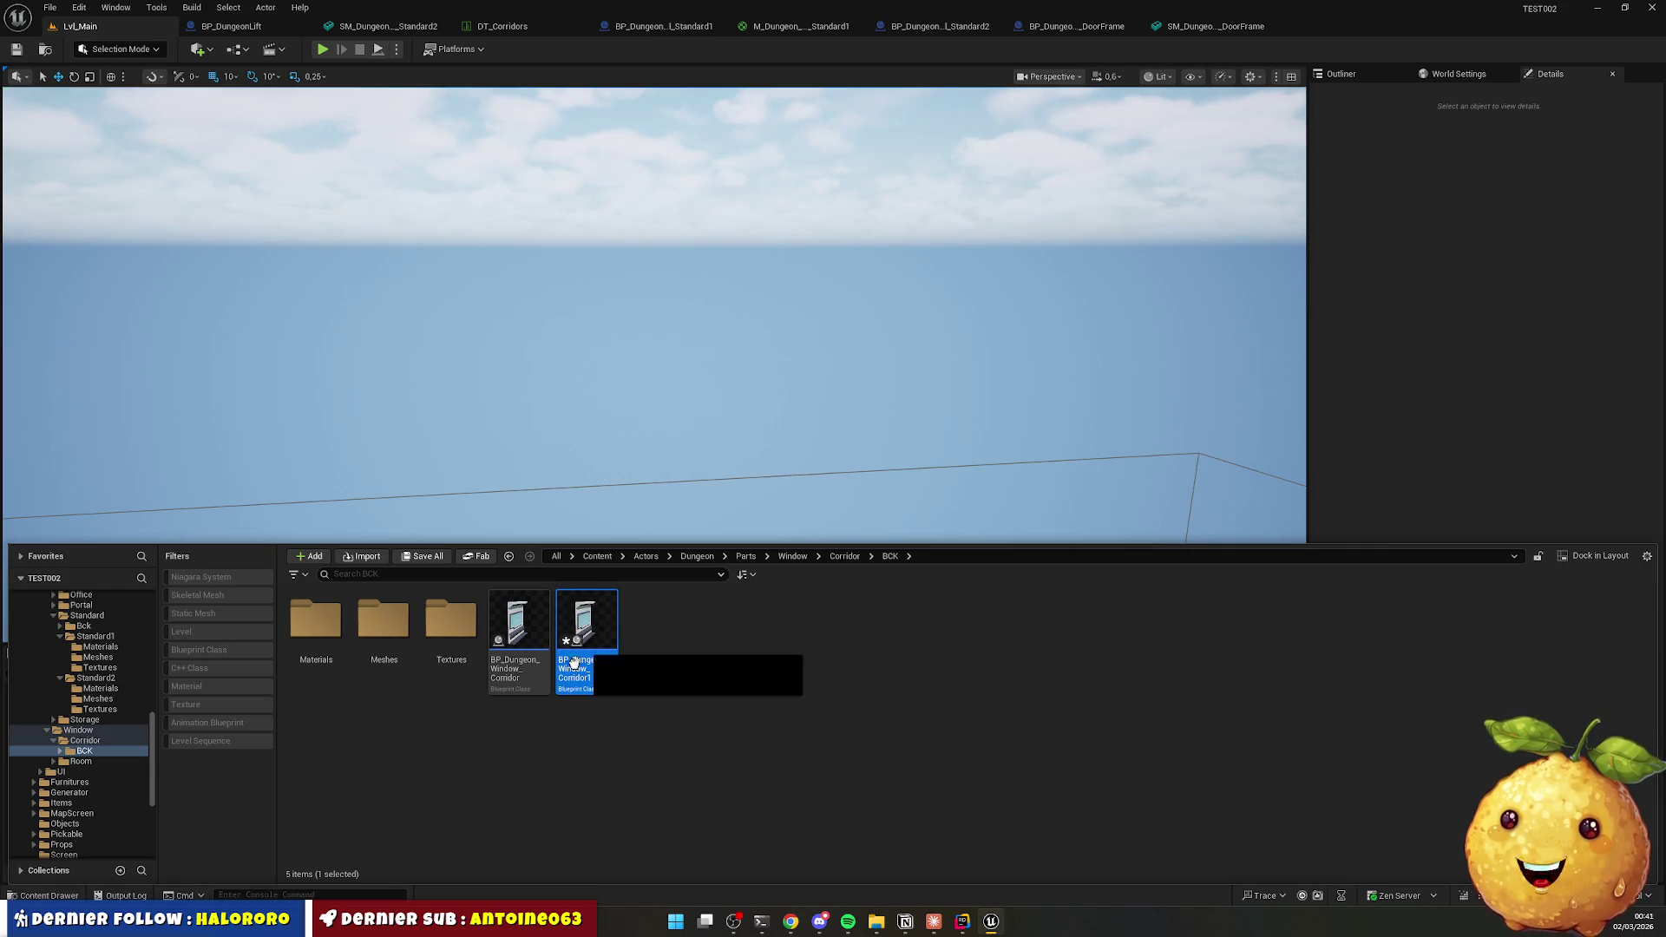
pyautogui.moveTo(583, 646); pyautogui.dragTo(87, 741)
pyautogui.click(113, 766)
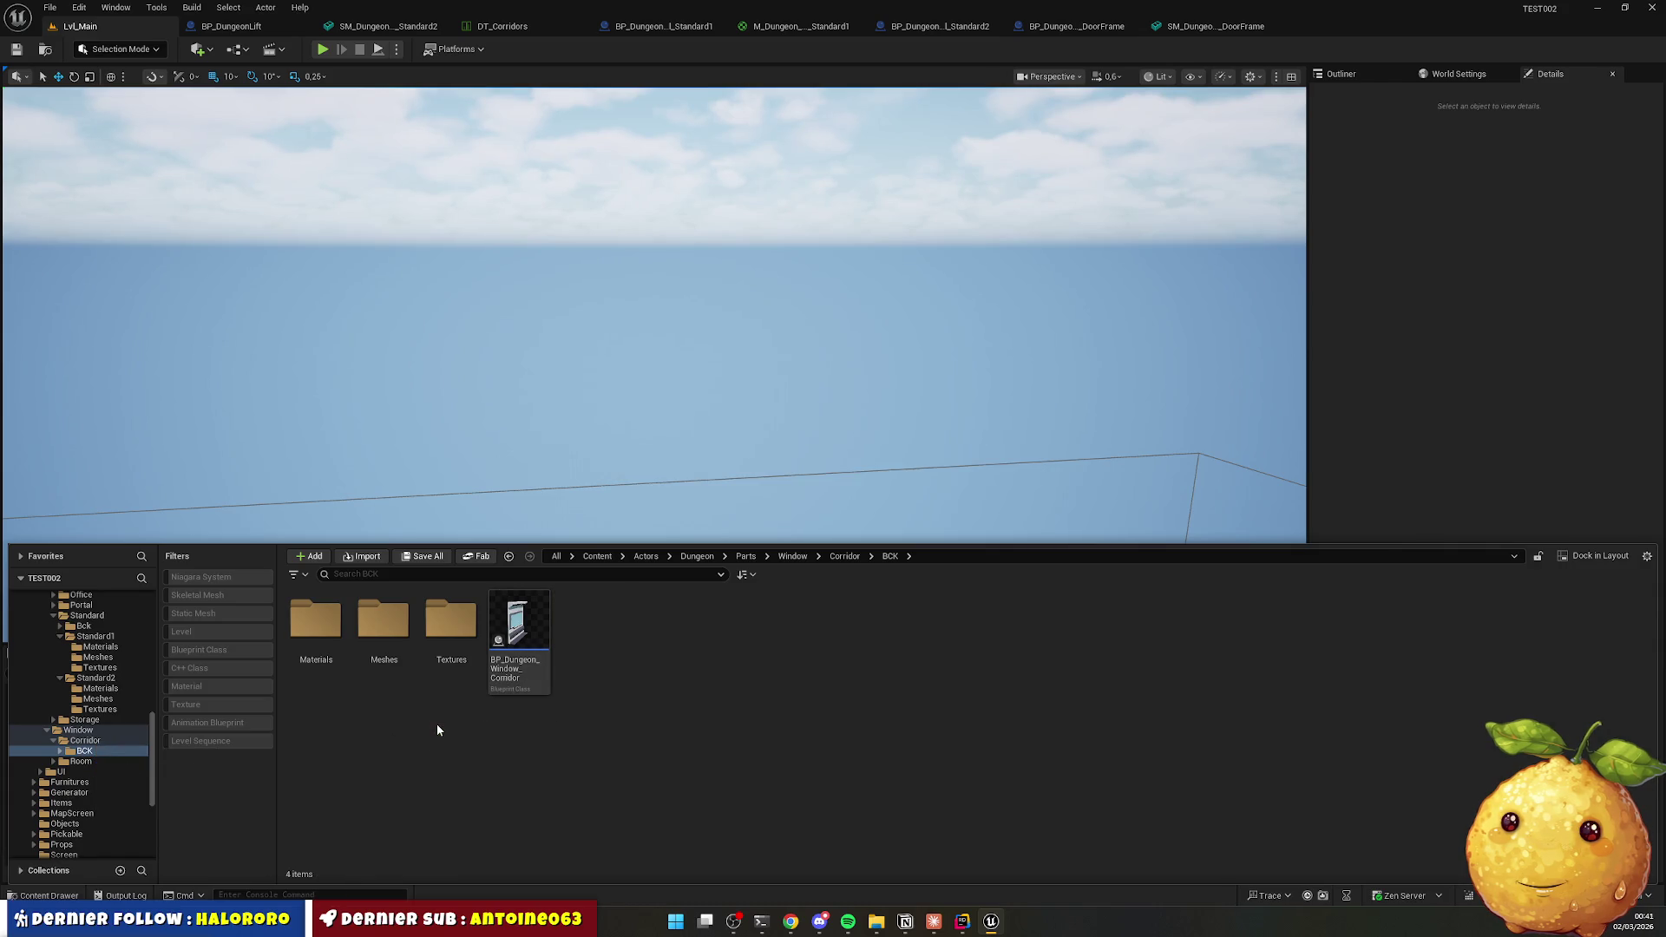
# Rename the backup blueprint in BCK to BP_Dungeon_Window_Corridor_Old.
pyautogui.click(844, 556)
pyautogui.click(382, 633)
pyautogui.press('F2')
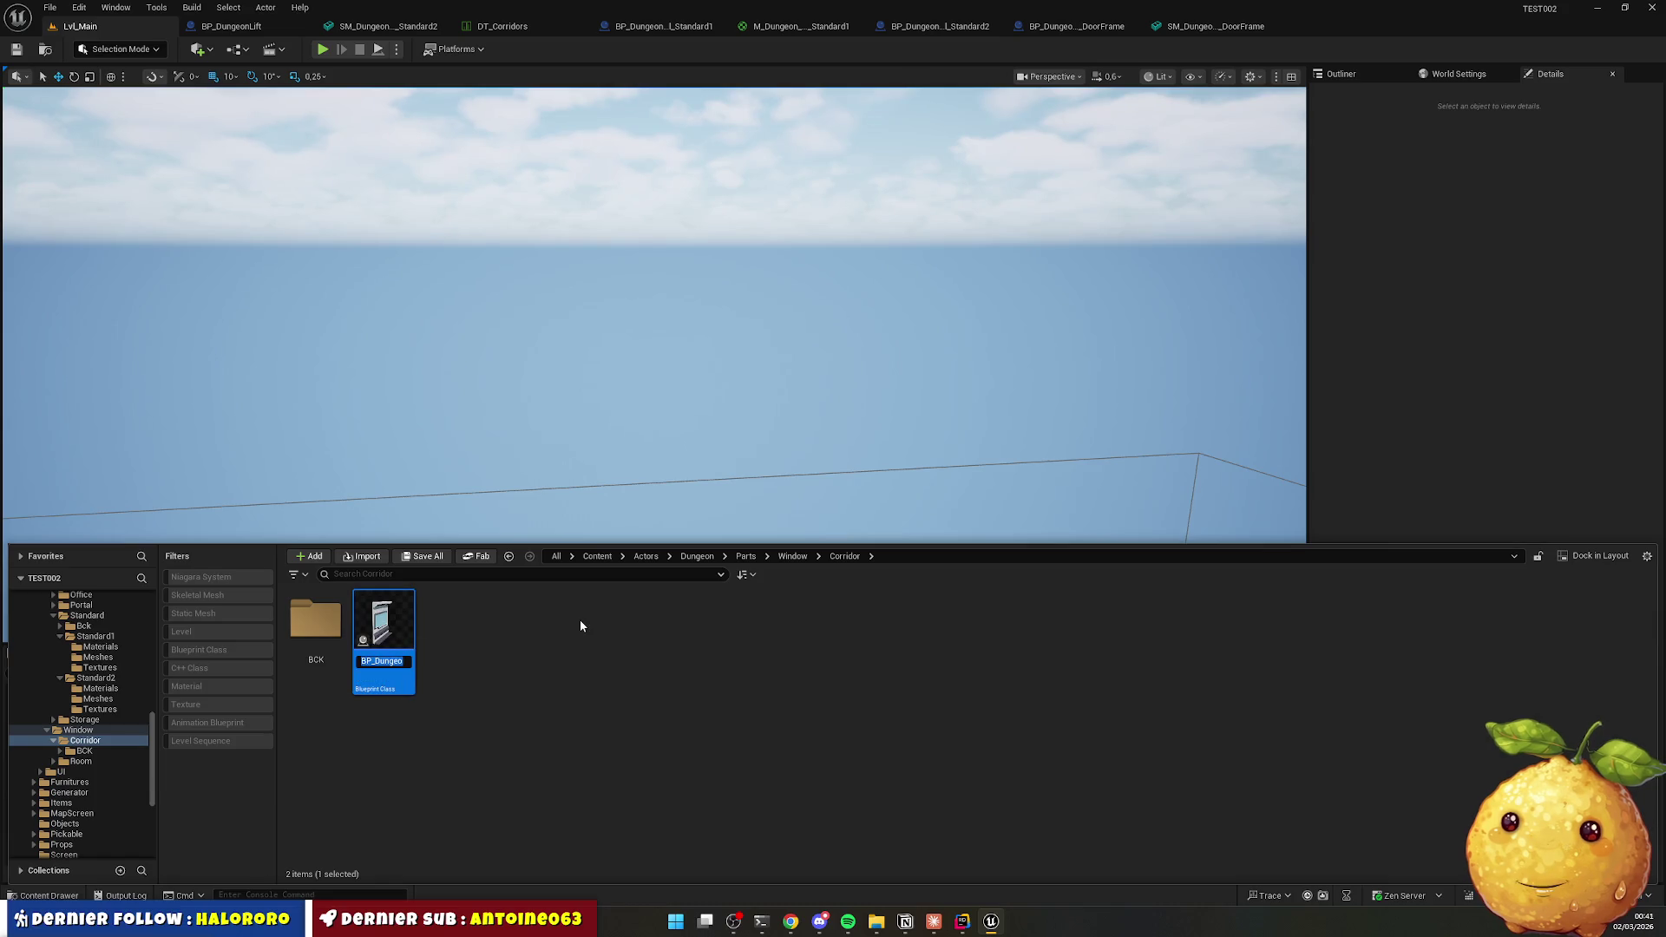
pyautogui.press('Return')
pyautogui.click(792, 556)
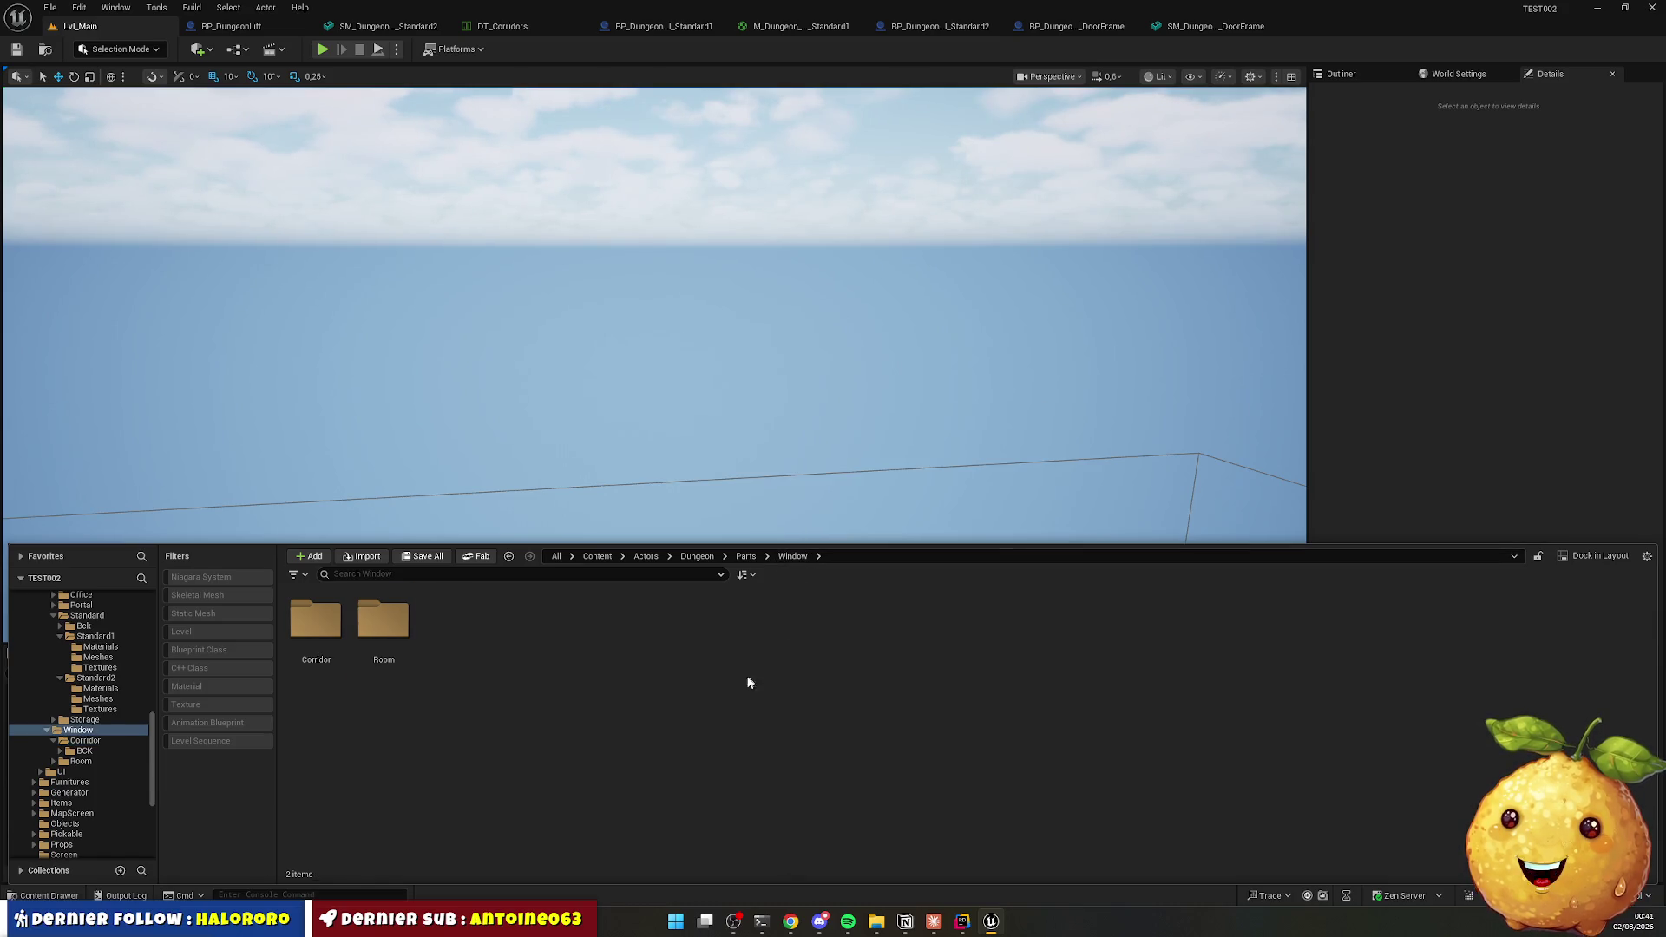
pyautogui.click(84, 750)
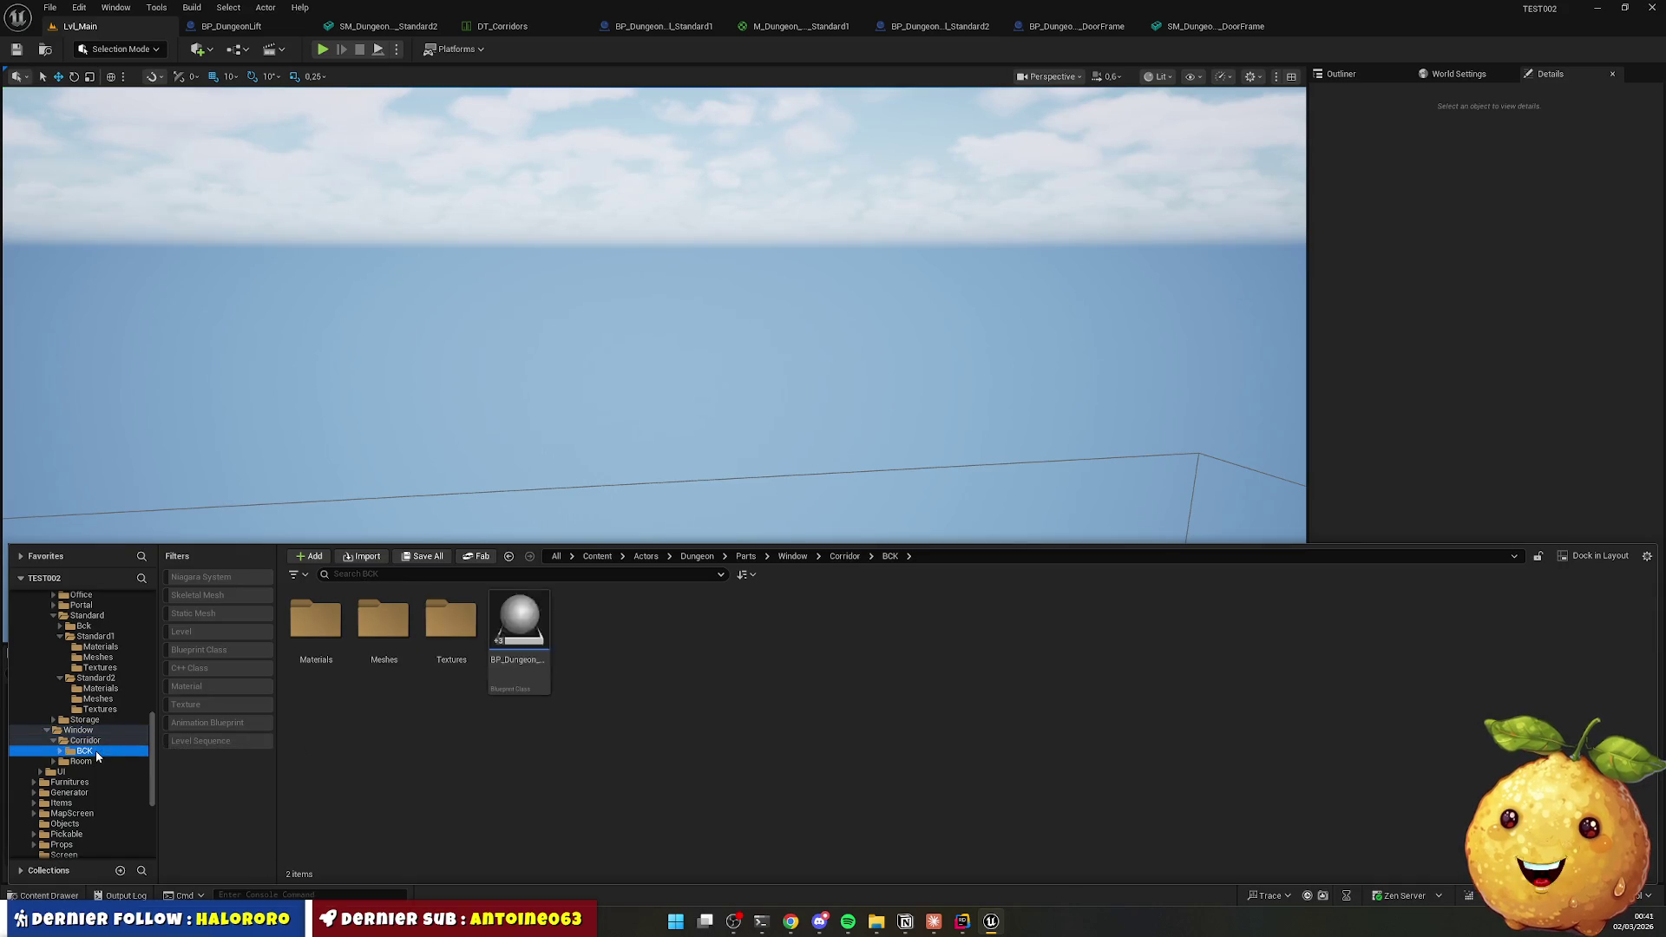
pyautogui.click(518, 649)
pyautogui.press('F2')
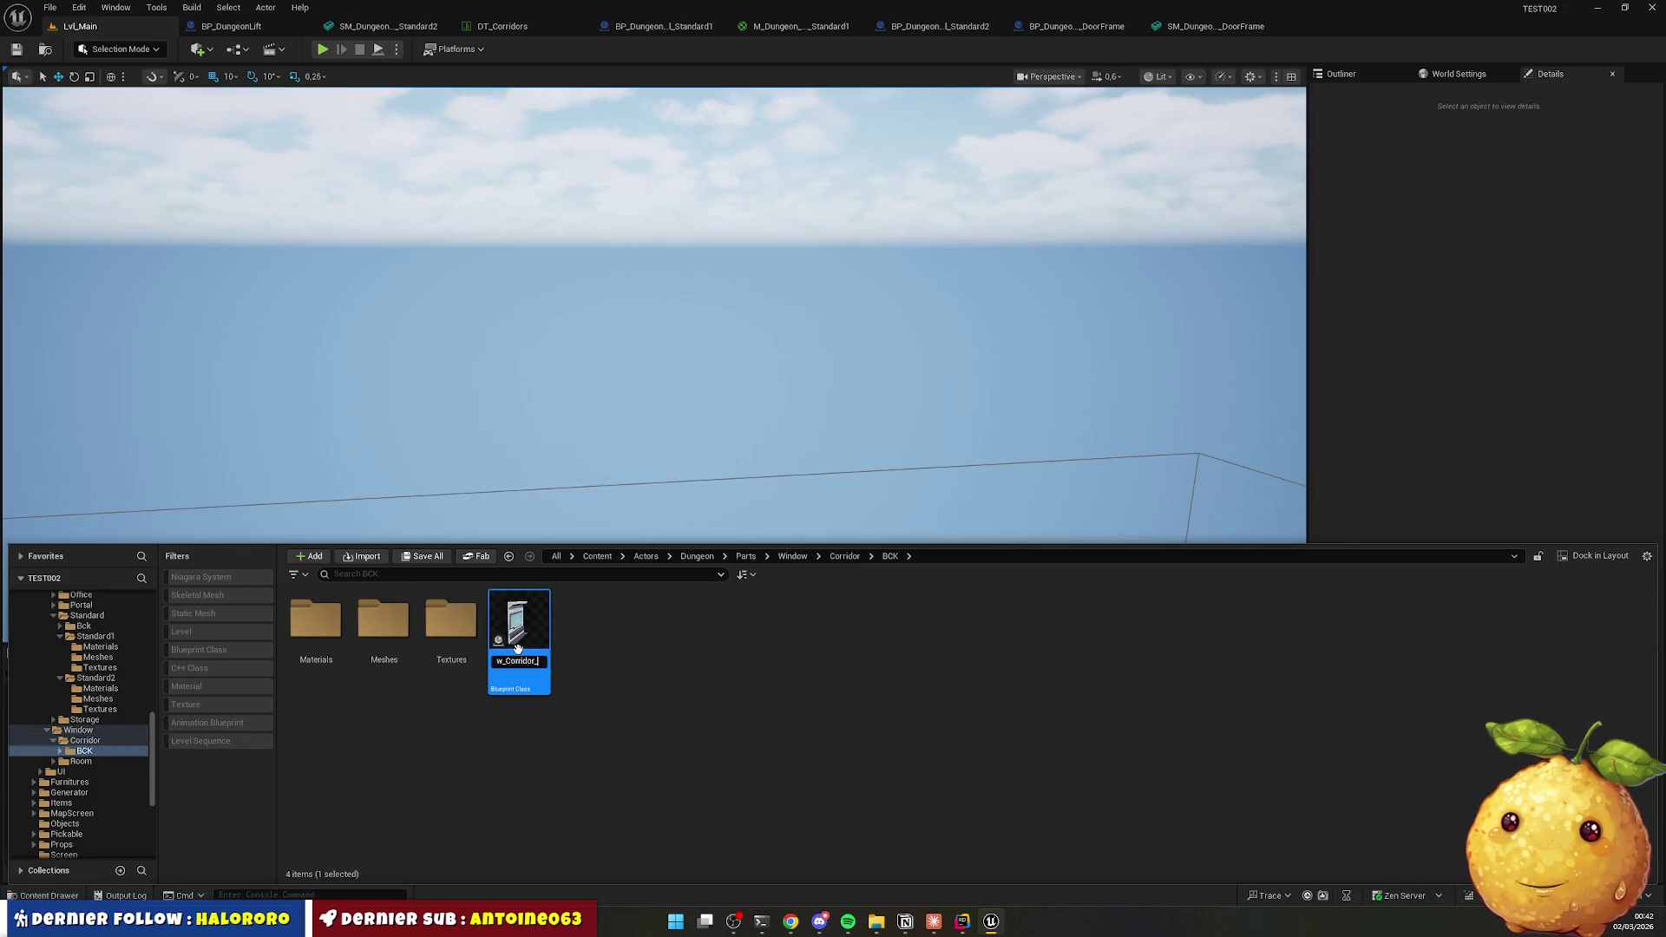
pyautogui.press('Return')
pyautogui.click(644, 687)
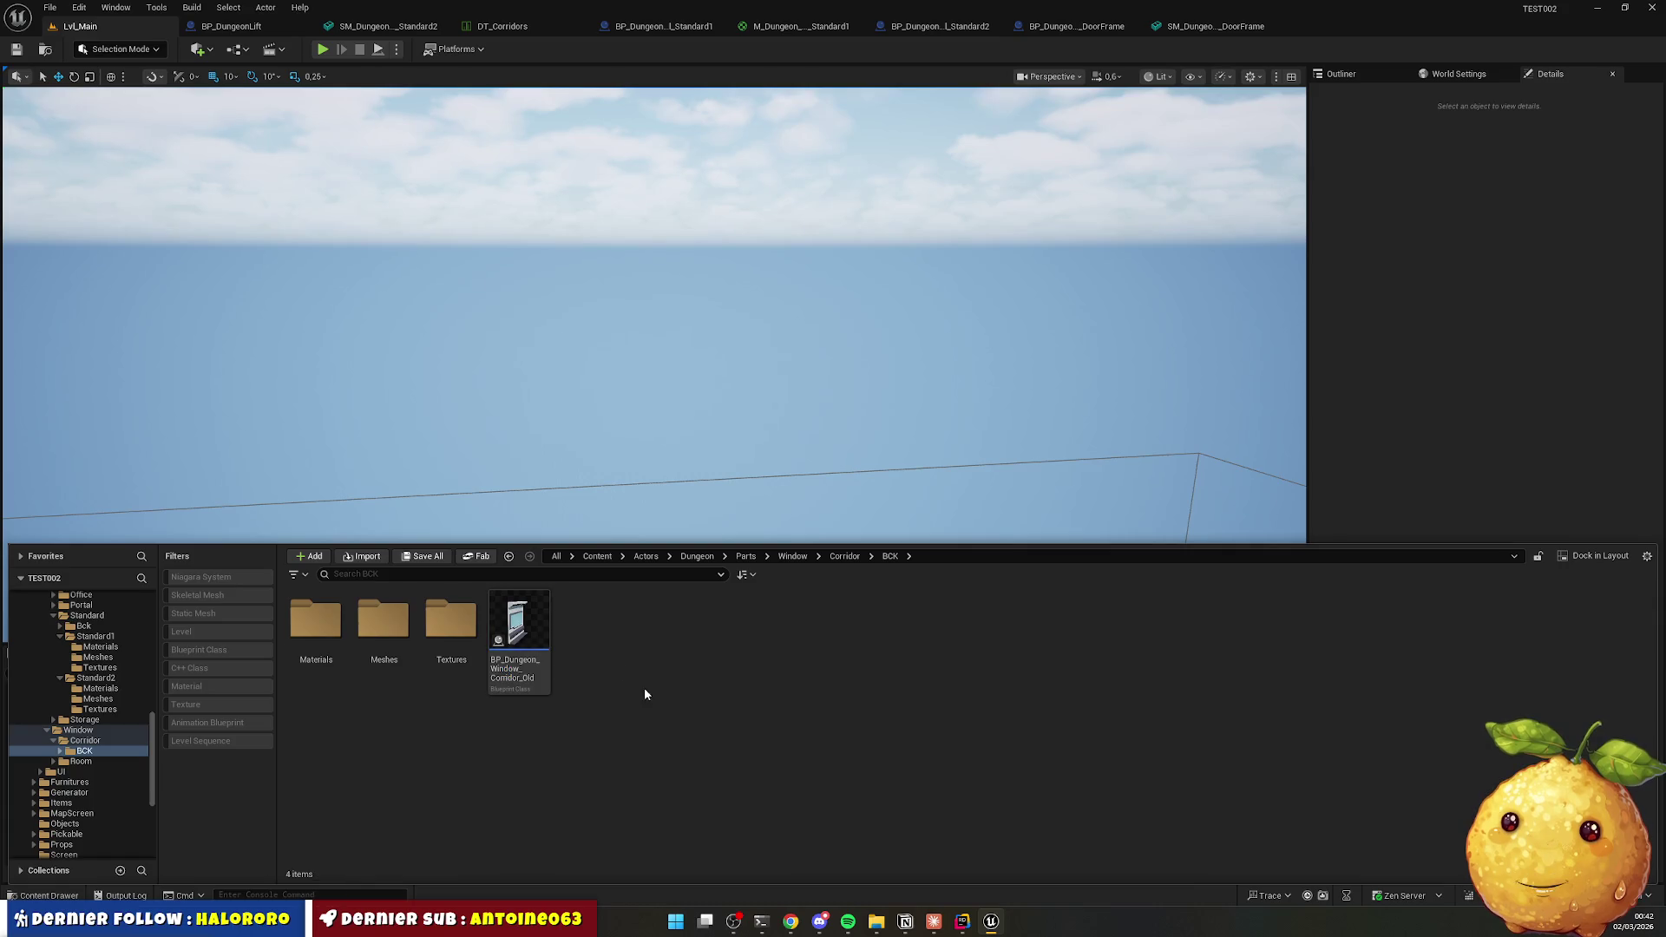
# Add an unneeded new folder in Corridor and delete it again.
pyautogui.press('BackSpace')
pyautogui.rightClick(630, 709)
pyautogui.click(583, 333)
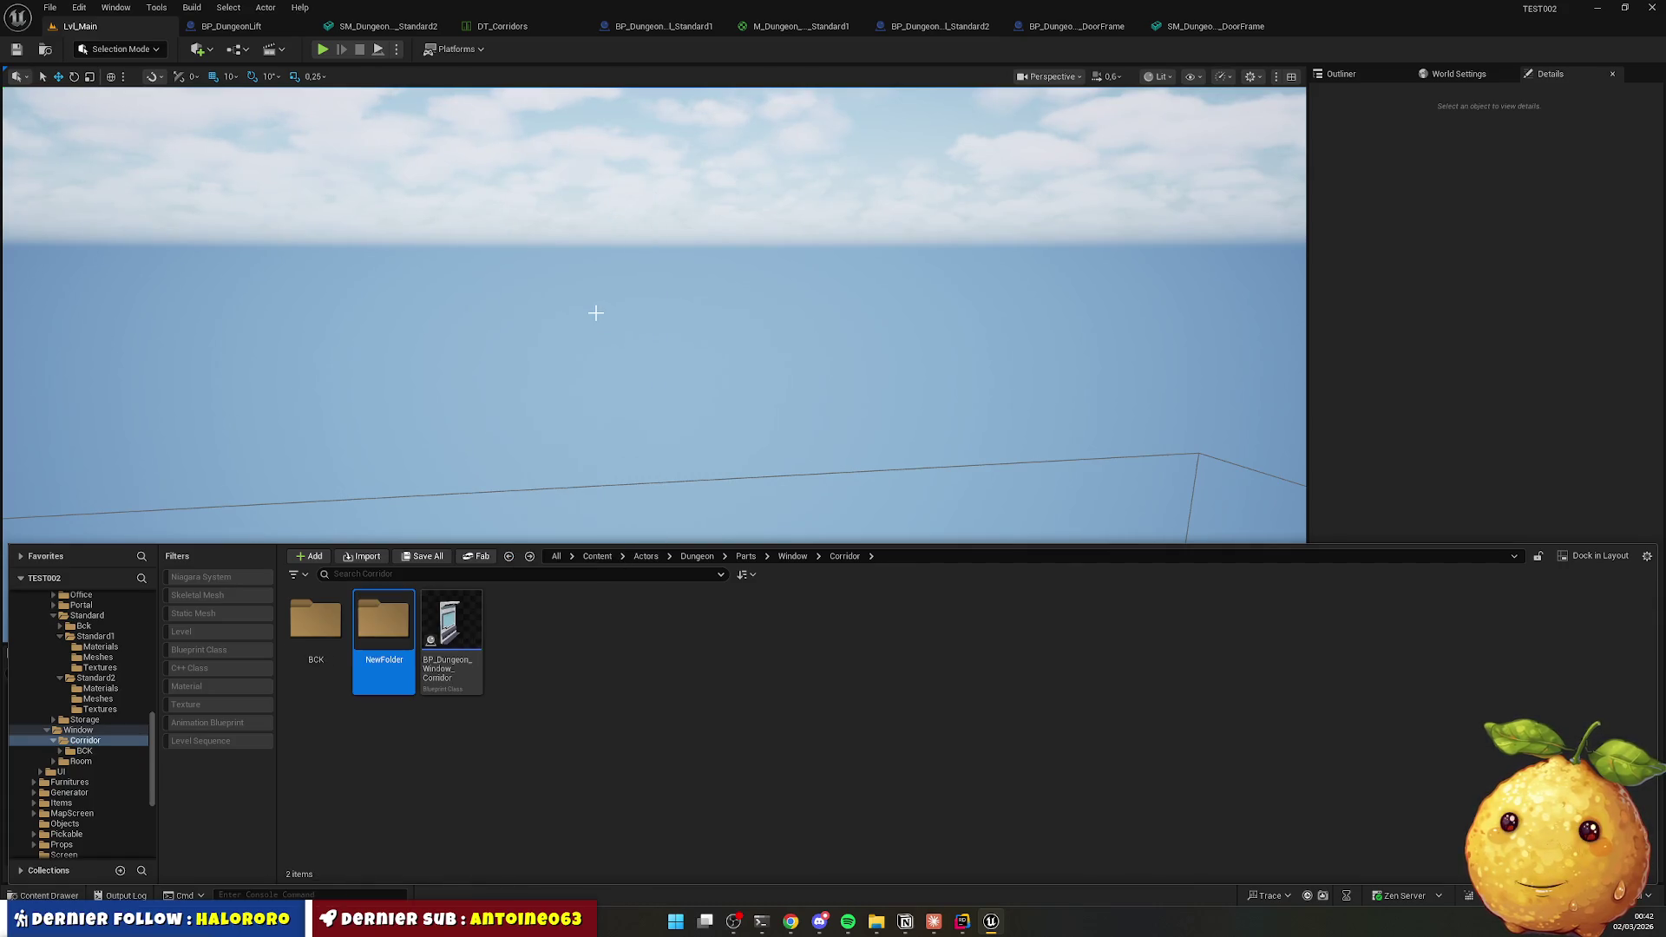
pyautogui.press('Return')
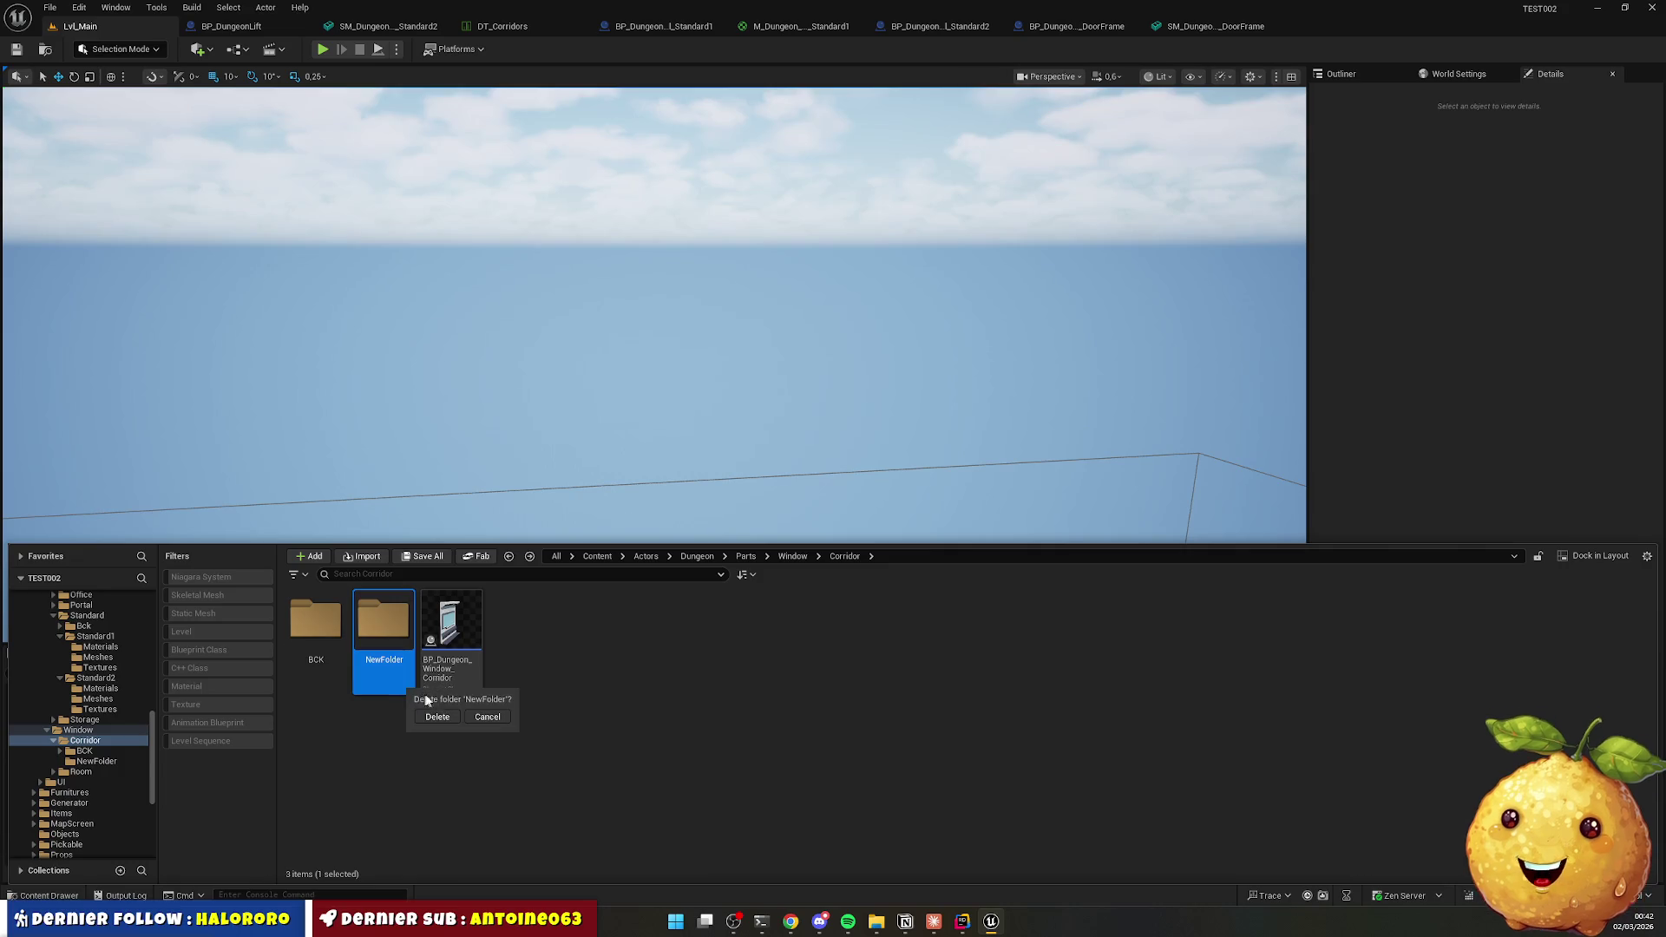
pyautogui.press('Delete')
pyautogui.rightClick(598, 703)
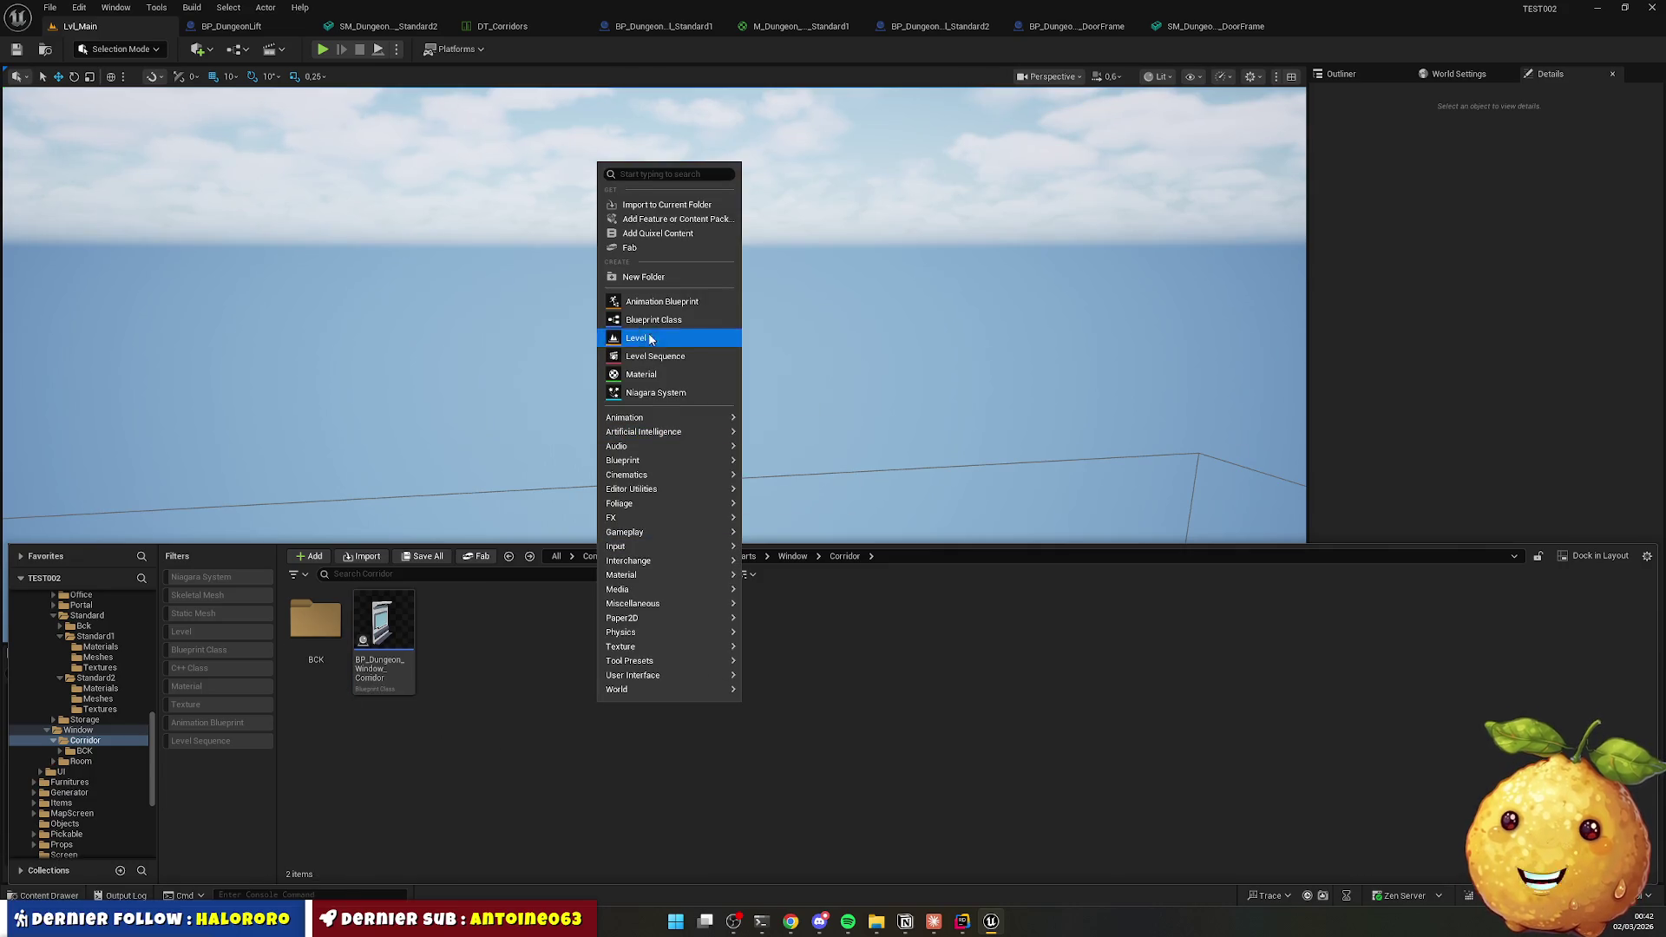
# Import fenetre texturer.glb into Corridor with default settings.
pyautogui.click(666, 249)
pyautogui.doubleClick(421, 211)
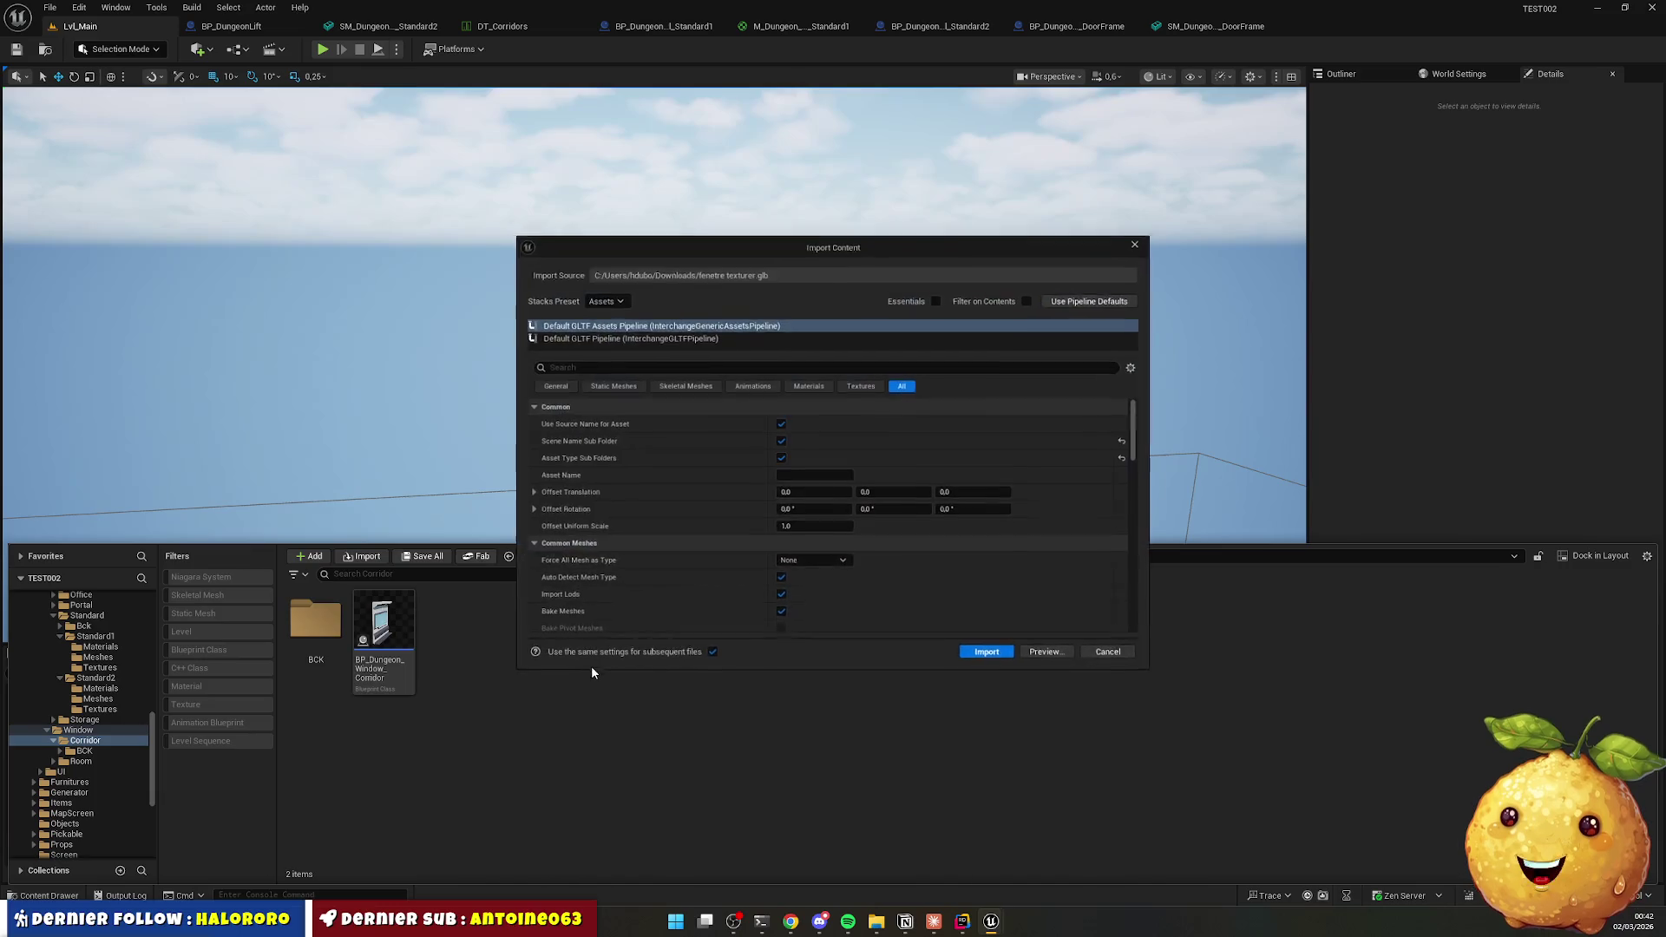
pyautogui.click(991, 659)
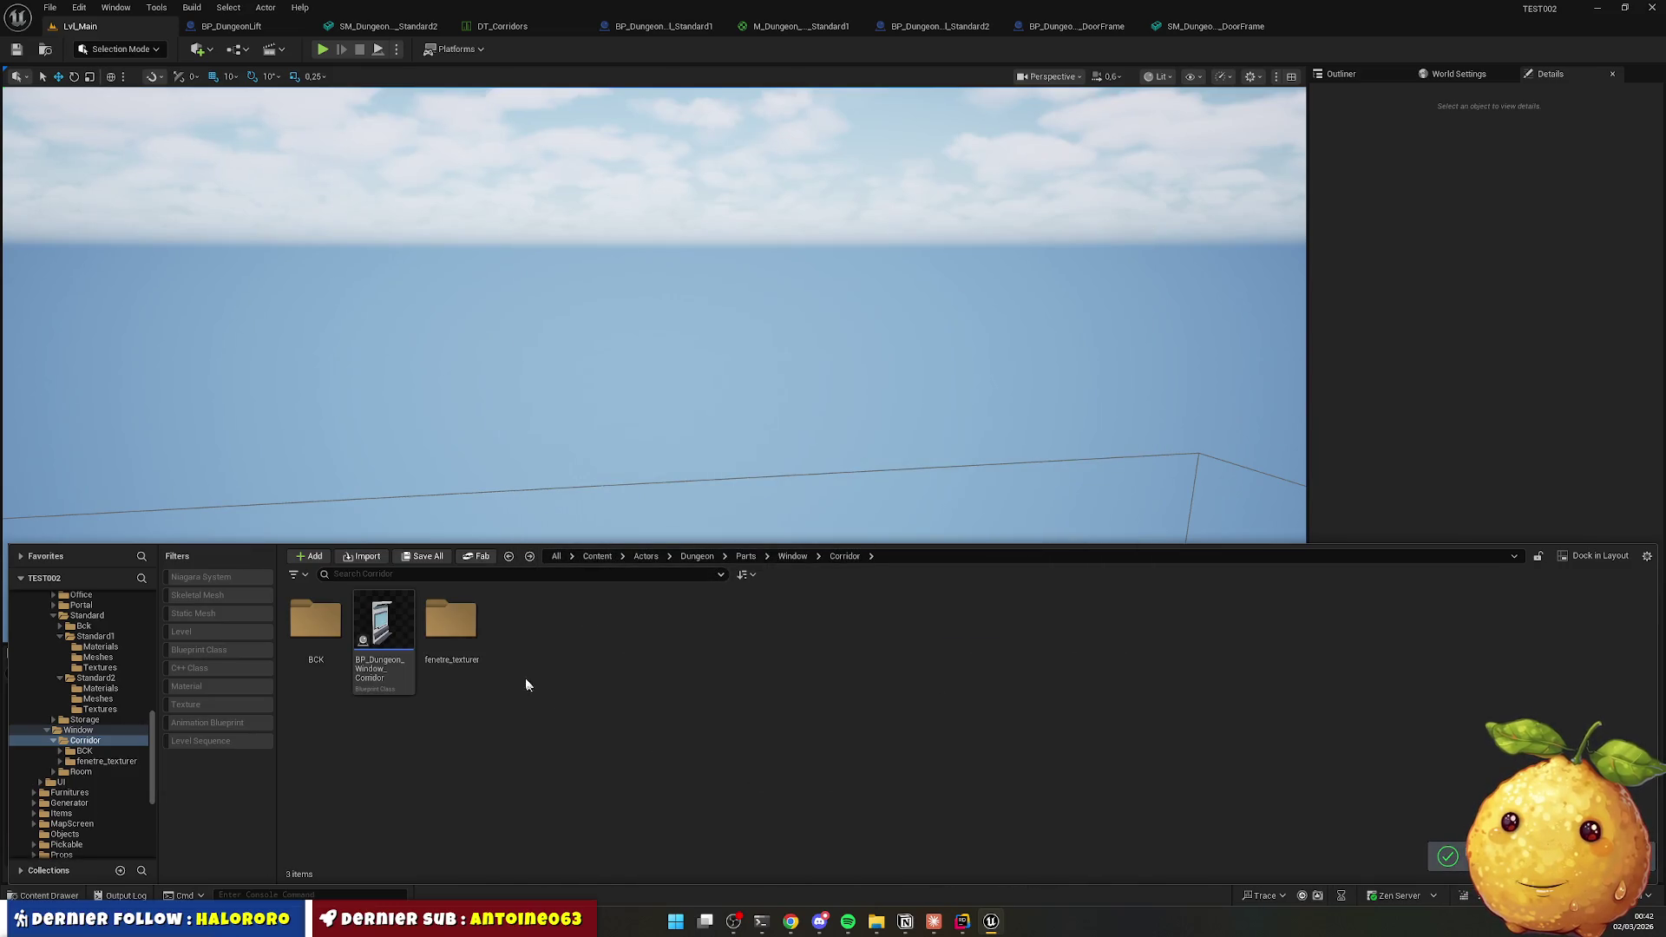
# Move the imported Materials, StaticMeshes and Textures folders up into Corridor.
pyautogui.doubleClick(469, 623)
pyautogui.click(316, 620)
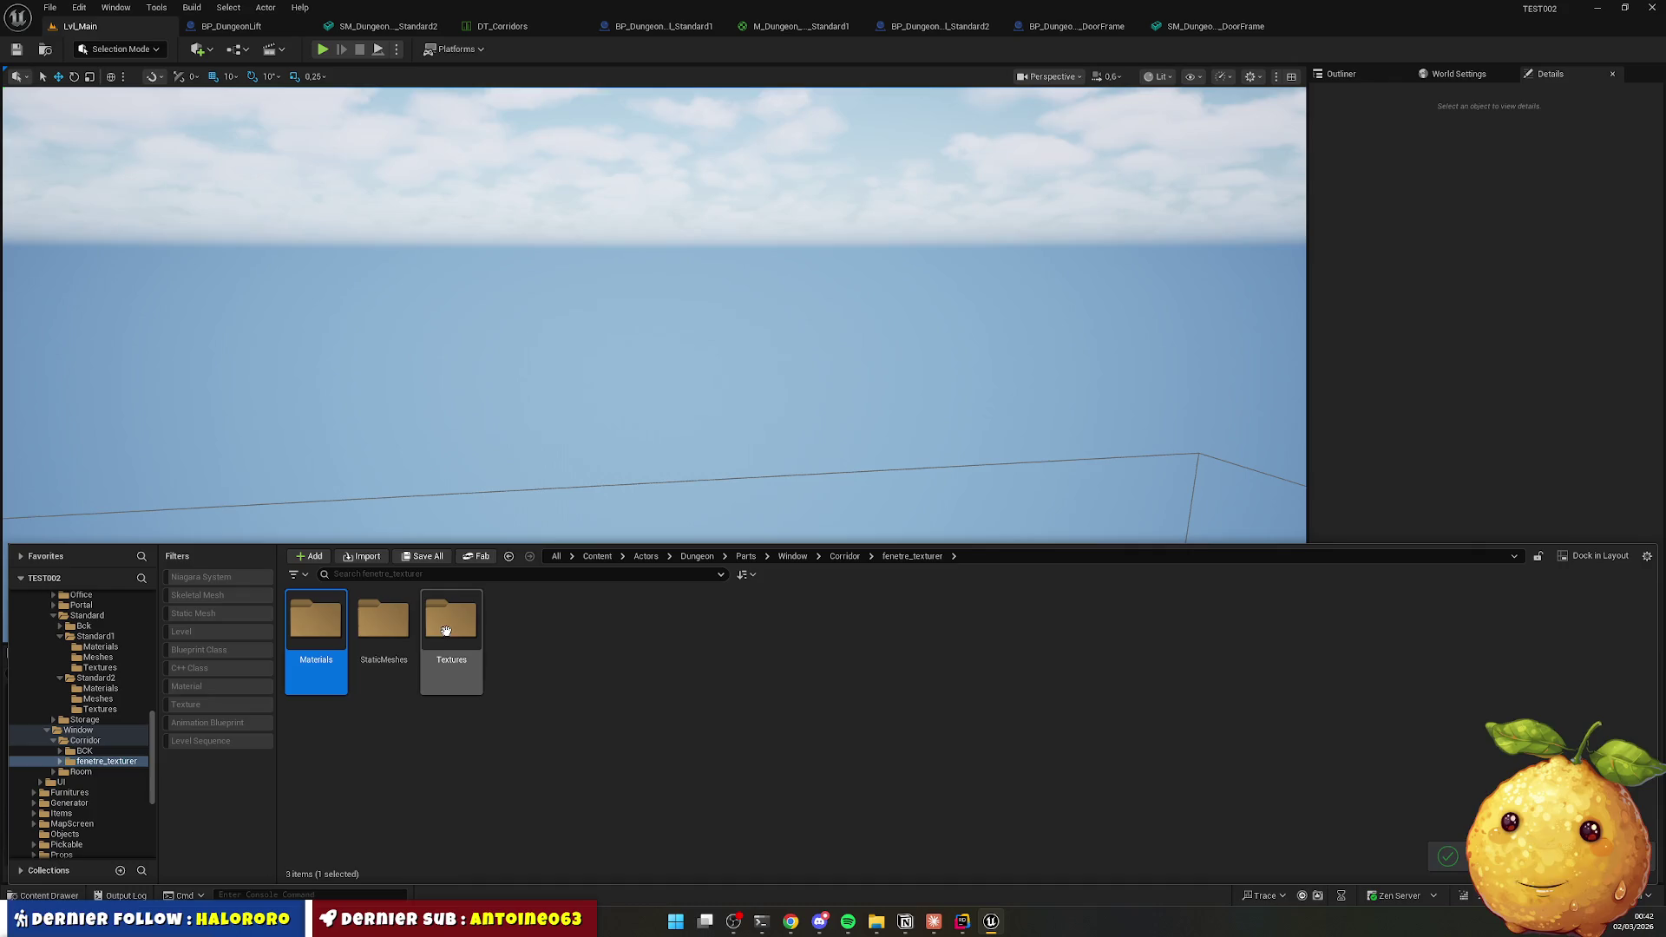
pyautogui.keyDown('shift'); pyautogui.click(451, 620); pyautogui.keyUp('shift')
pyautogui.moveTo(452, 621)
pyautogui.mouseDown()
pyautogui.moveTo(168, 764)
pyautogui.moveTo(103, 743)
pyautogui.mouseUp()
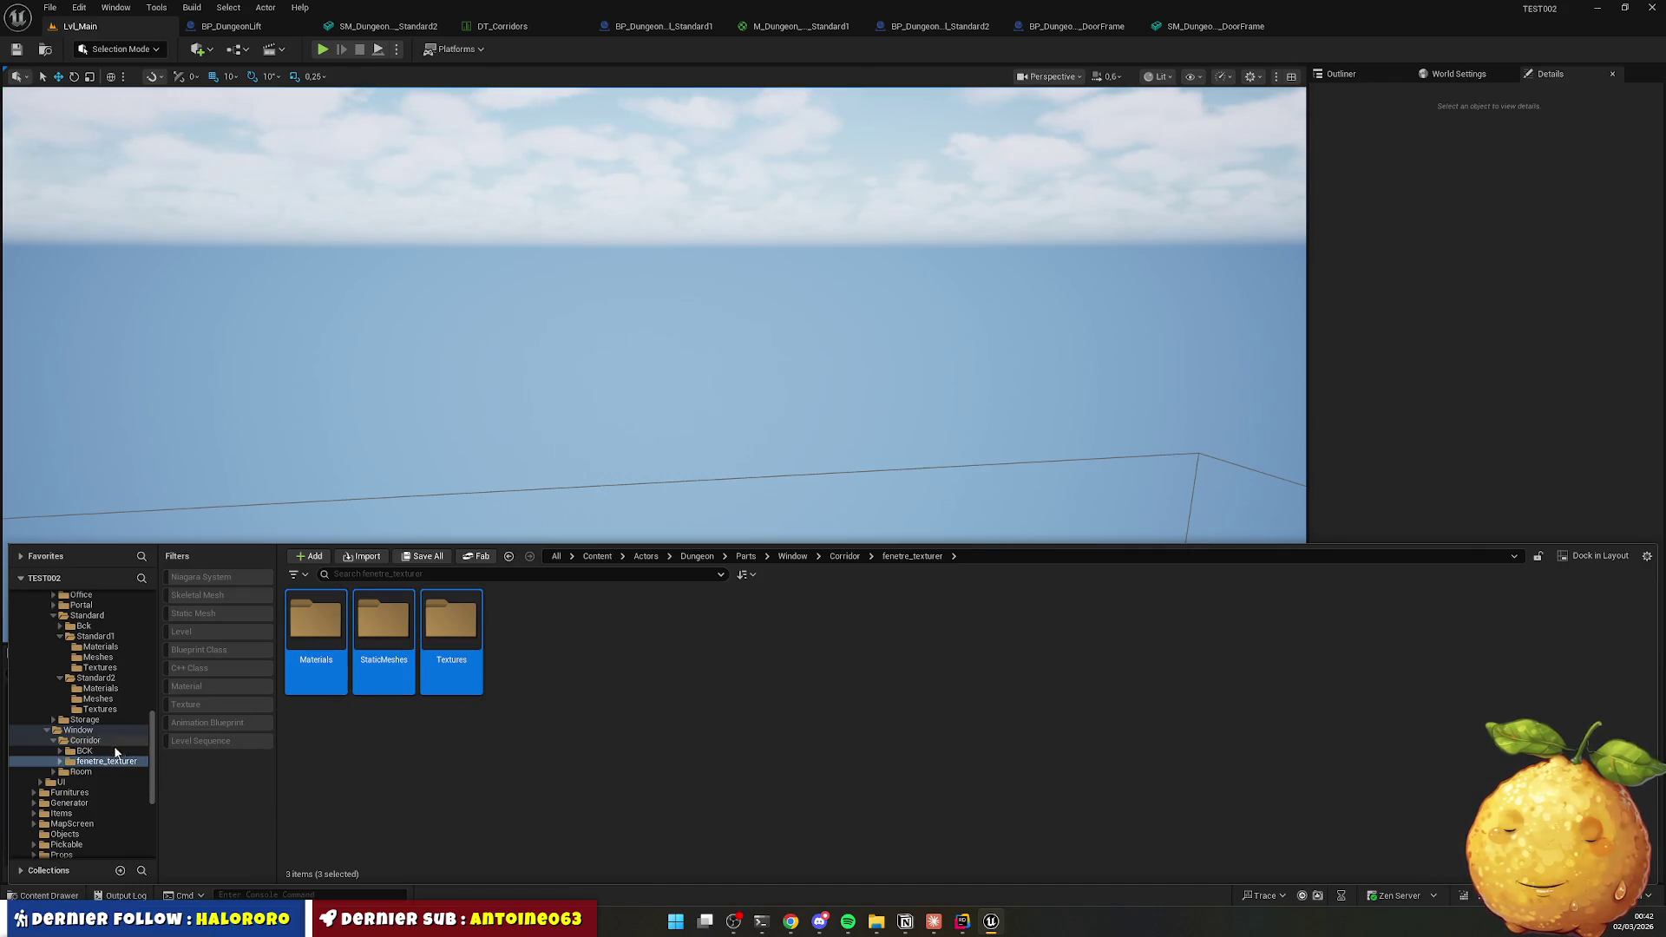
pyautogui.click(132, 770)
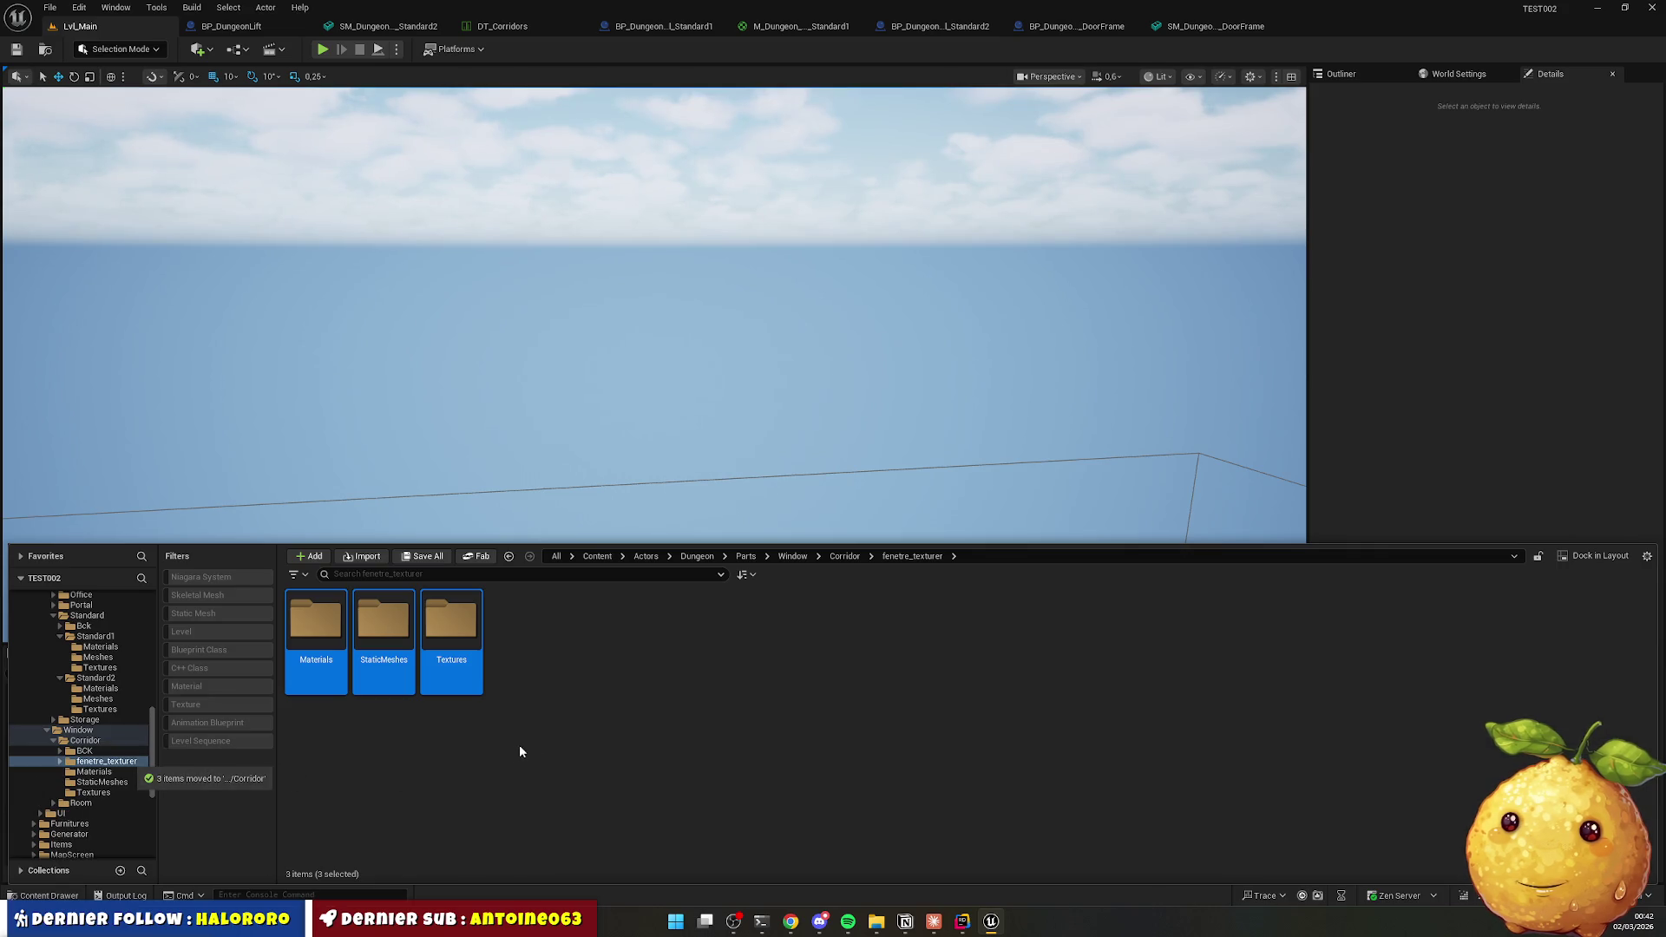
pyautogui.click(656, 713)
pyautogui.click(844, 556)
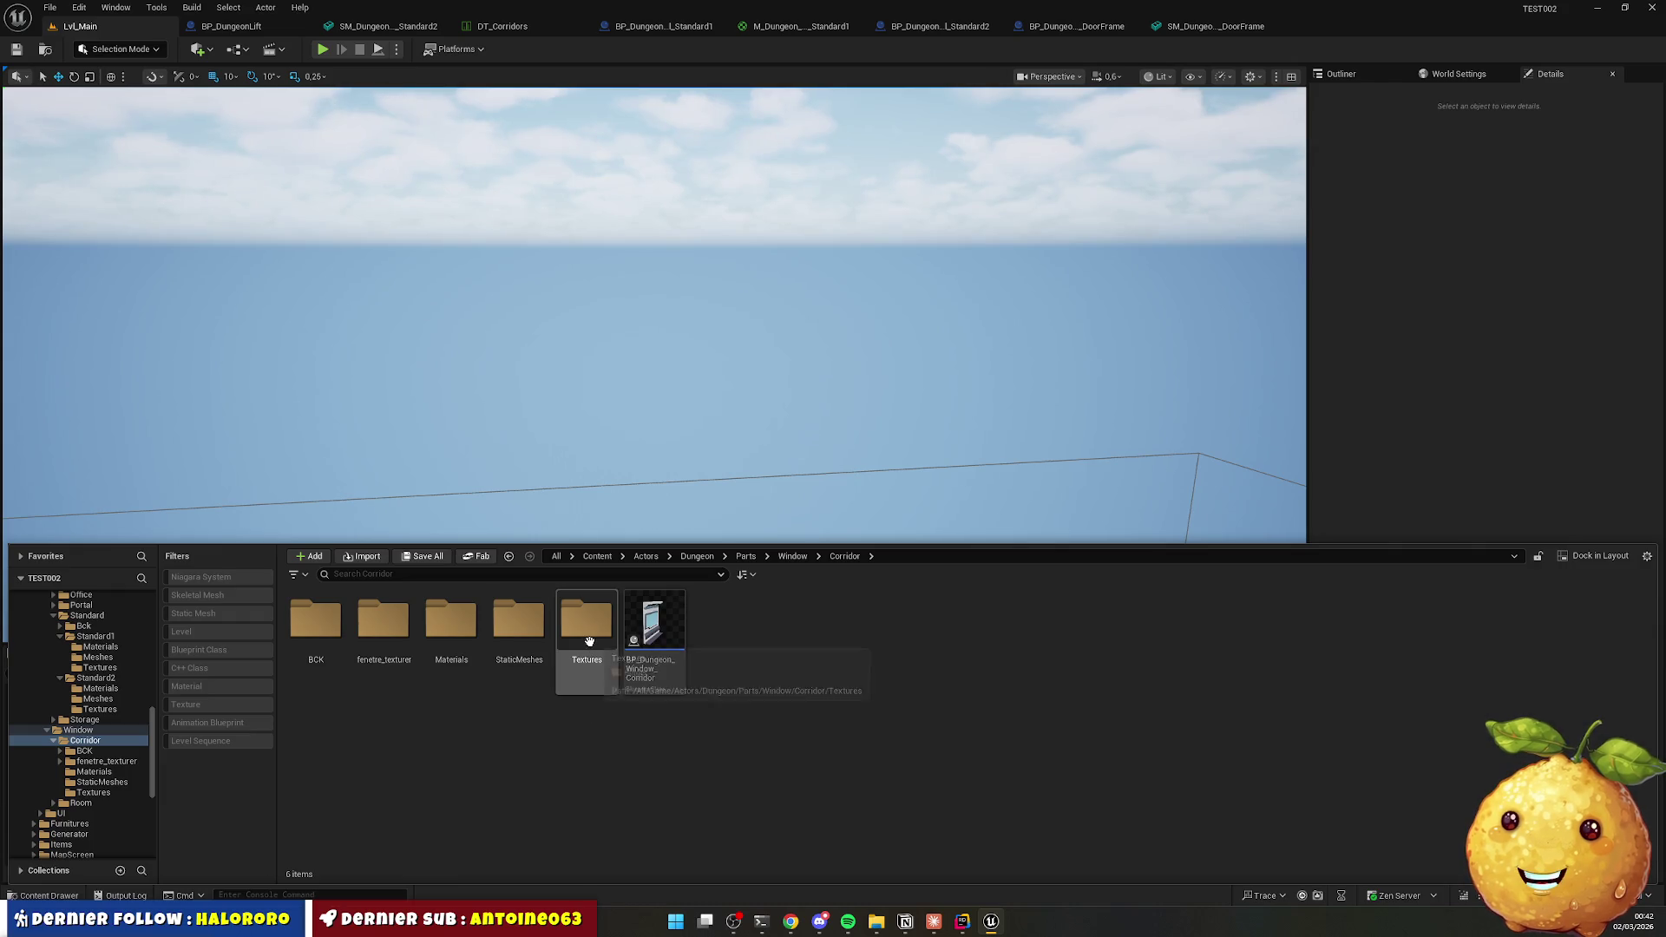
# Inspect fenetre_texturer's imported Textures, StaticMeshes and Materials subfolders.
pyautogui.doubleClick(409, 652)
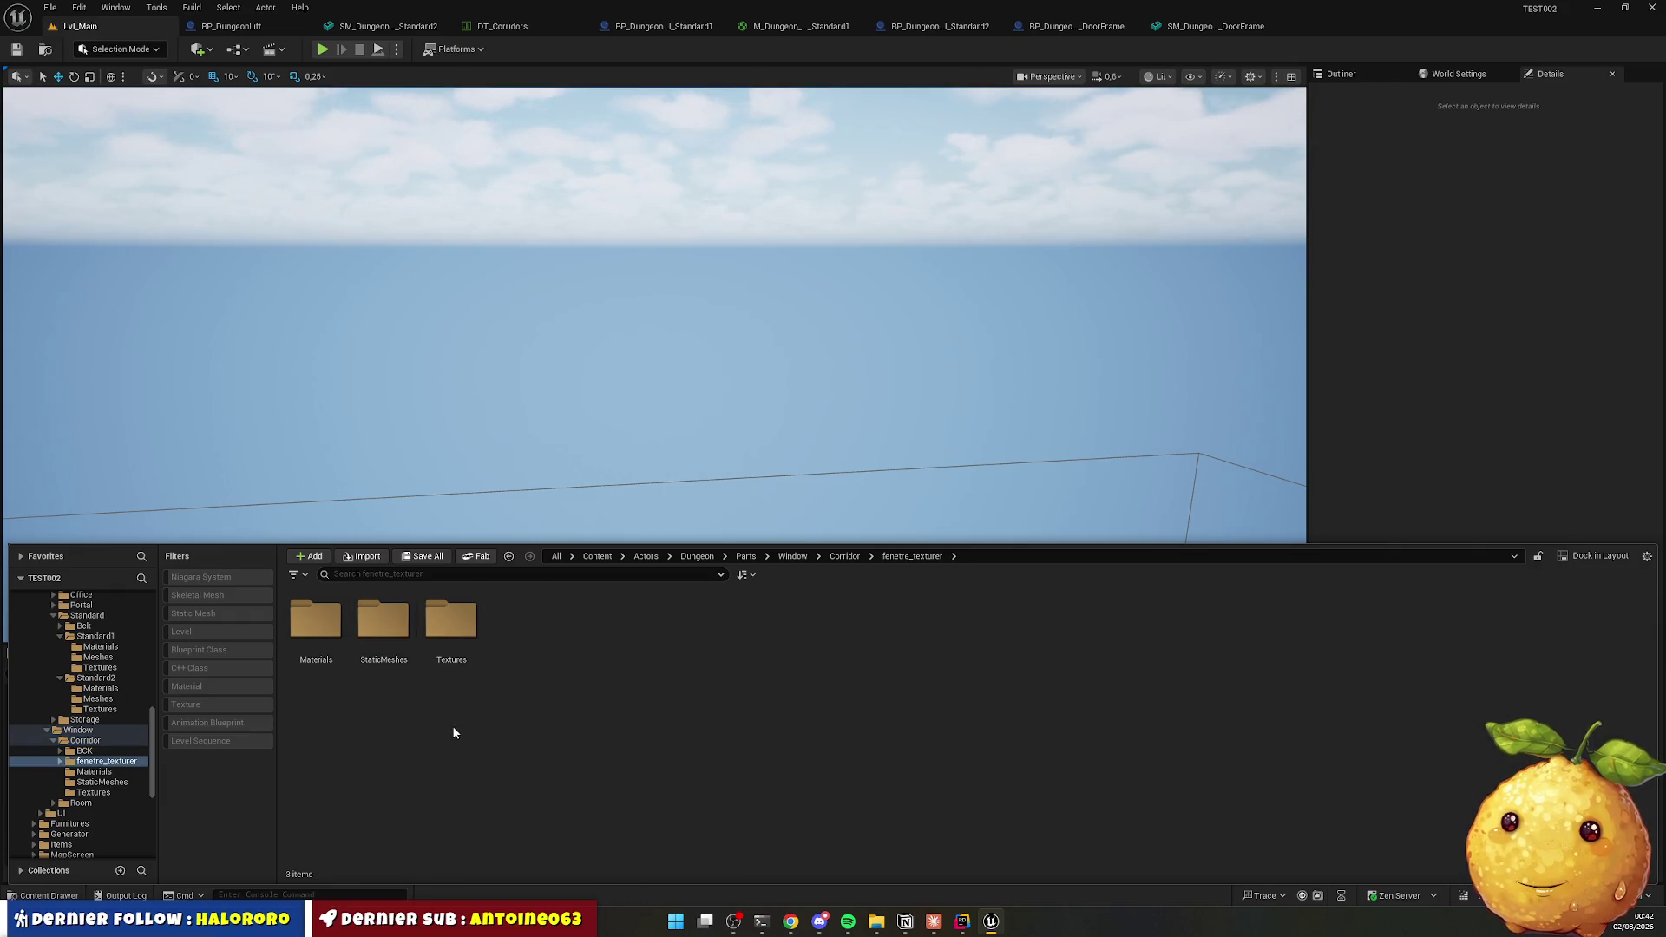
pyautogui.doubleClick(452, 621)
pyautogui.rightClick(430, 660)
pyautogui.hotkey('alt', 'Left')
pyautogui.doubleClick(382, 641)
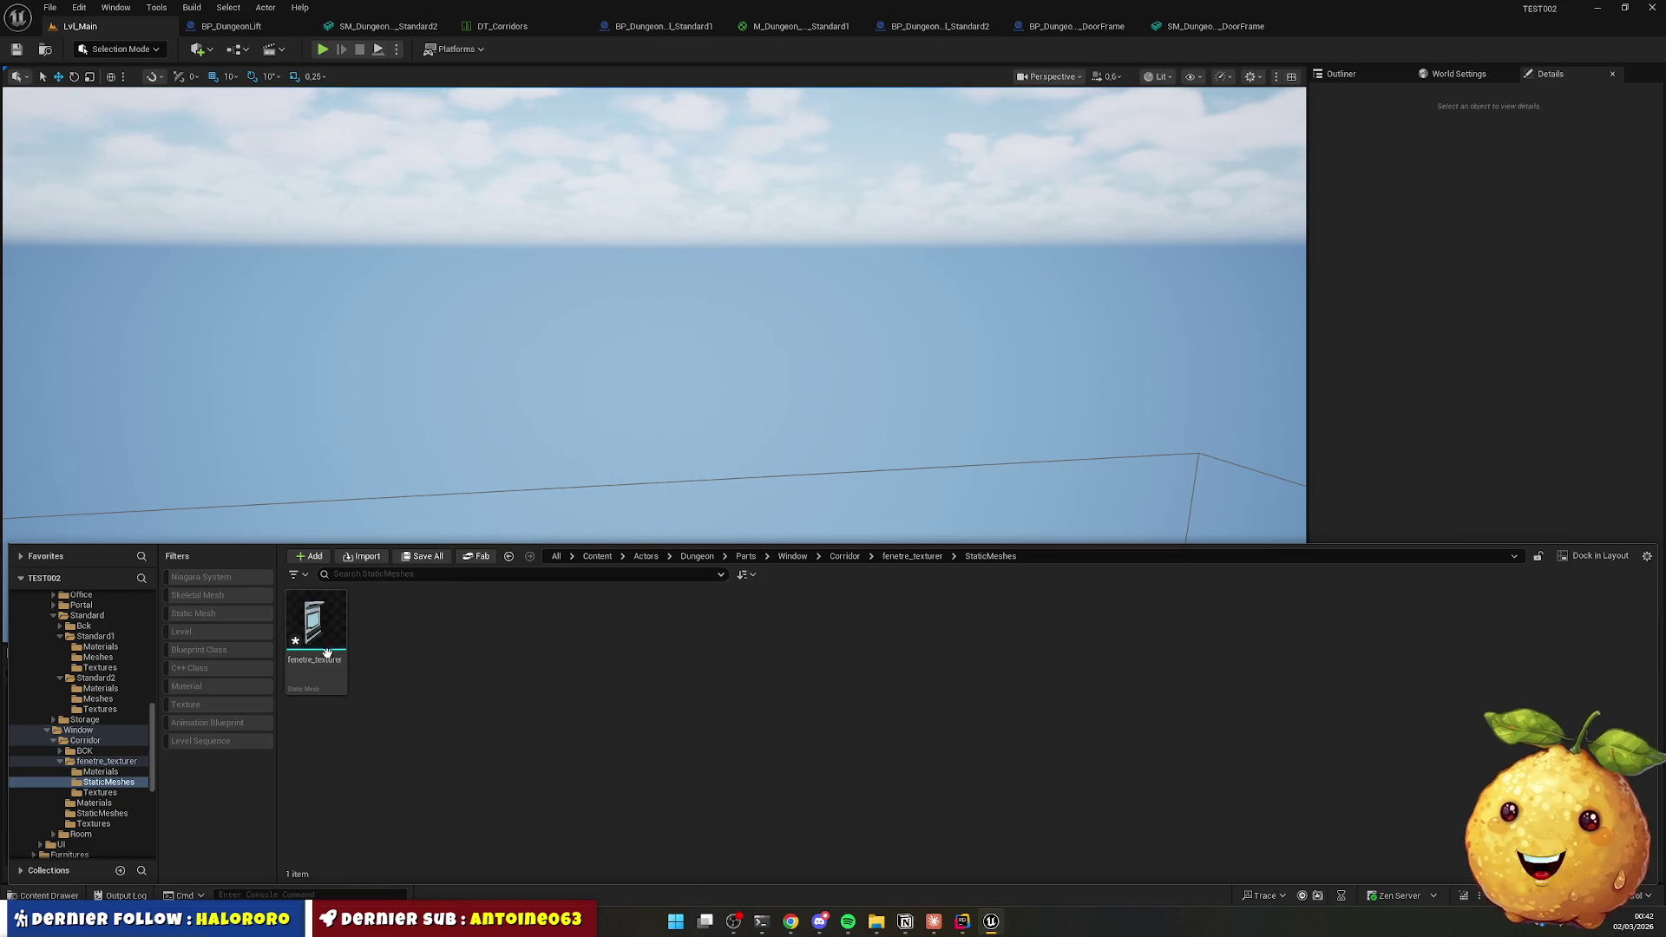
pyautogui.hotkey('alt', 'Left')
pyautogui.doubleClick(315, 633)
pyautogui.hotkey('alt', 'Left')
# Check the contents of Corridor's Materials, StaticMeshes and Textures folders.
pyautogui.hotkey('alt', 'Left')
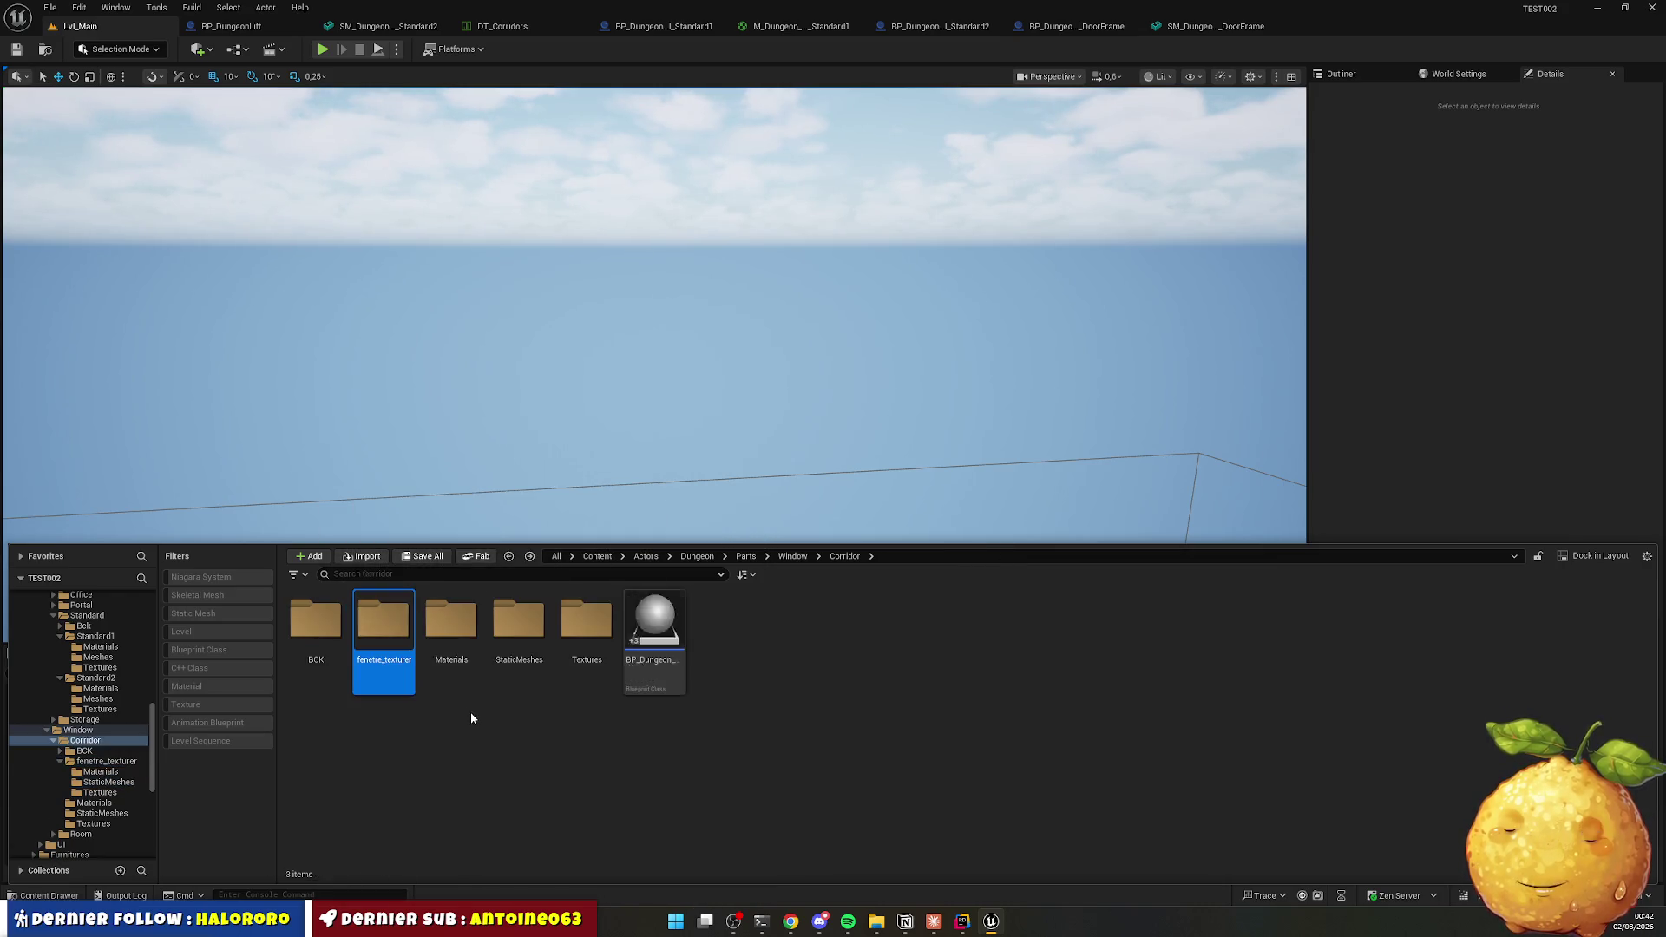
pyautogui.doubleClick(460, 623)
pyautogui.hotkey('alt', 'Left')
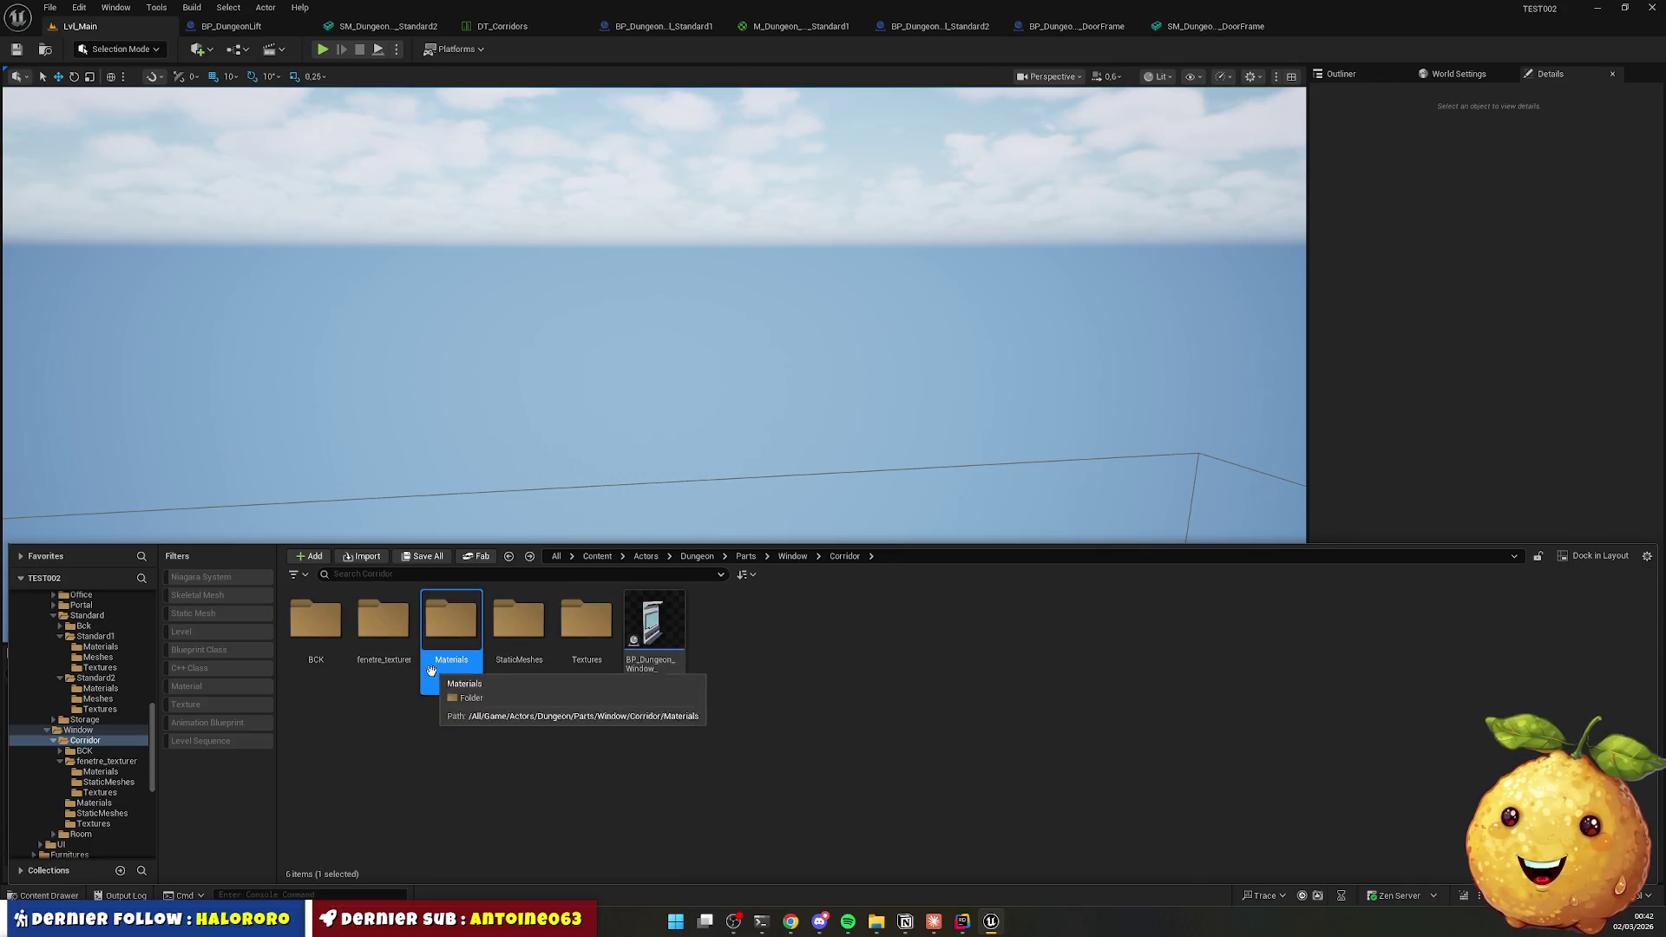
pyautogui.doubleClick(519, 633)
pyautogui.hotkey('alt', 'Left')
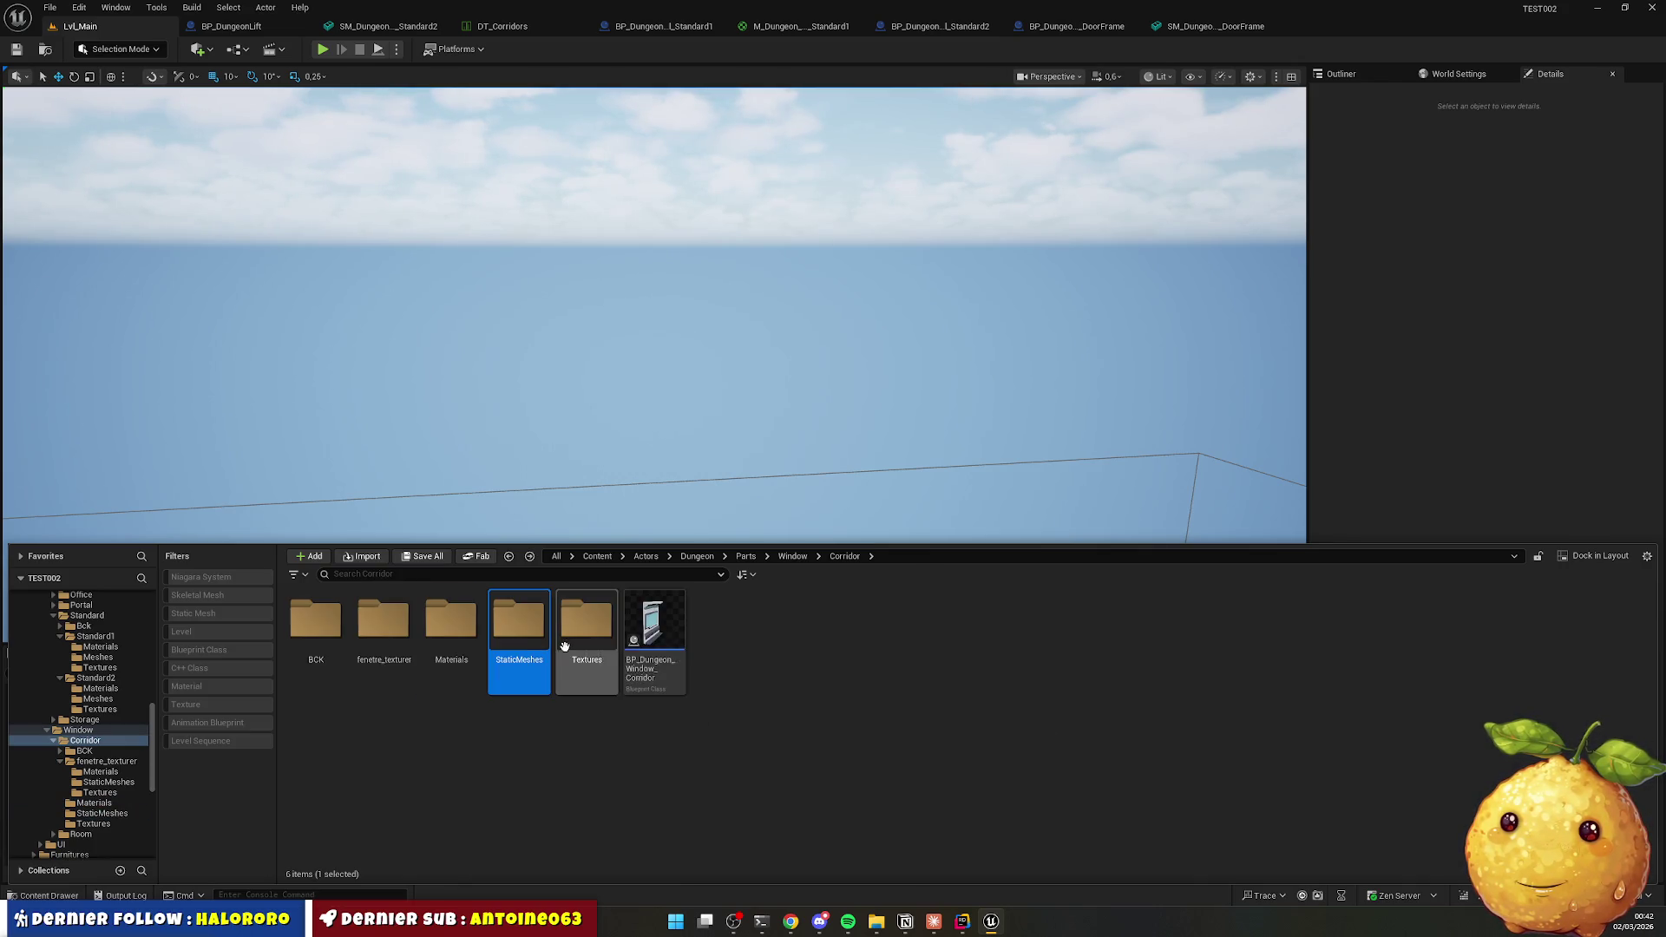
pyautogui.doubleClick(589, 633)
pyautogui.hotkey('alt', 'Left')
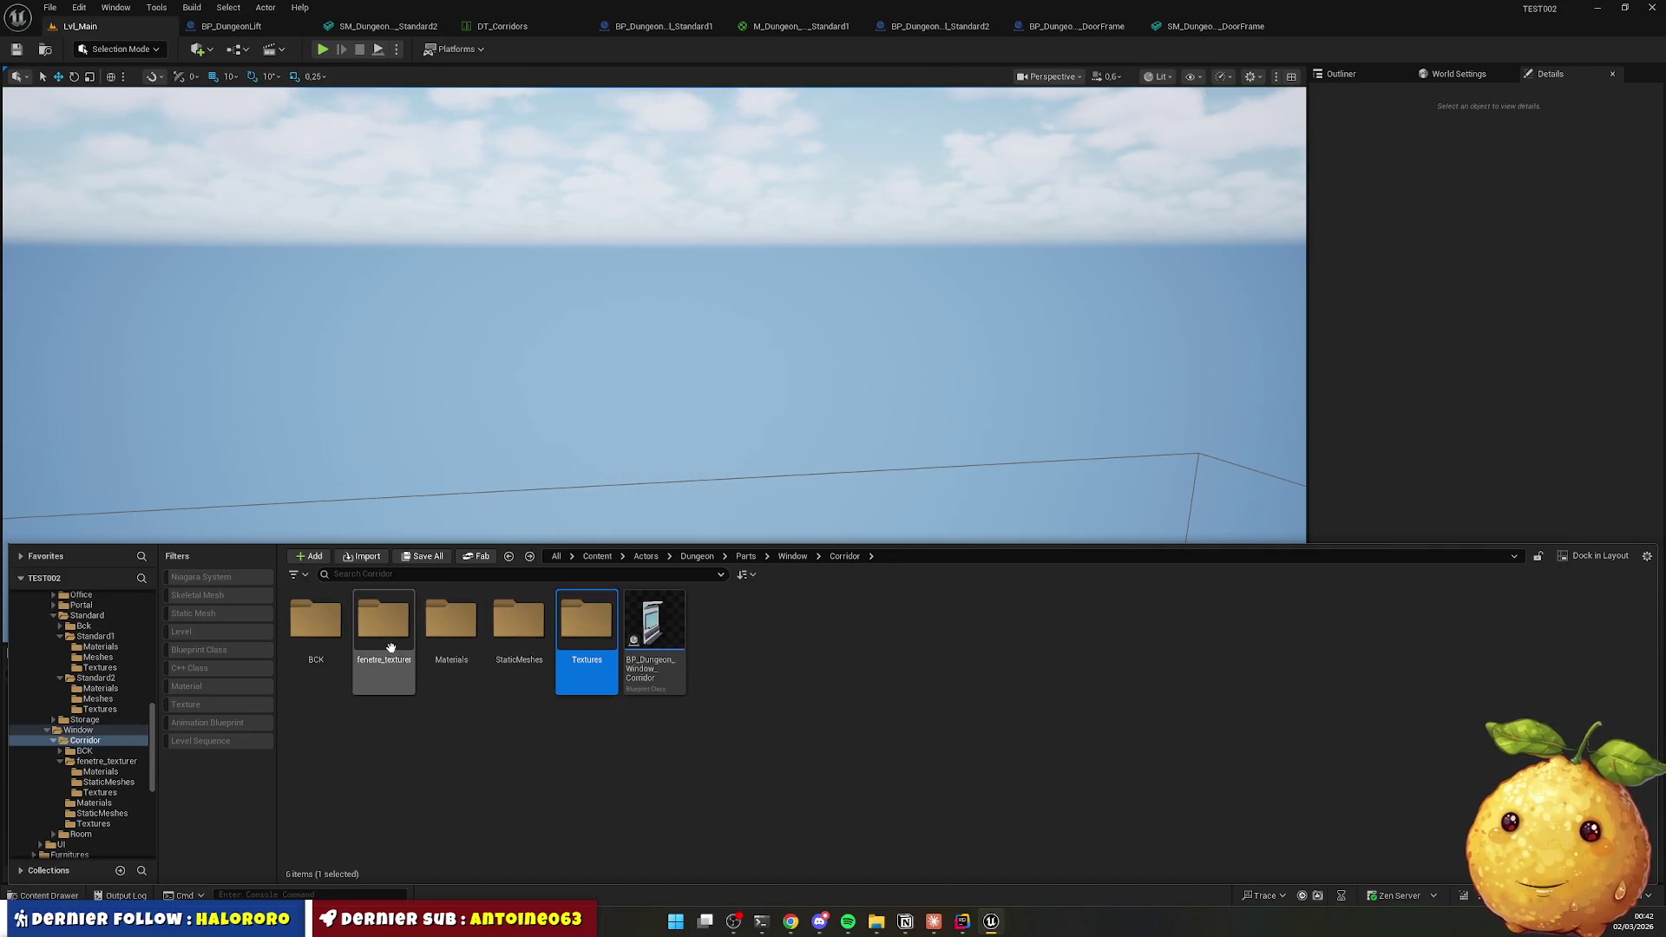
# Move fenetre_texturer's three materials into Corridor's Materials folder.
pyautogui.doubleClick(382, 629)
pyautogui.doubleClick(341, 676)
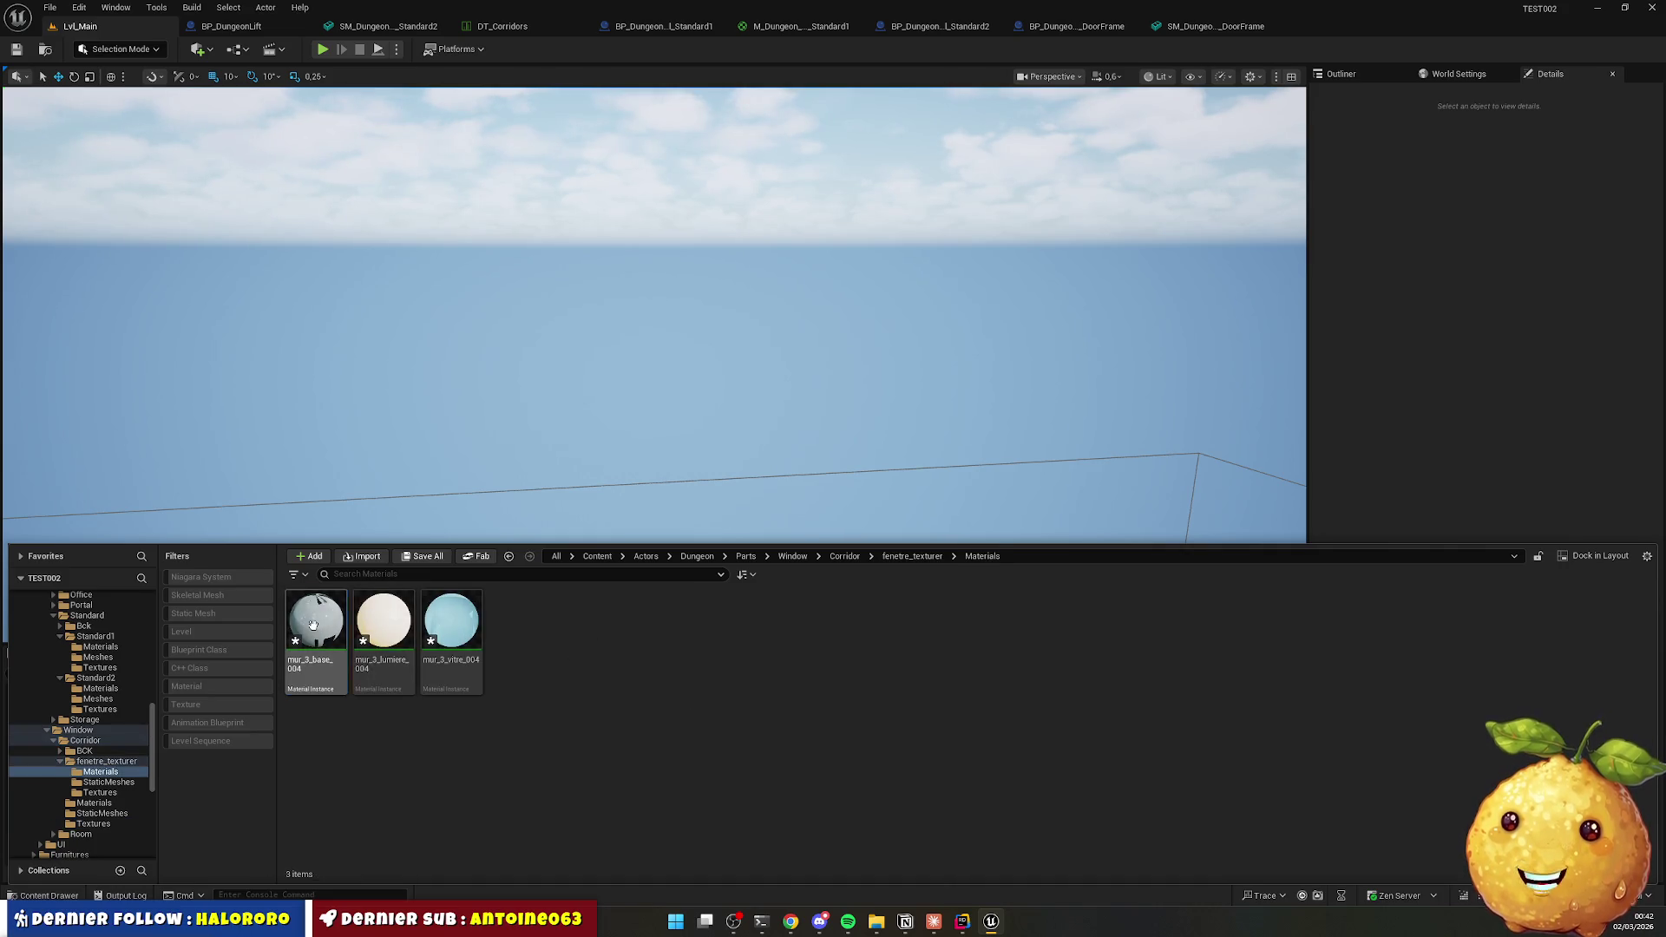
pyautogui.hotkey('ctrl', 'a')
pyautogui.moveTo(312, 633)
pyautogui.mouseDown()
pyautogui.moveTo(202, 790)
pyautogui.moveTo(124, 778)
pyautogui.moveTo(109, 802)
pyautogui.mouseUp()
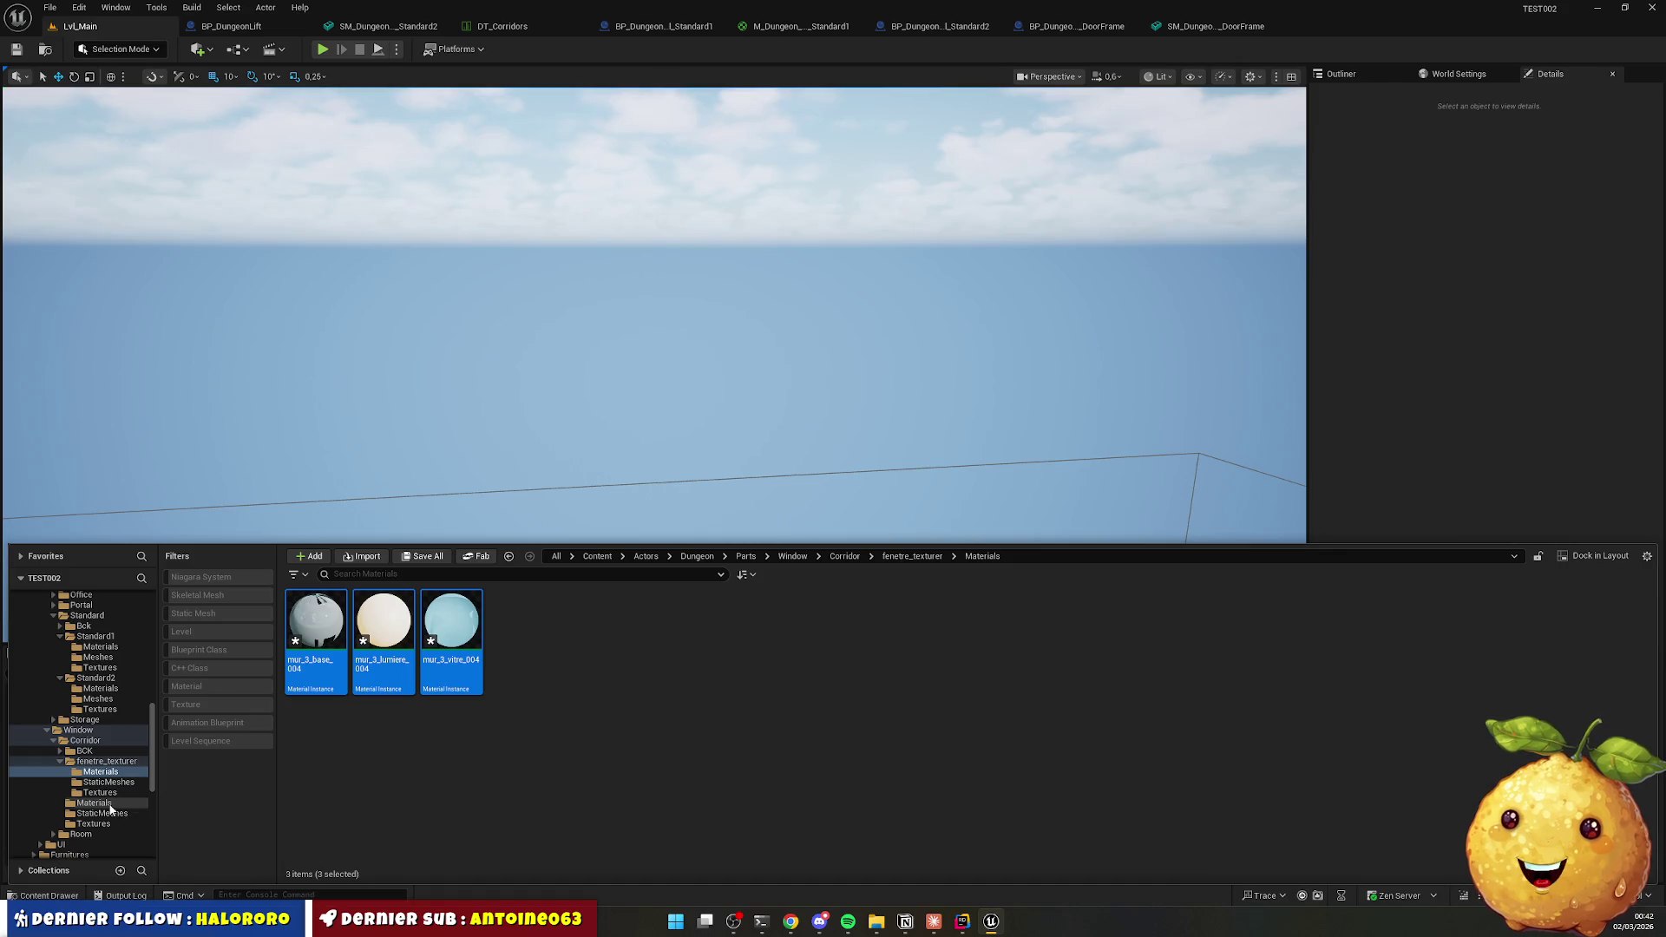
pyautogui.click(153, 831)
# Move the window mesh into Corridor's StaticMeshes folder.
pyautogui.hotkey('alt', 'Left')
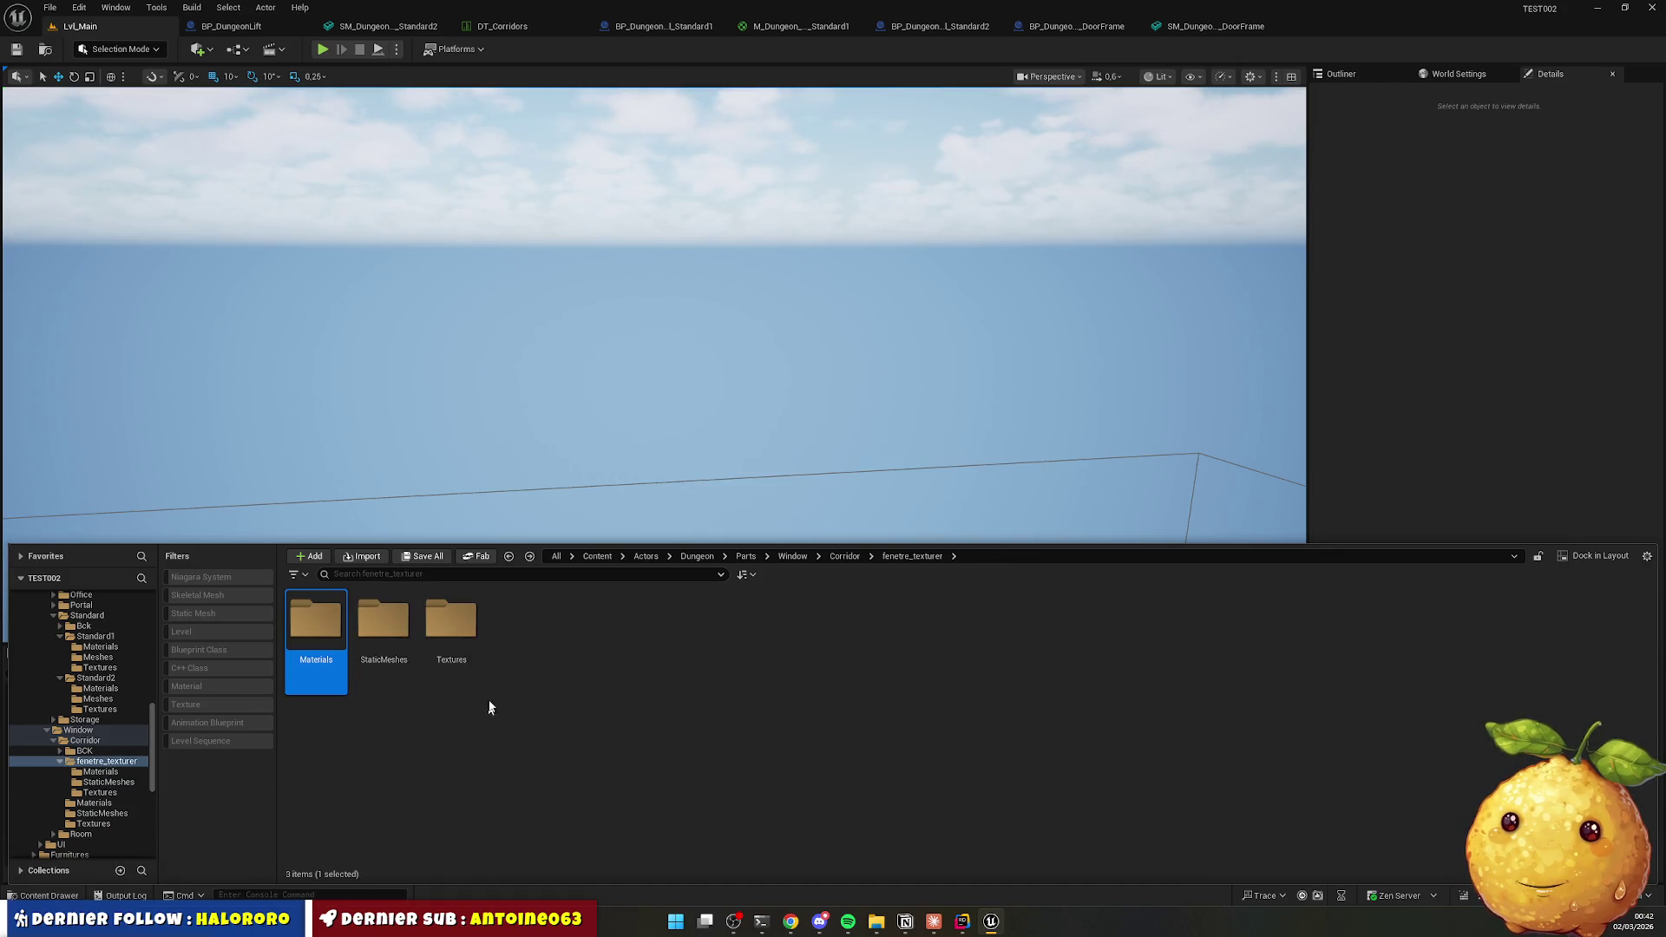
pyautogui.doubleClick(384, 642)
pyautogui.moveTo(304, 625)
pyautogui.mouseDown()
pyautogui.moveTo(206, 784)
pyautogui.moveTo(111, 818)
pyautogui.mouseUp()
pyautogui.click(158, 846)
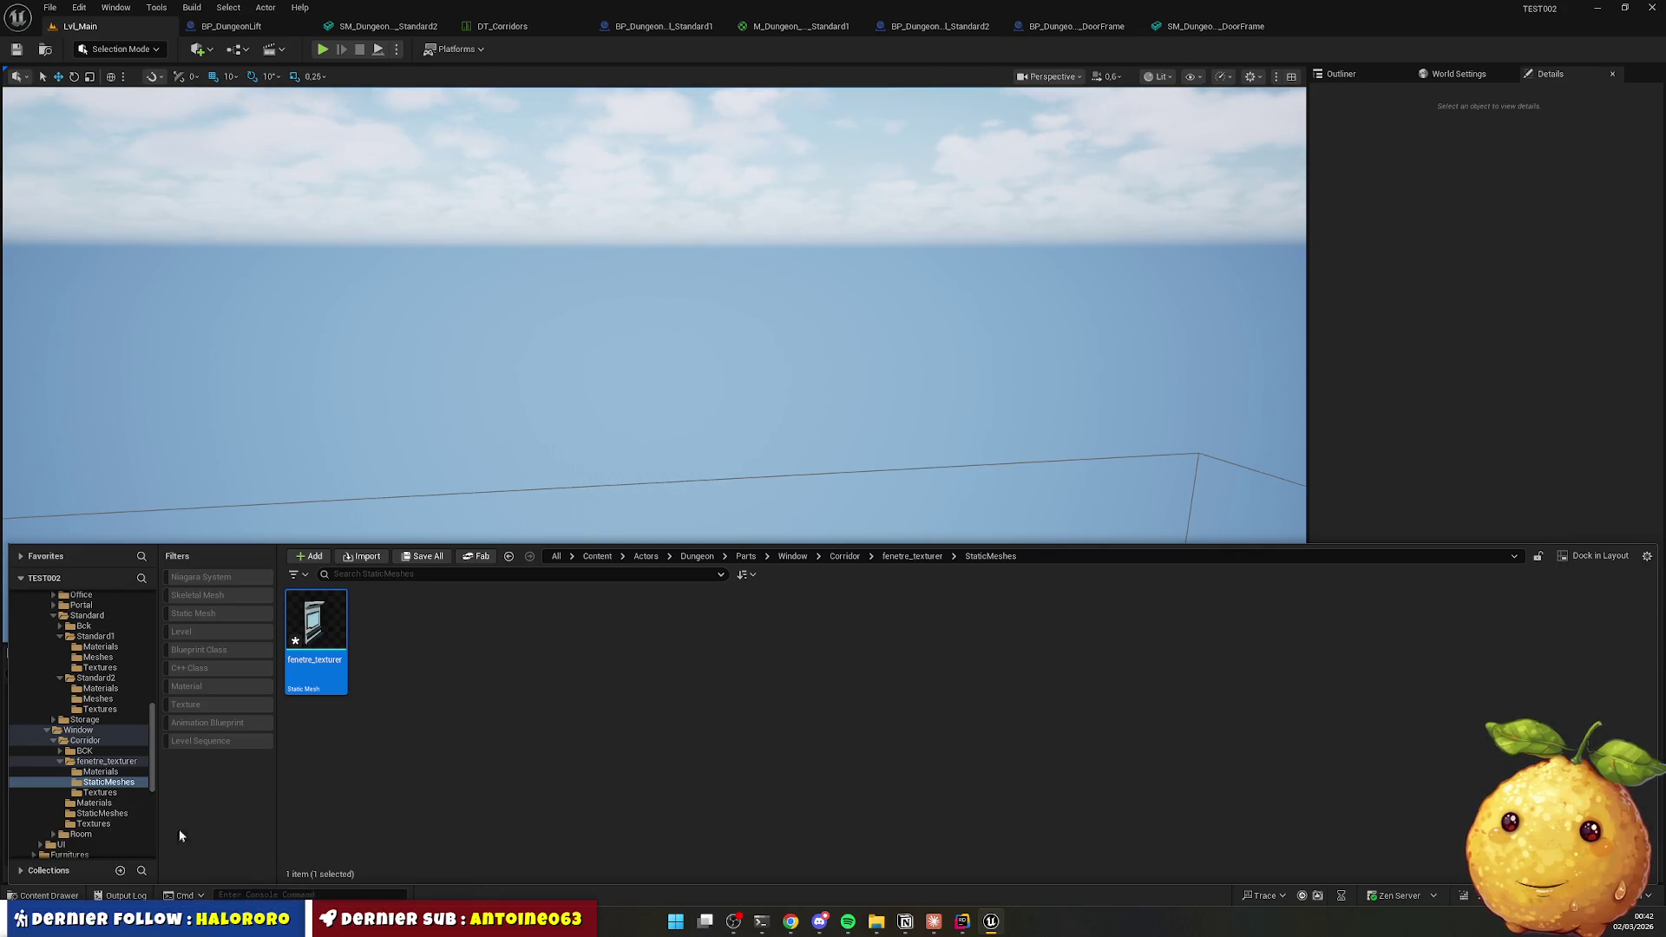
# Move the three window textures into Corridor's Textures folder.
pyautogui.hotkey('alt', 'Left')
pyautogui.doubleClick(437, 617)
pyautogui.hotkey('ctrl', 'a')
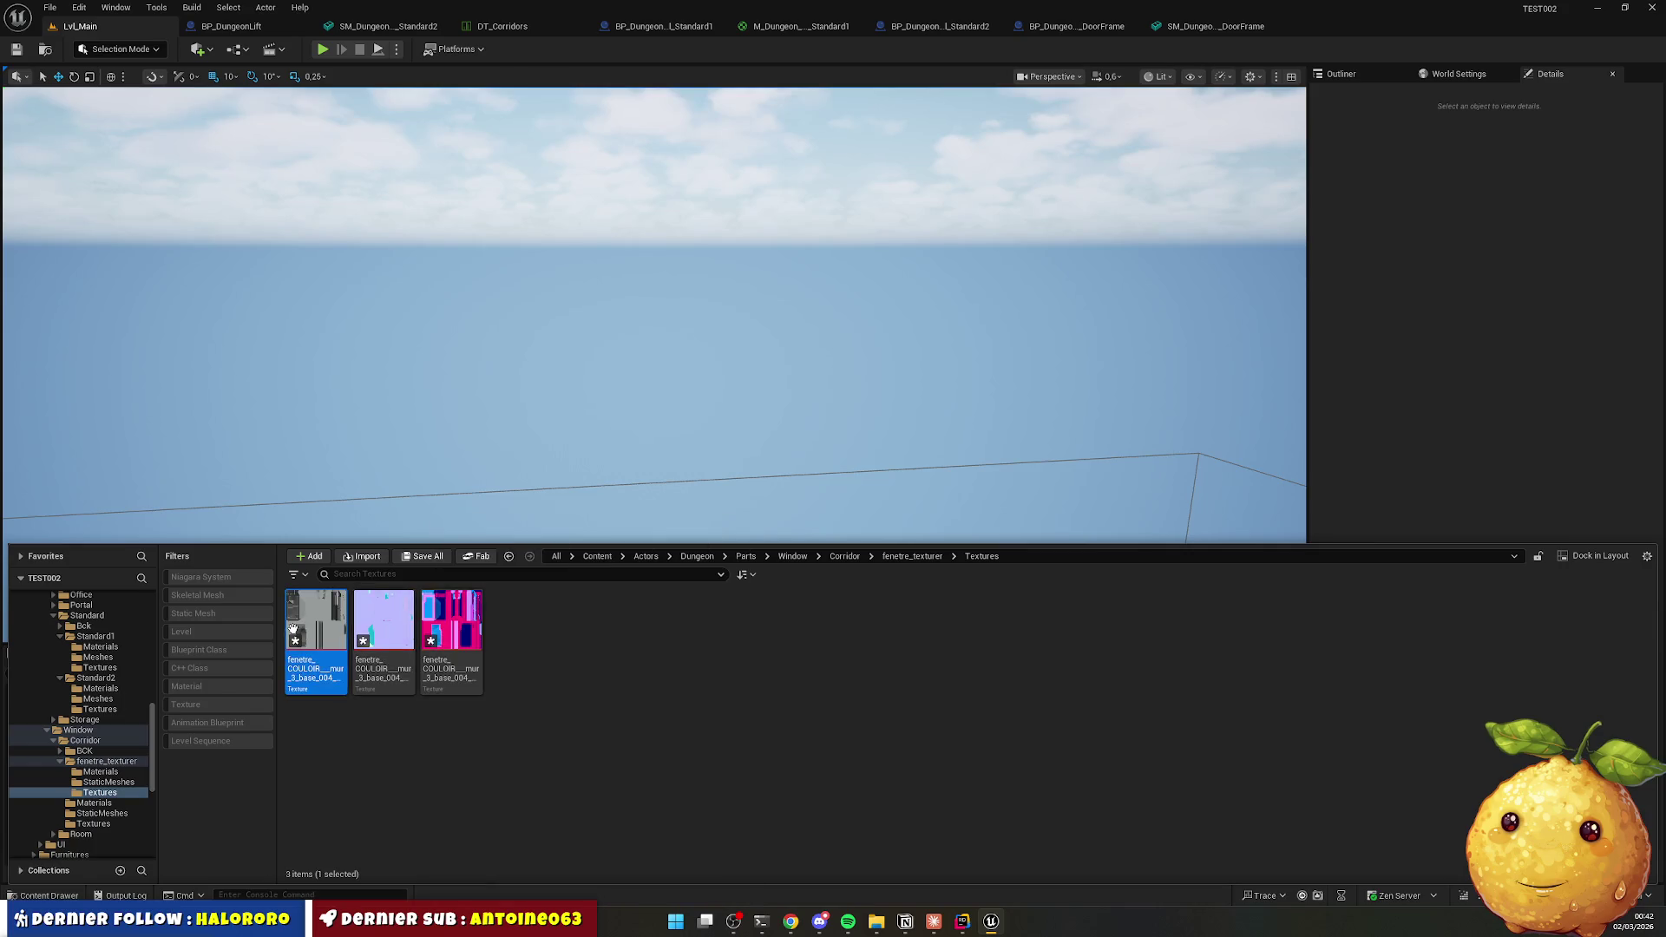
pyautogui.moveTo(314, 663)
pyautogui.mouseDown()
pyautogui.moveTo(111, 799)
pyautogui.moveTo(108, 825)
pyautogui.mouseUp()
pyautogui.click(156, 853)
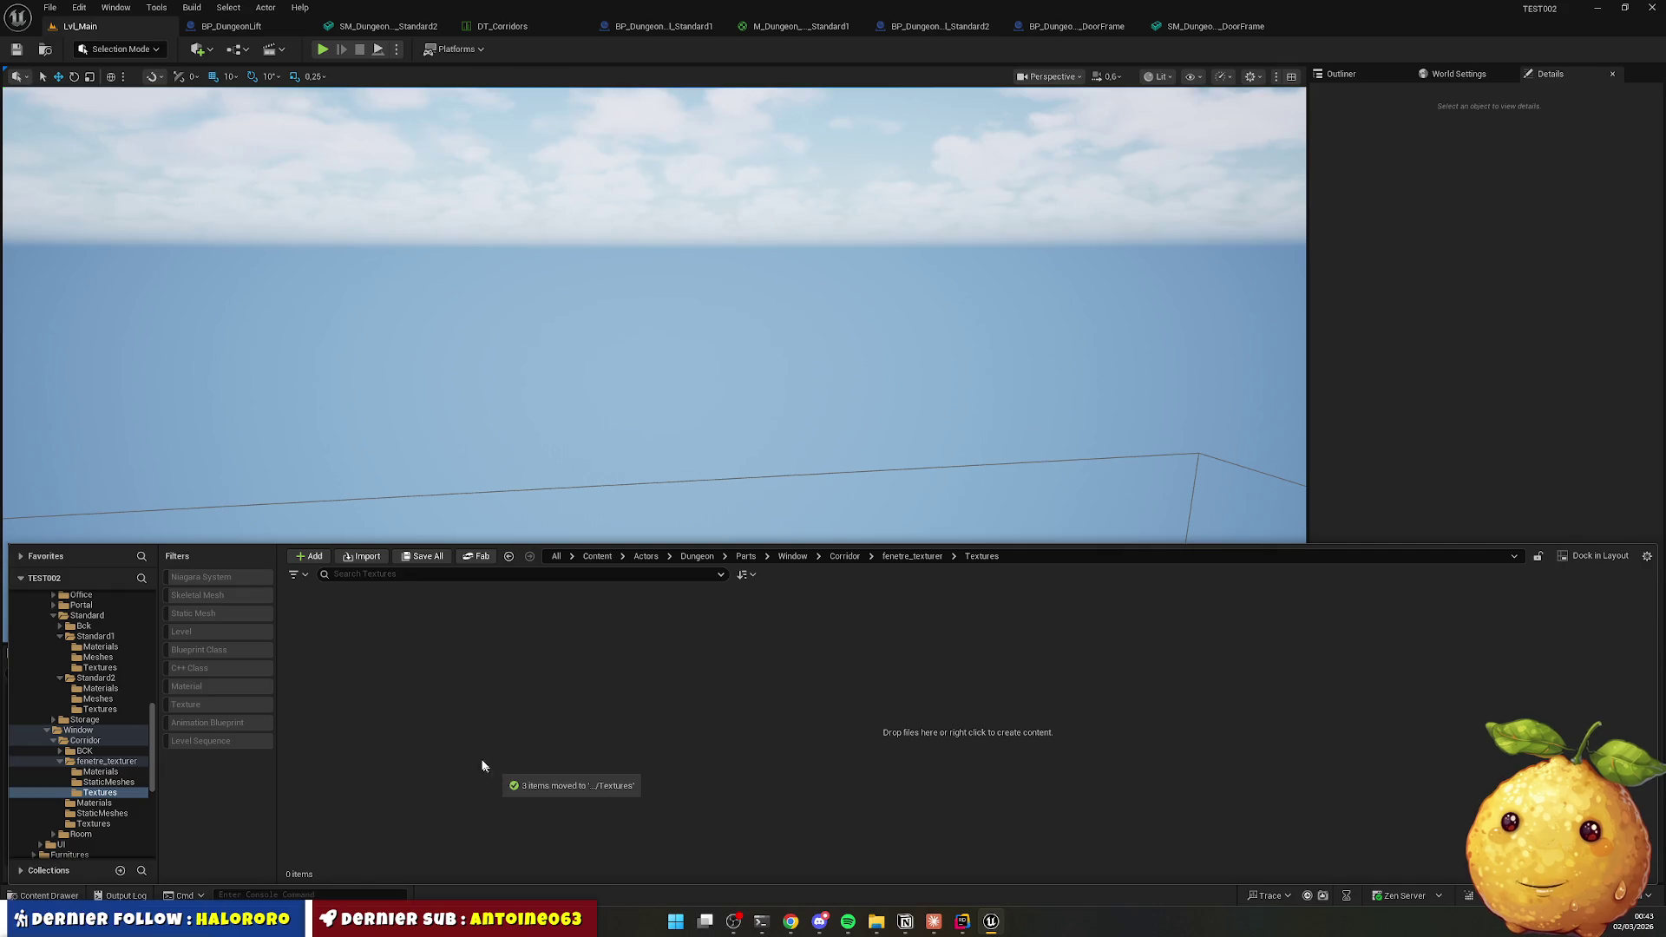
# Delete the three empty subfolders and the fenetre_texturer folder.
pyautogui.hotkey('alt', 'Left')
pyautogui.hotkey('ctrl', 'a')
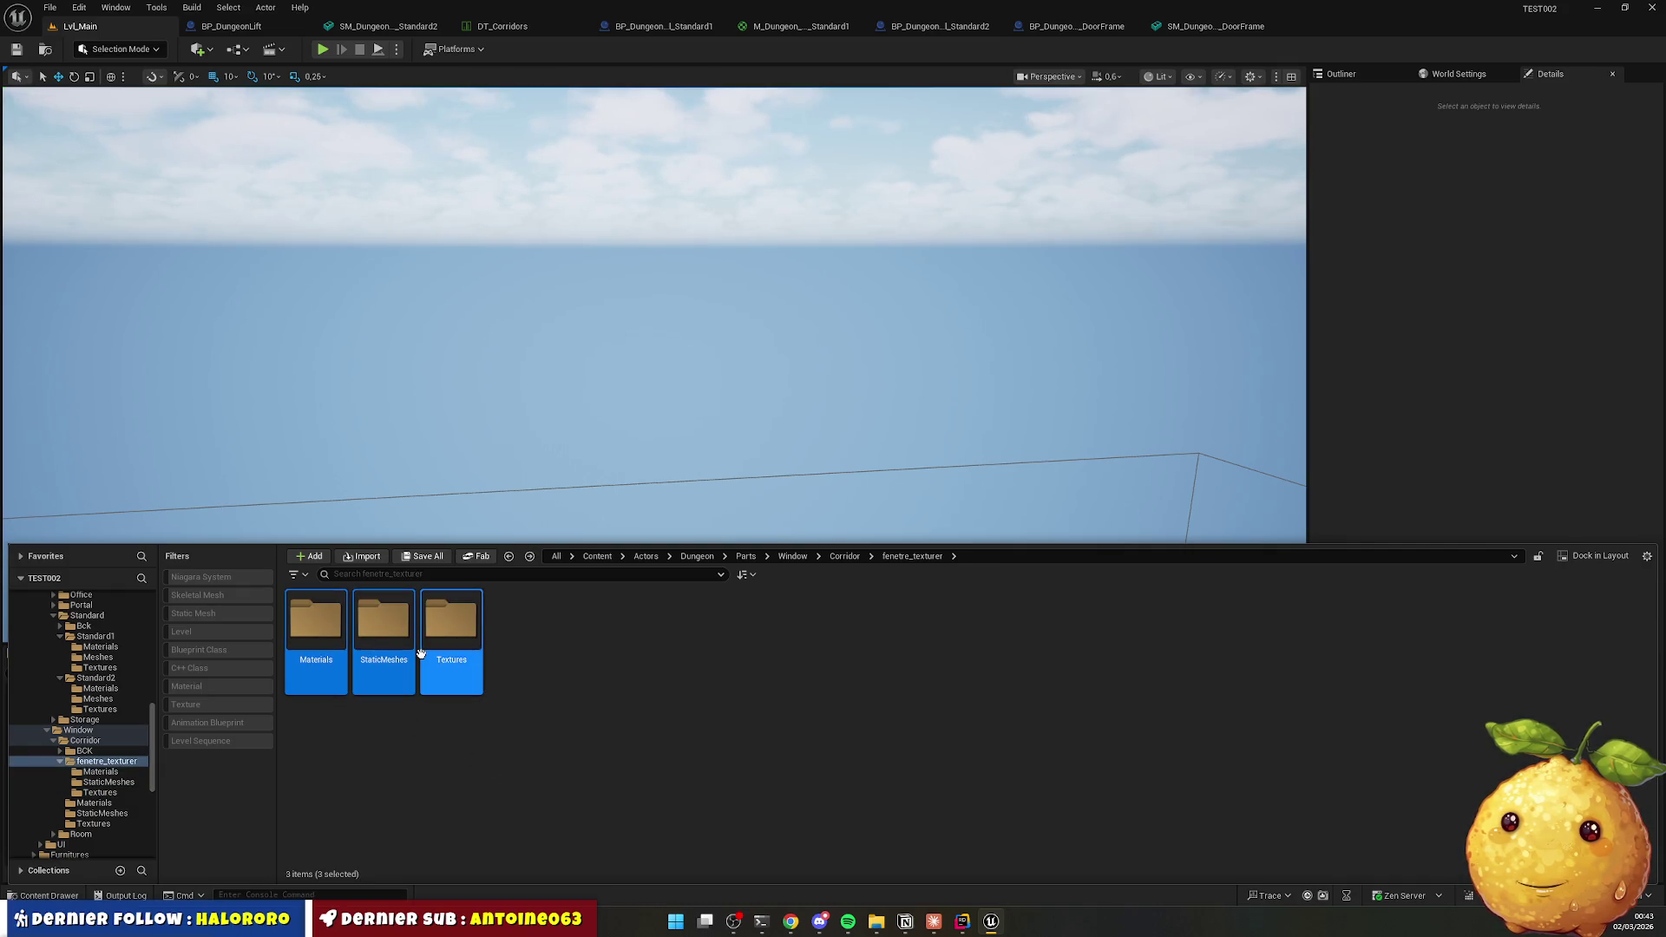
pyautogui.press('Delete')
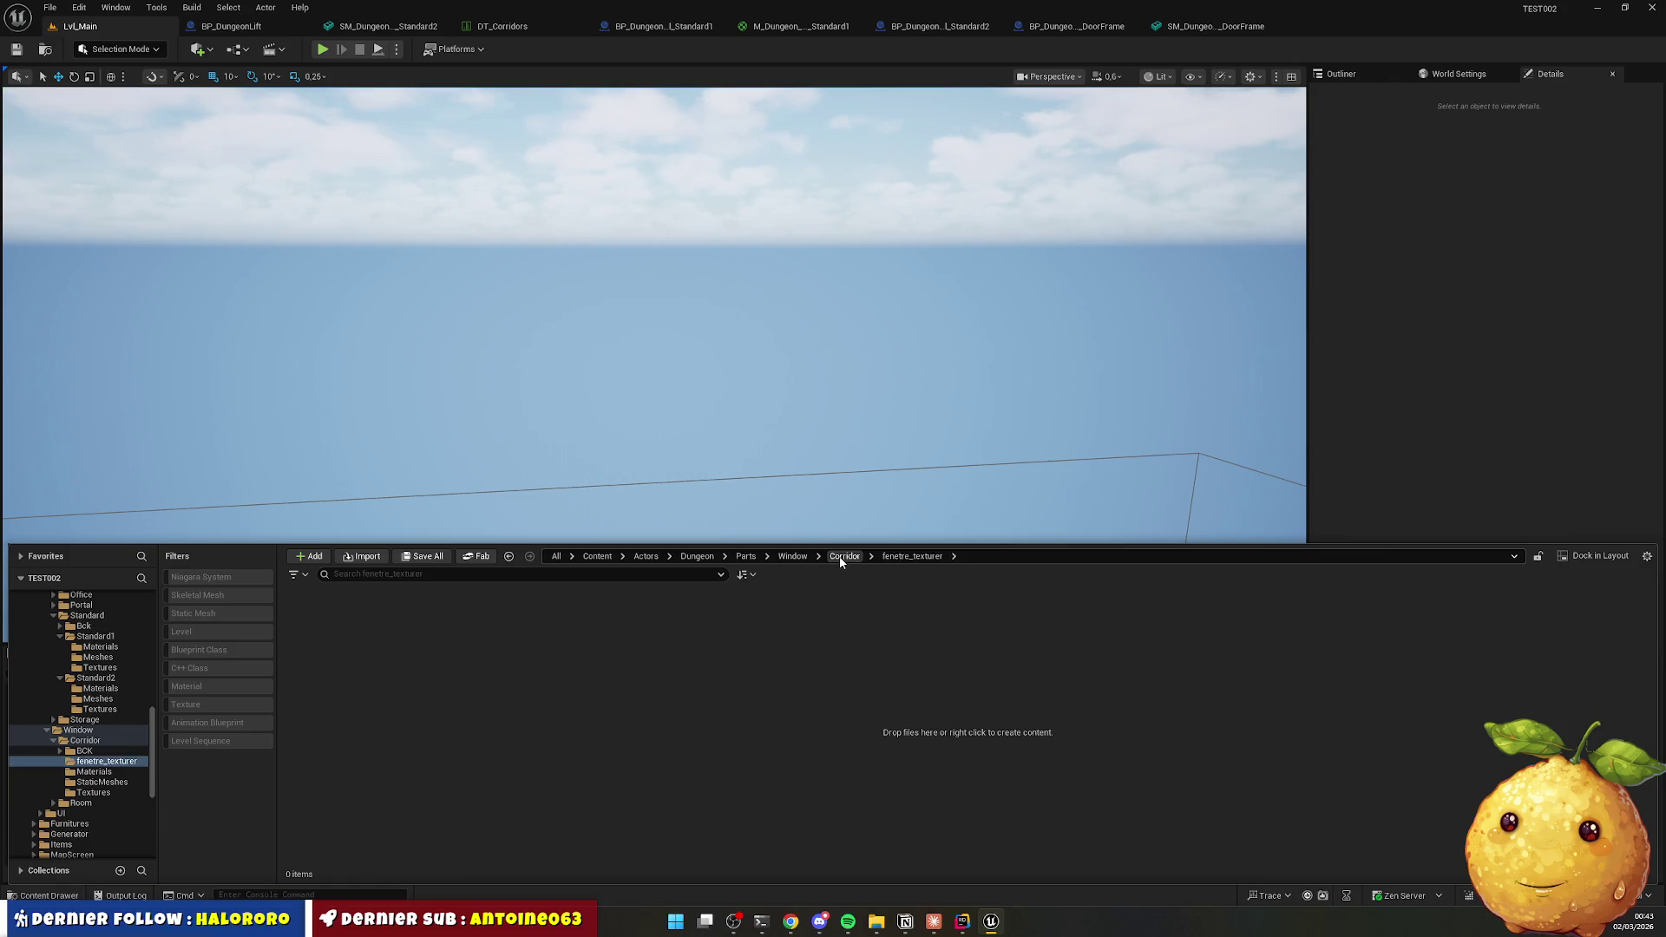
pyautogui.click(844, 556)
pyautogui.press('Delete')
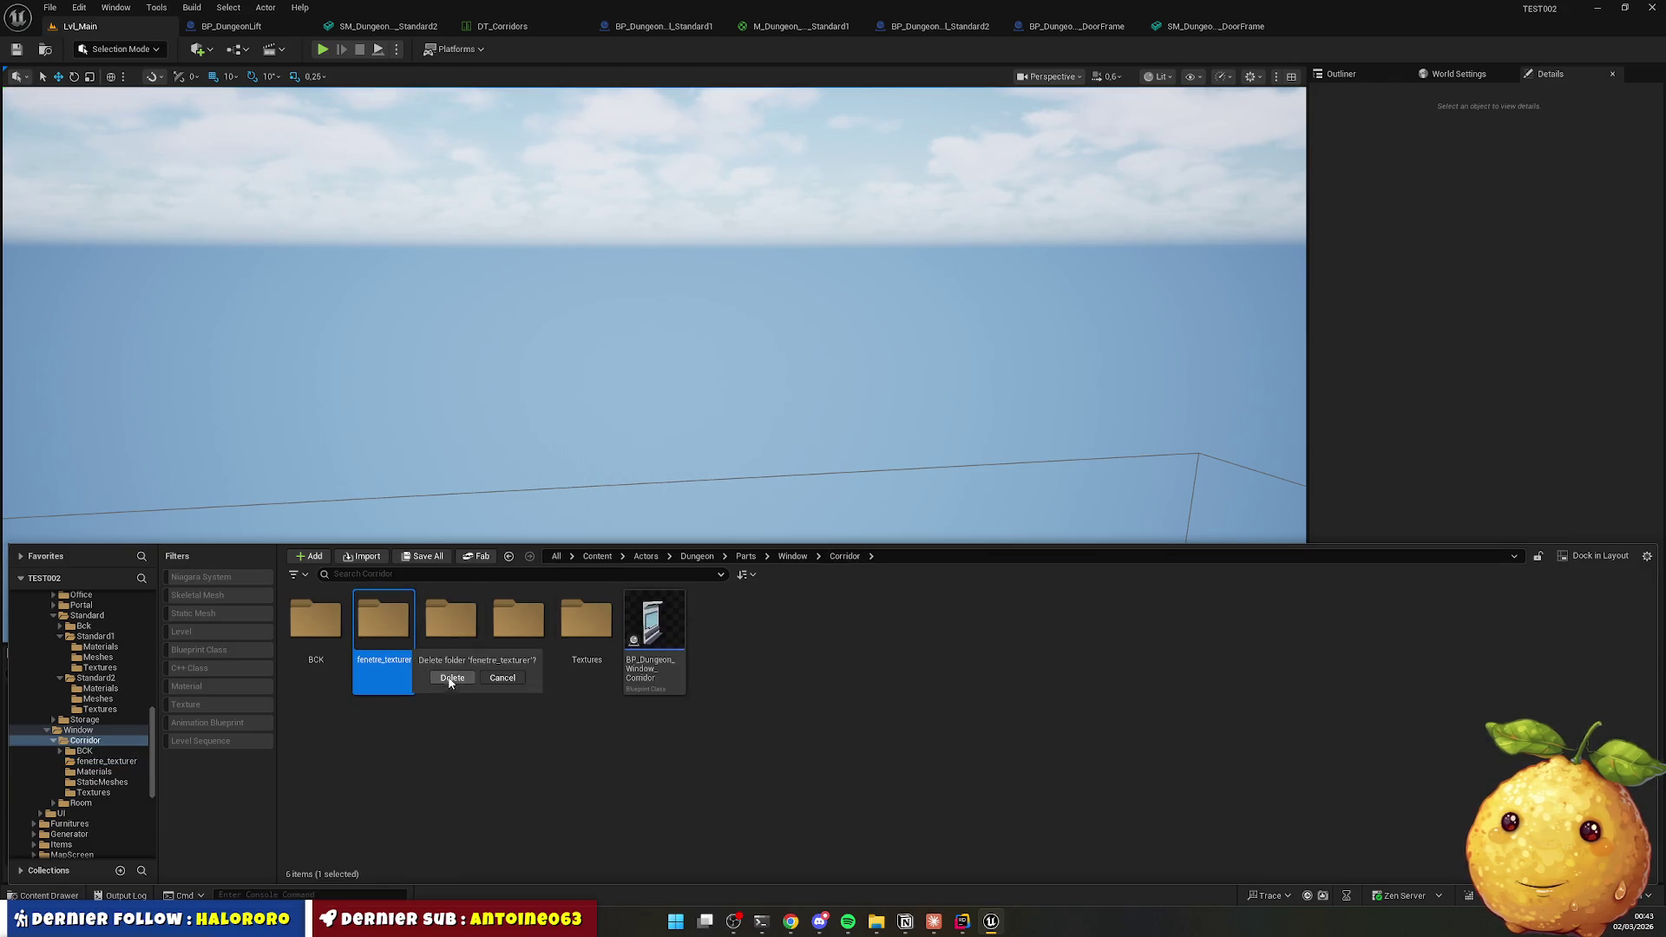
pyautogui.click(451, 678)
# Rename Corridor's StaticMeshes folder to Meshes.
pyautogui.click(586, 633)
pyautogui.click(486, 725)
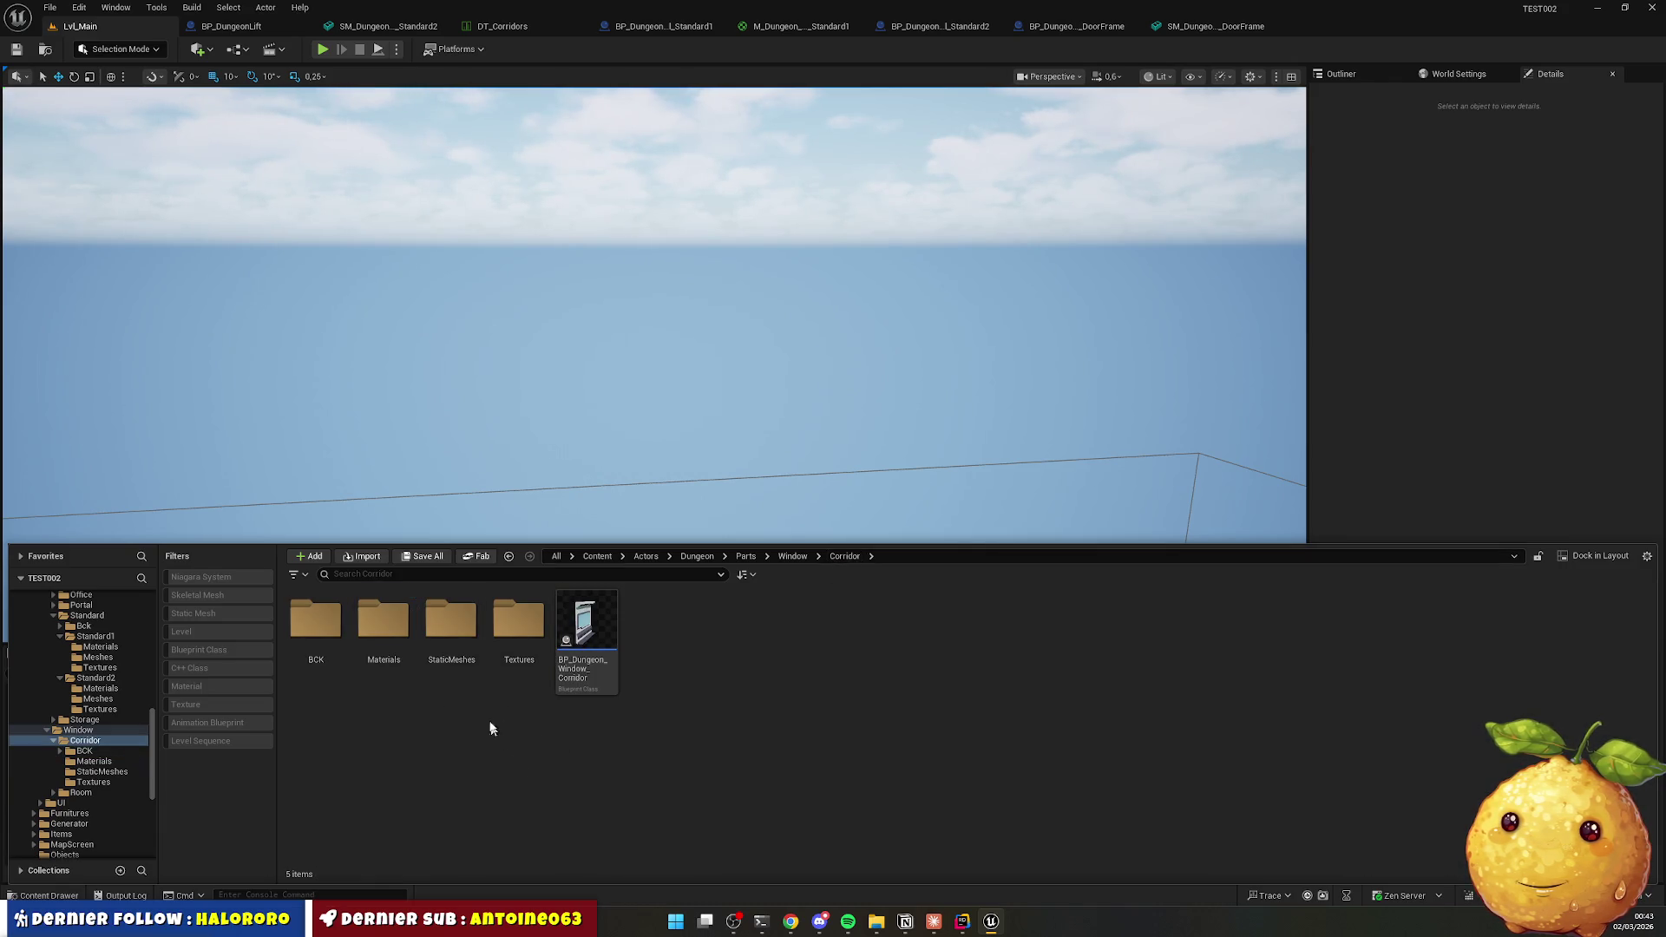
pyautogui.click(451, 629)
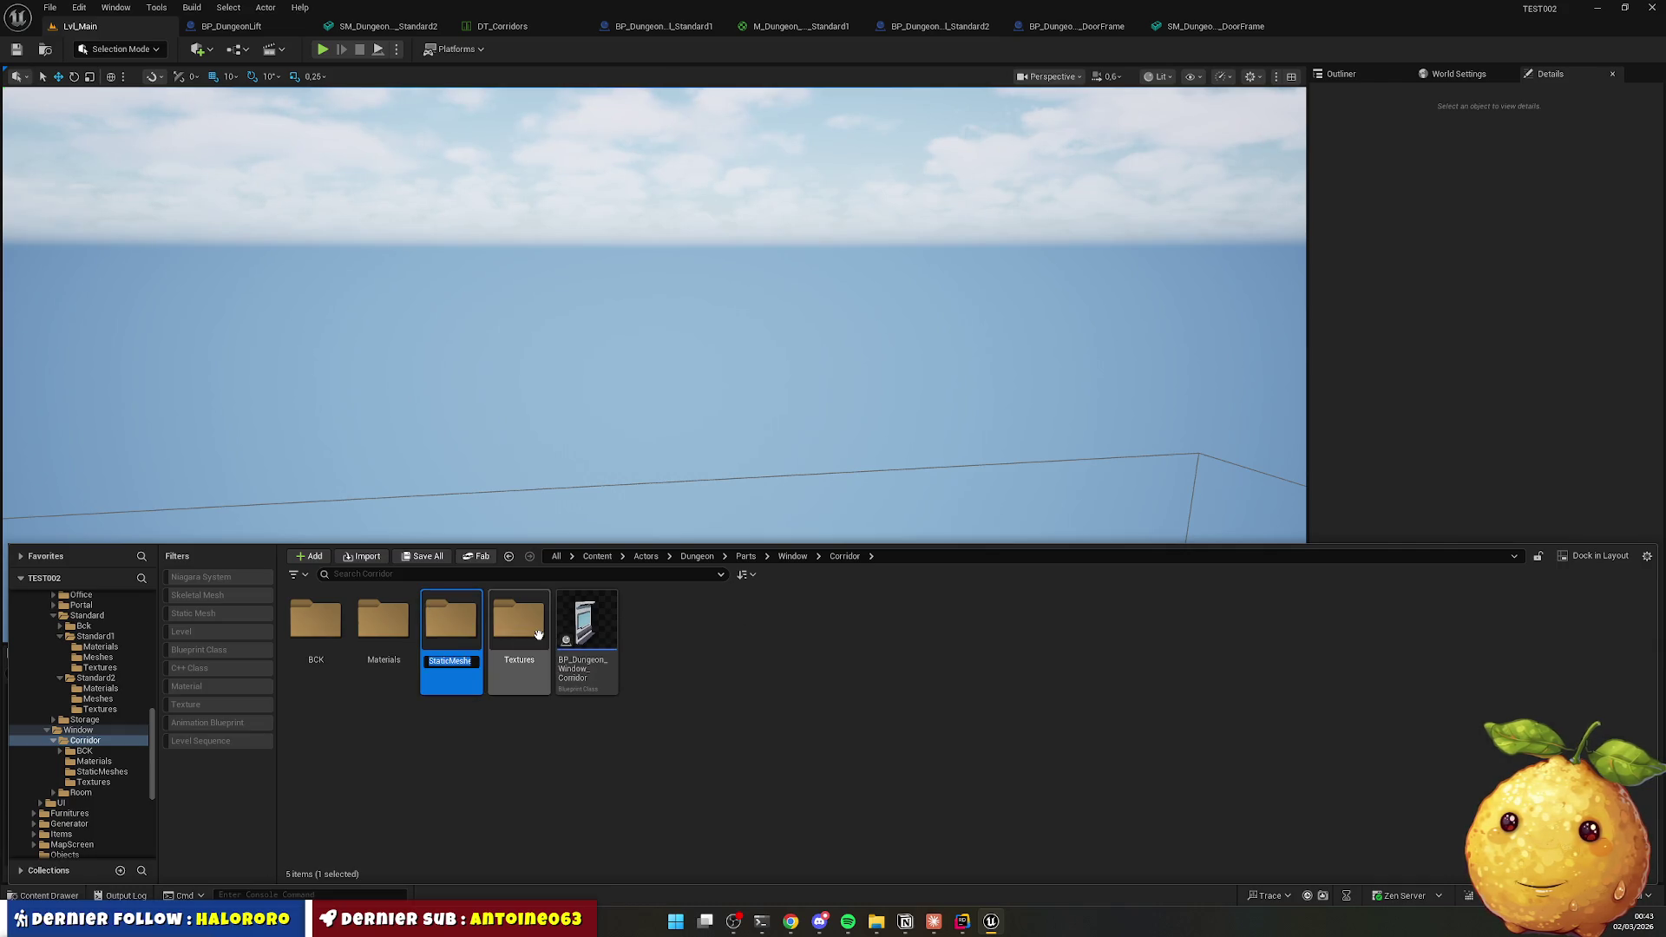
pyautogui.write('Meshes')
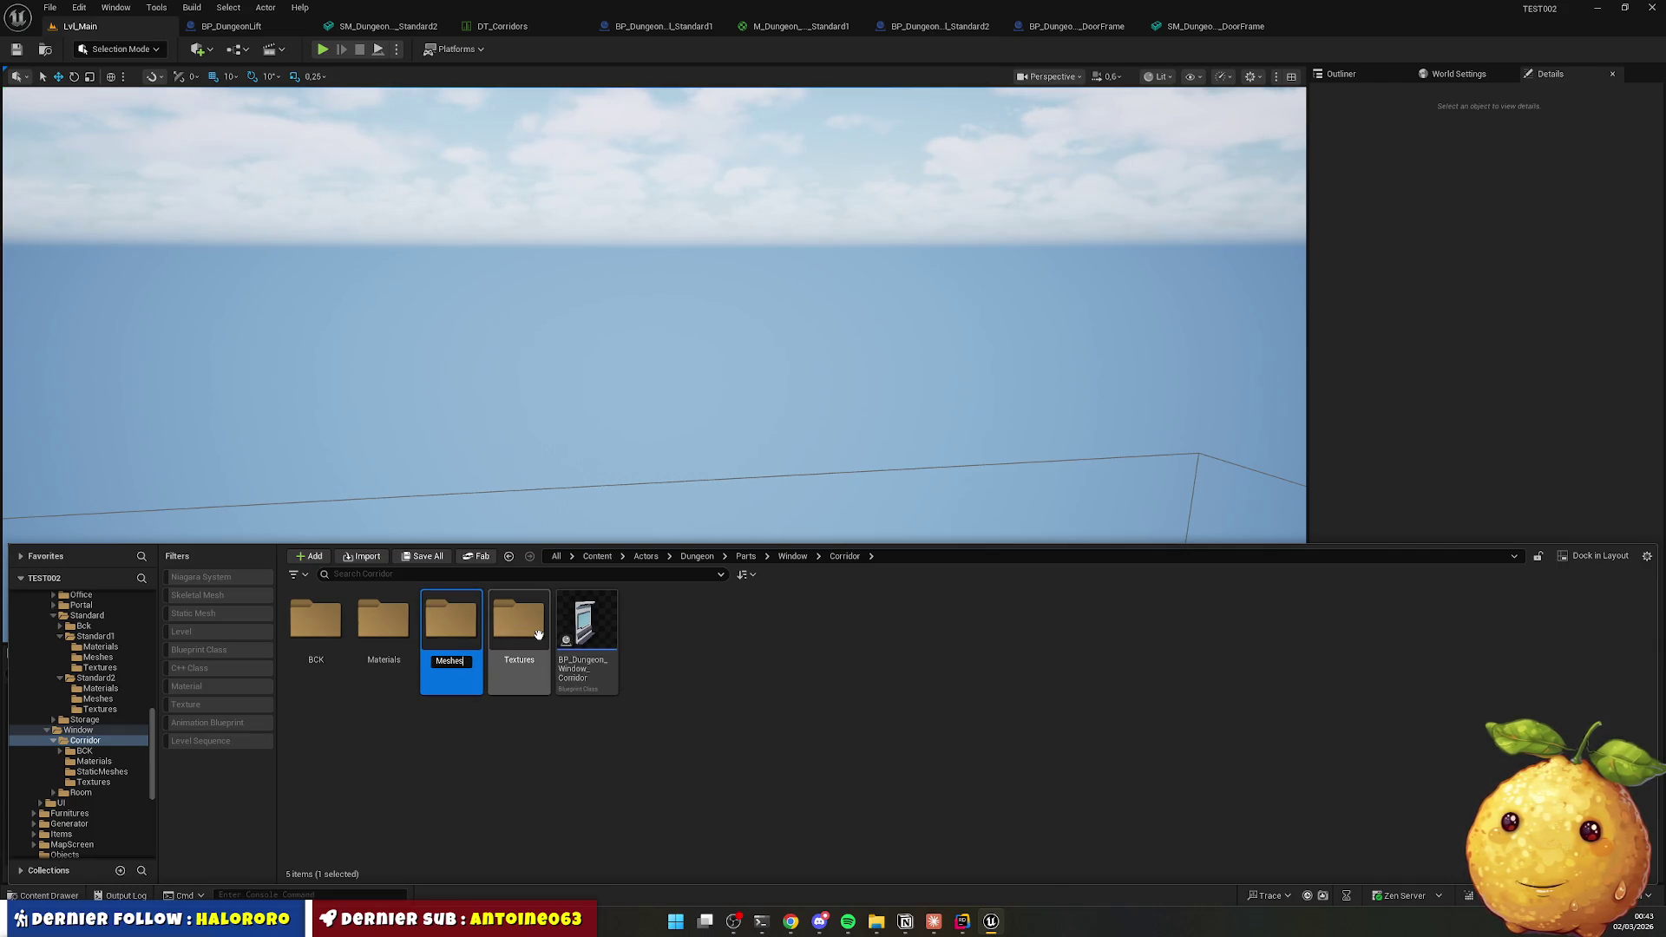
pyautogui.press('Return')
pyautogui.press('Return')
# Rename the window mesh to SM_Dungeon_Window_Corridor, keeping it when a delete prompt appears.
pyautogui.click(324, 636)
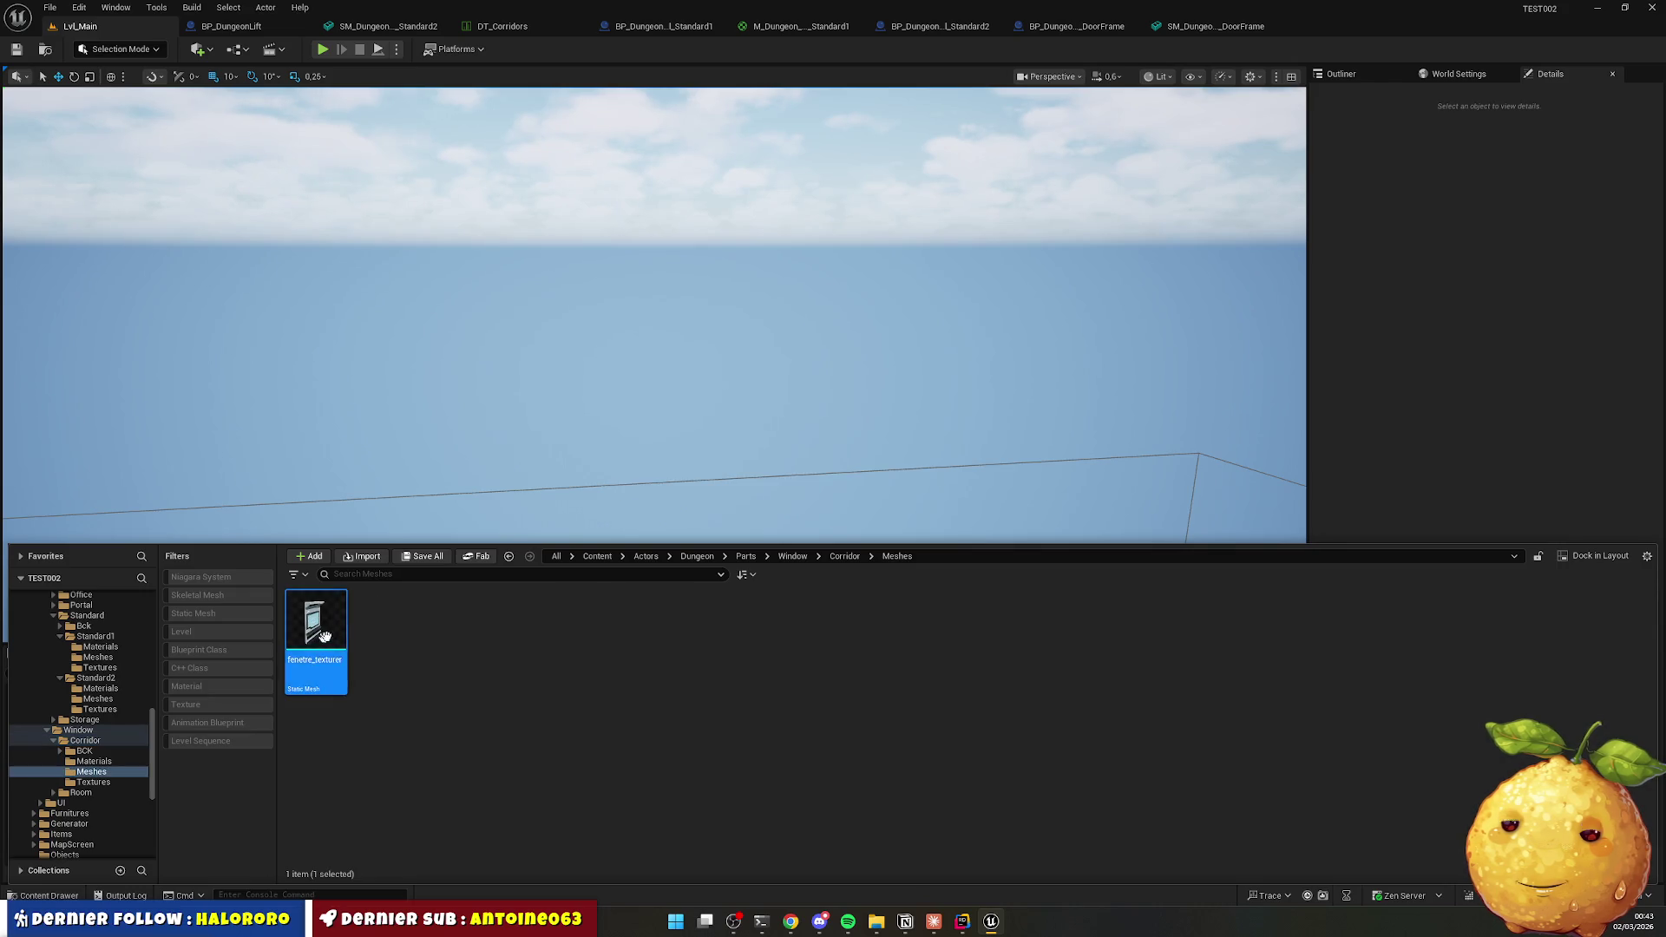
pyautogui.press('F2')
pyautogui.write('SM_Dungeo')
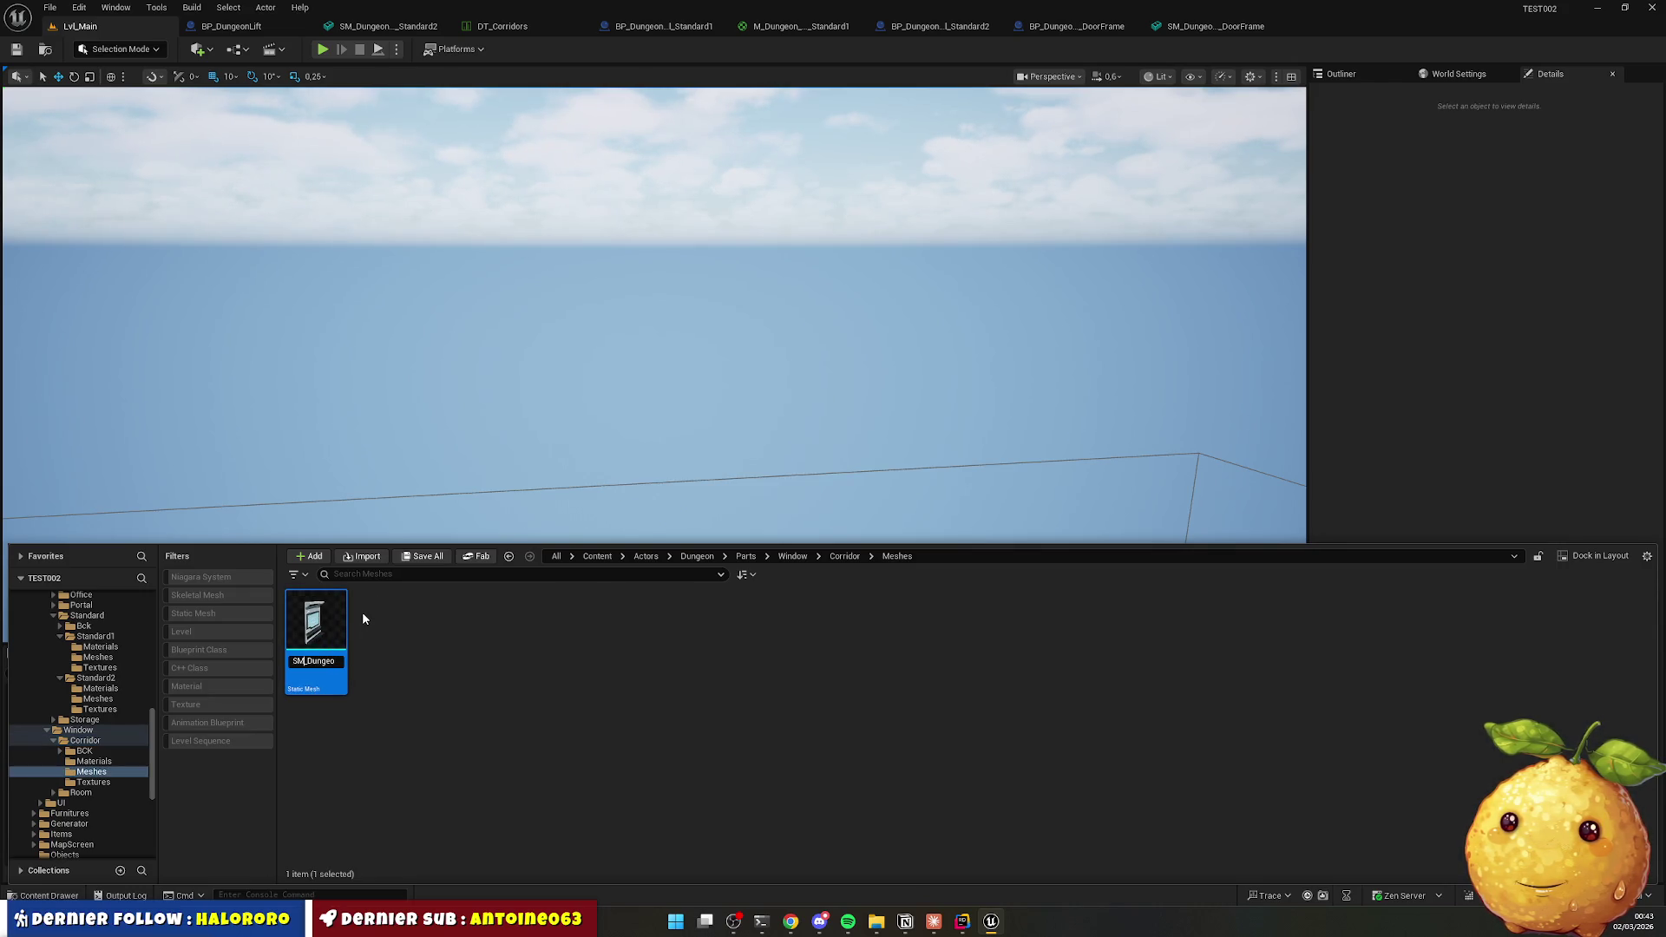
pyautogui.write('n_Window_Corridor')
pyautogui.press('Return')
pyautogui.press('Delete')
pyautogui.click(911, 671)
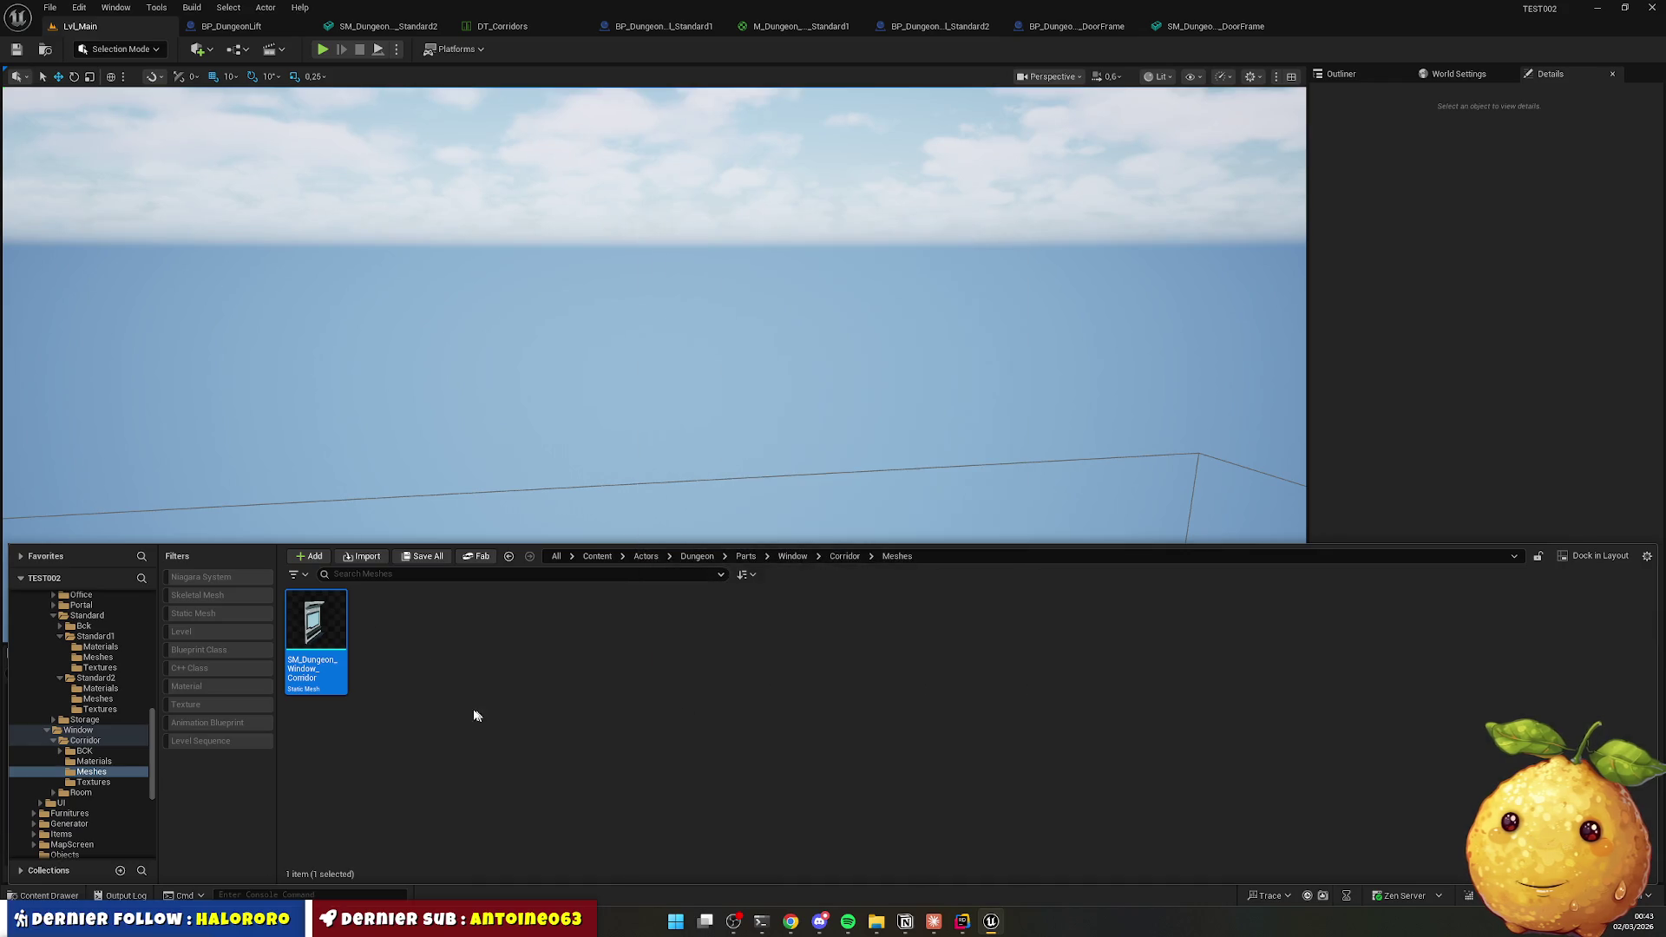
# Browse back through the Corridor folder to its Textures folder and select Materials.
pyautogui.press('BackSpace')
pyautogui.press('Right')
pyautogui.press('Return')
pyautogui.press('BackSpace')
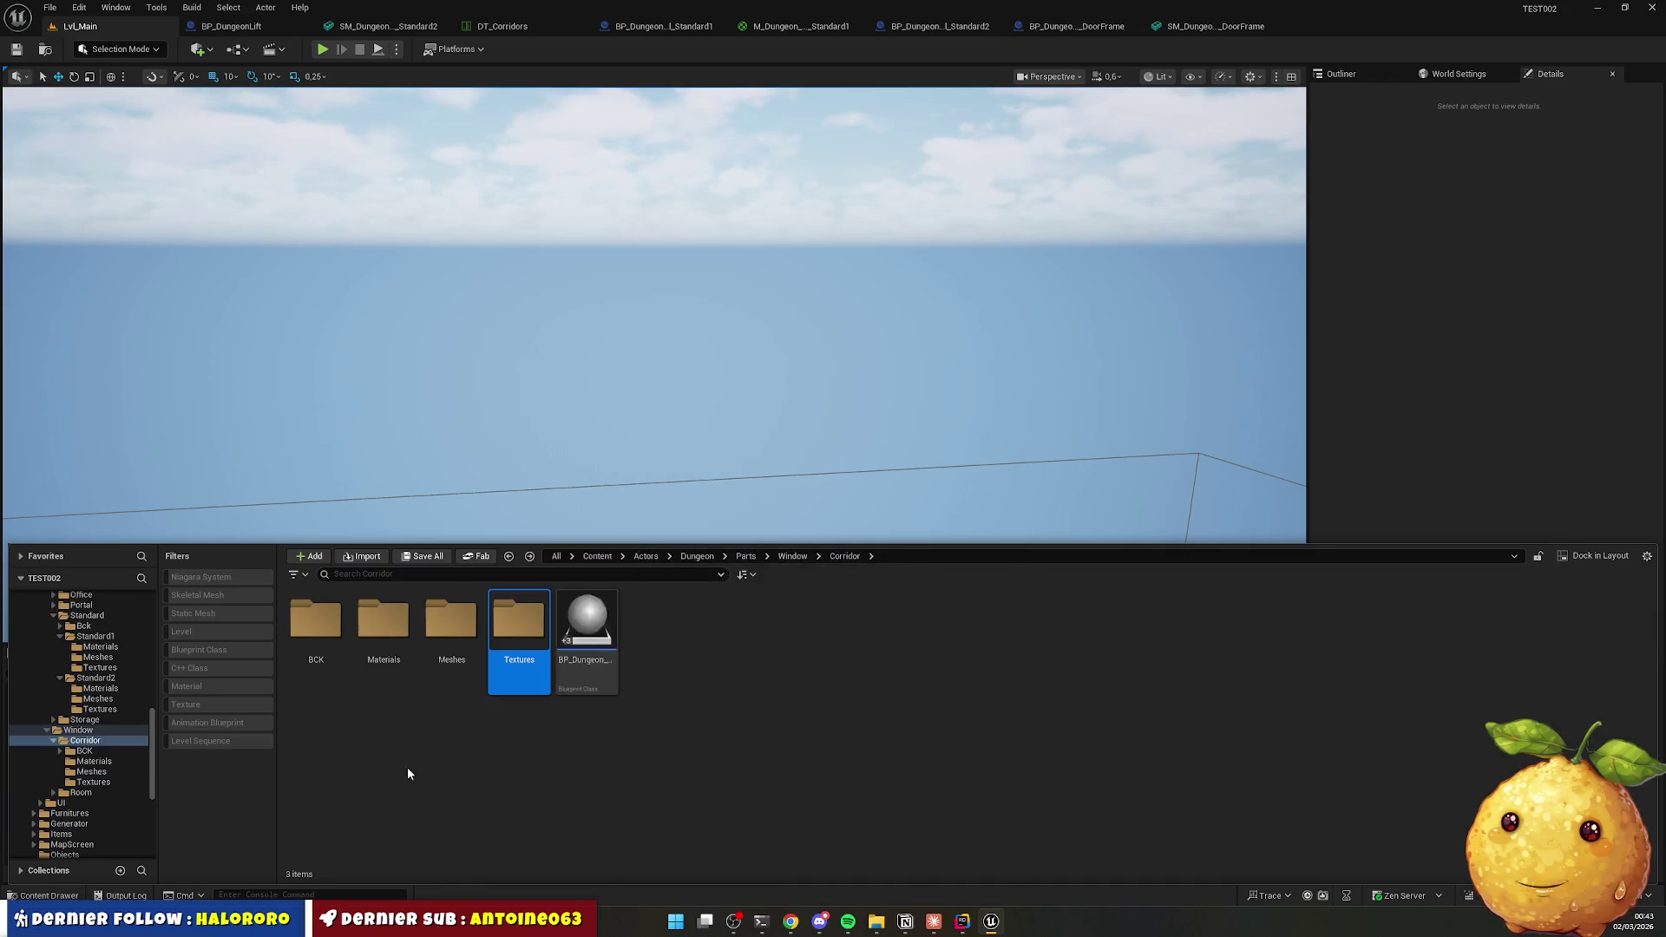
pyautogui.press('Left')
pyautogui.press('Left')
# In Corridor's Materials folder, start a new material asset, then discard it.
pyautogui.press('Return')
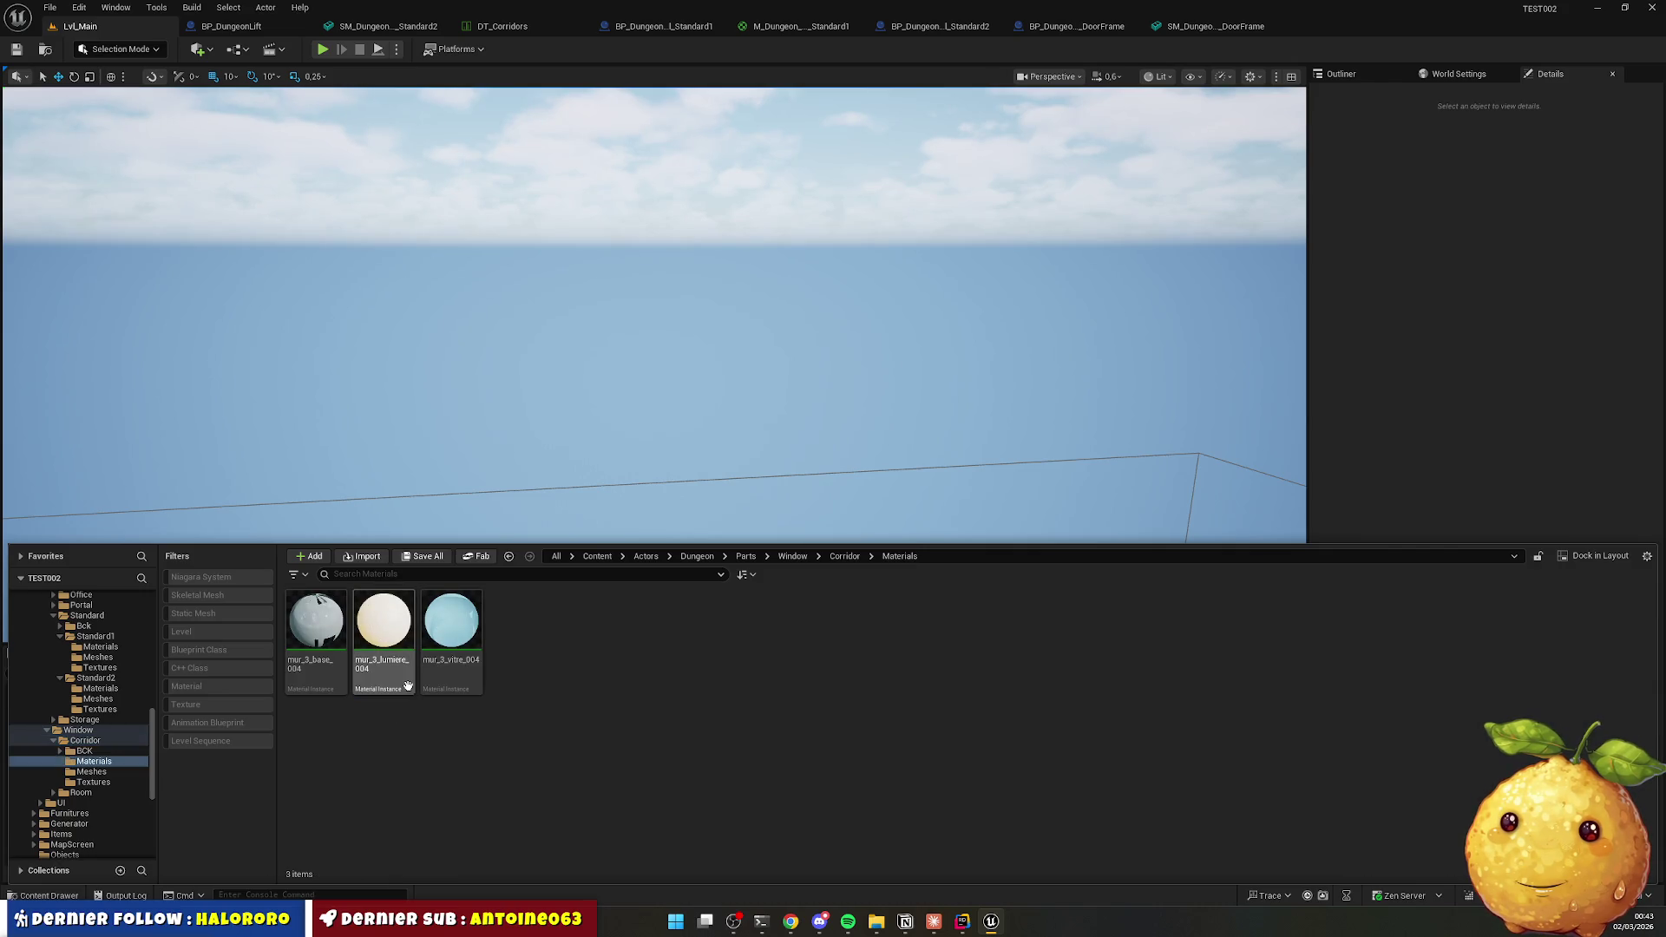
pyautogui.rightClick(539, 739)
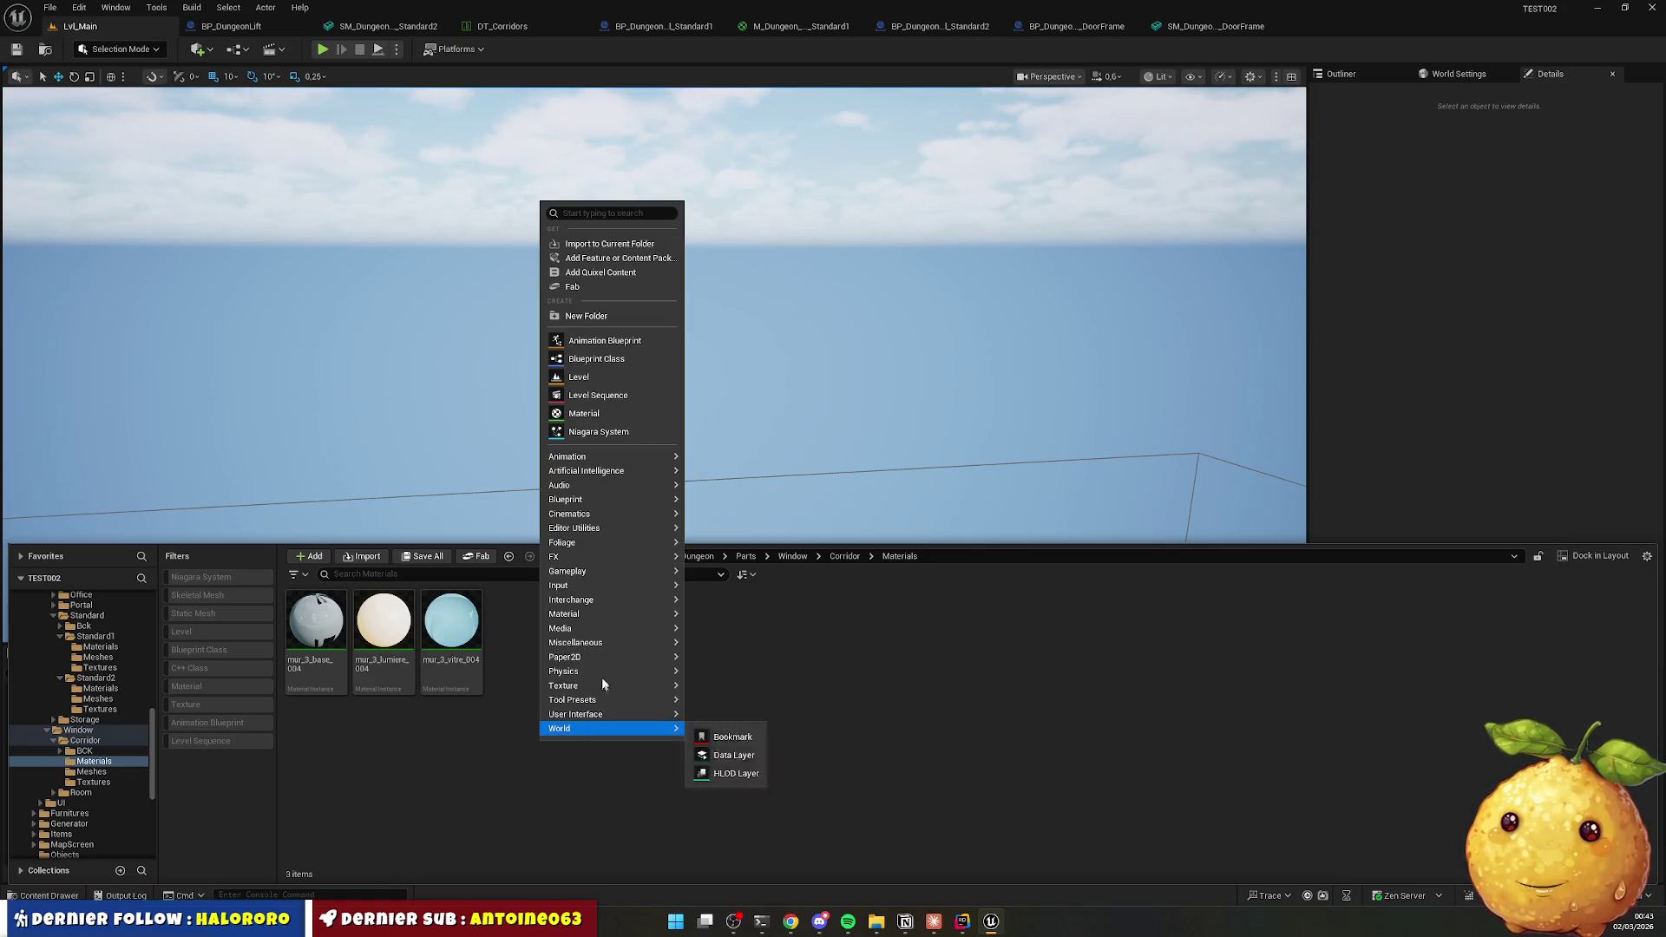
pyautogui.click(620, 416)
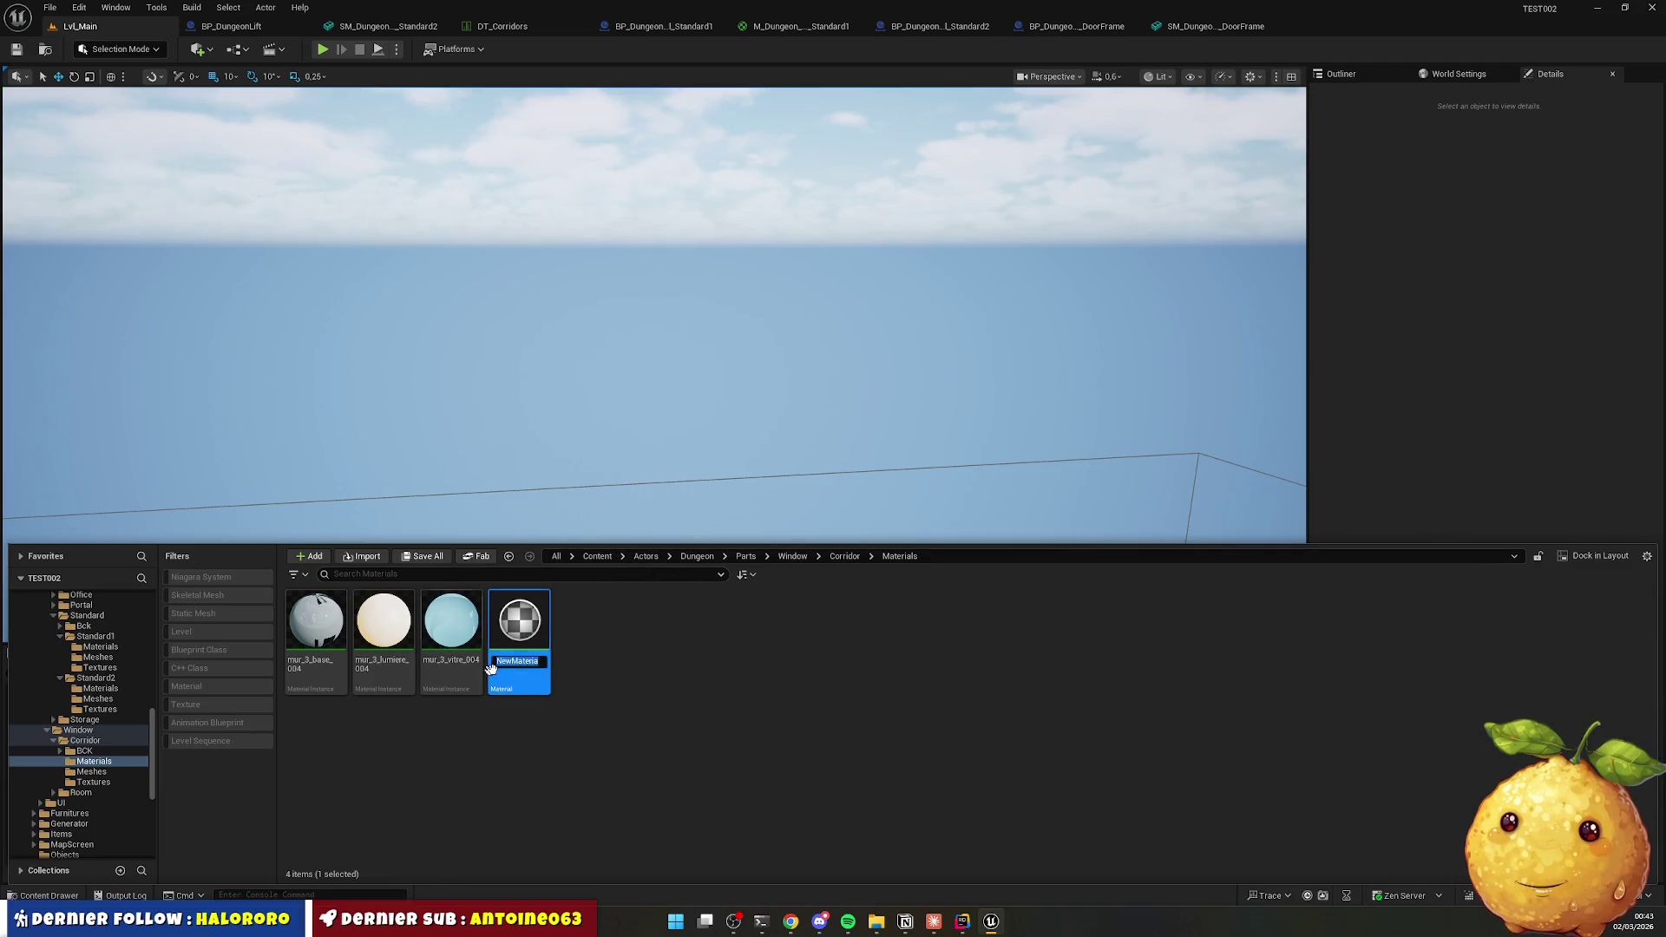
pyautogui.press('Home')
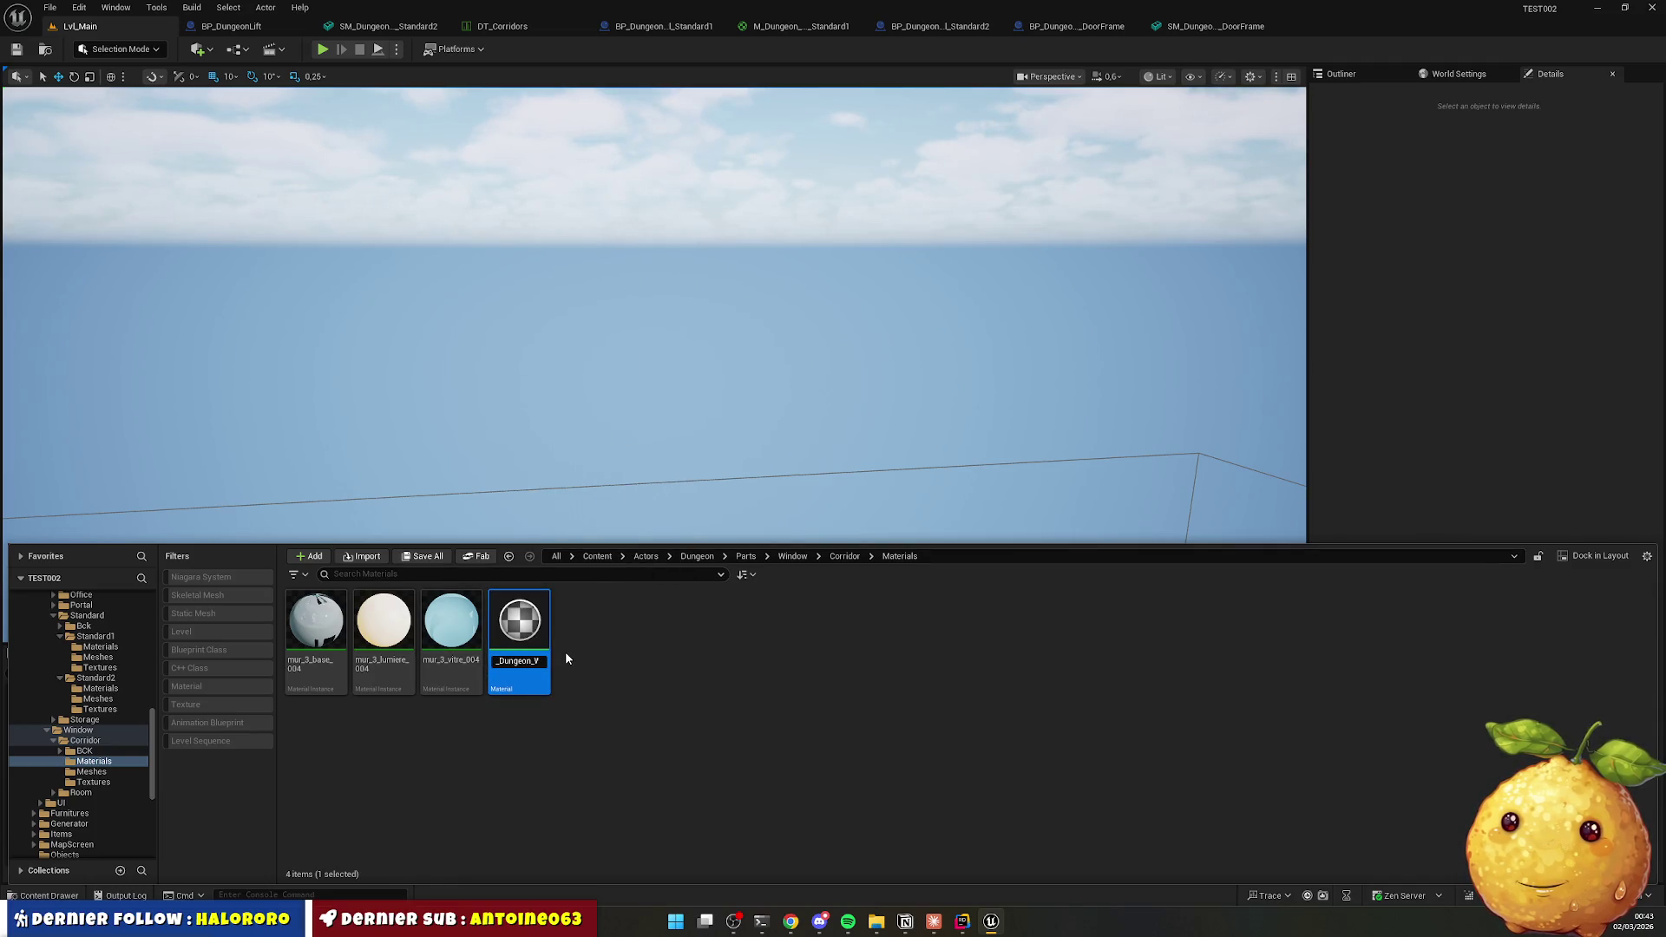
pyautogui.write('M')
pyautogui.press('Escape')
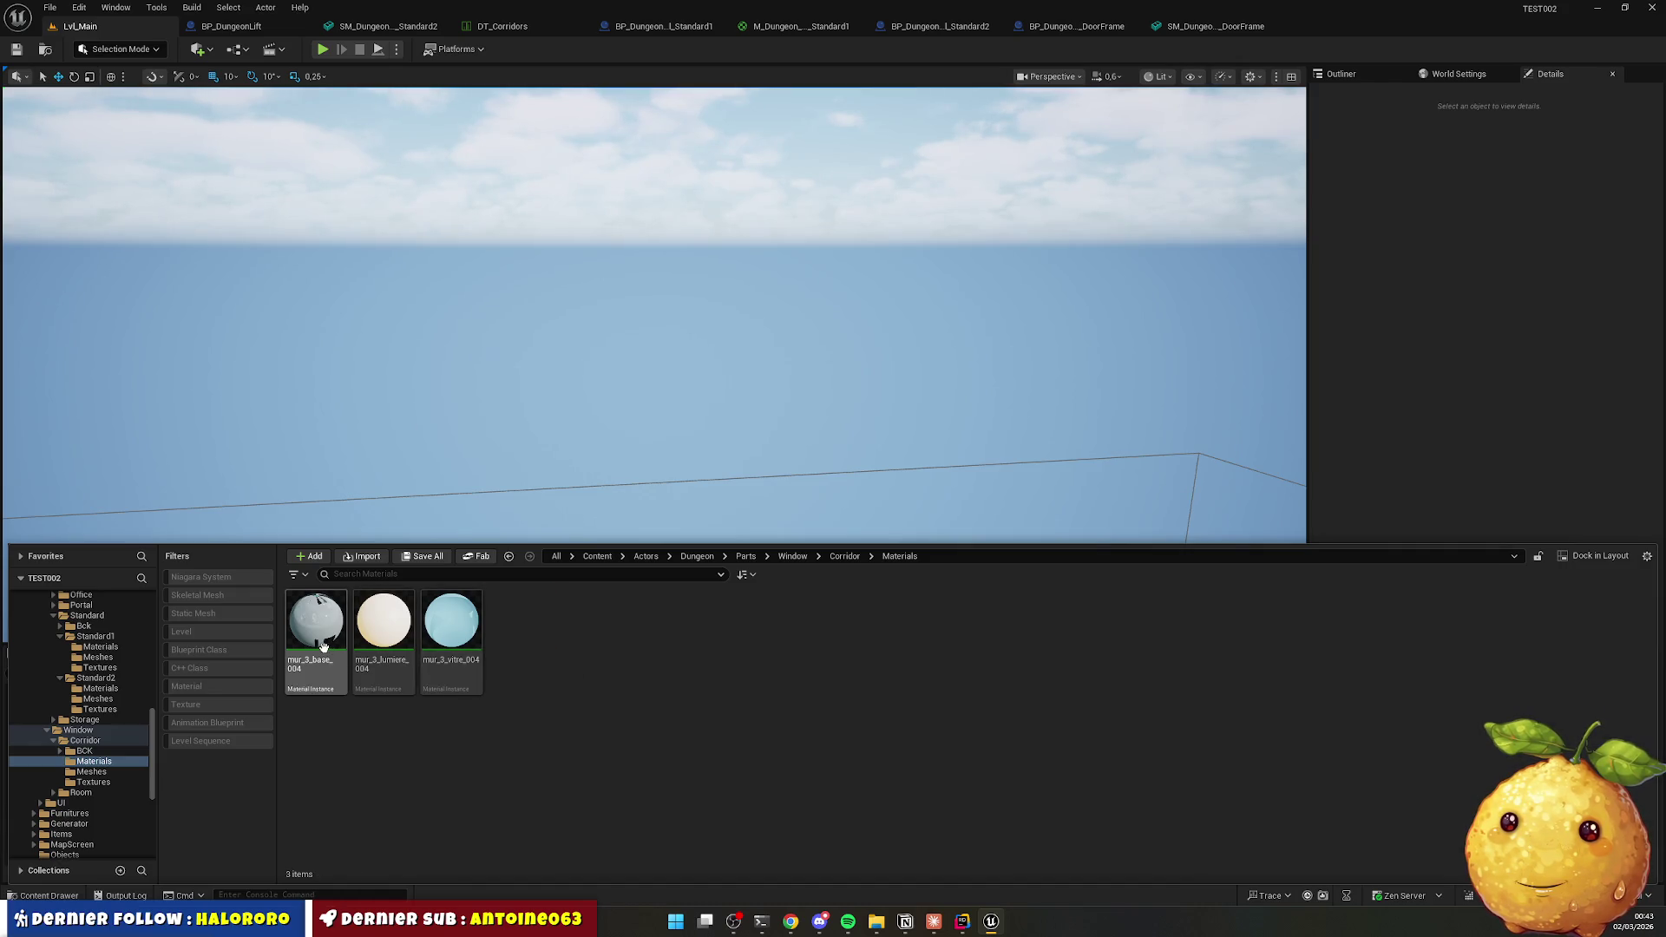
# Rename the window materials BP_Dungeon_Window_Corridor_Body, _Light and _Glass.
pyautogui.click(316, 651)
pyautogui.press('F2')
pyautogui.hotkey('ctrl', 'v')
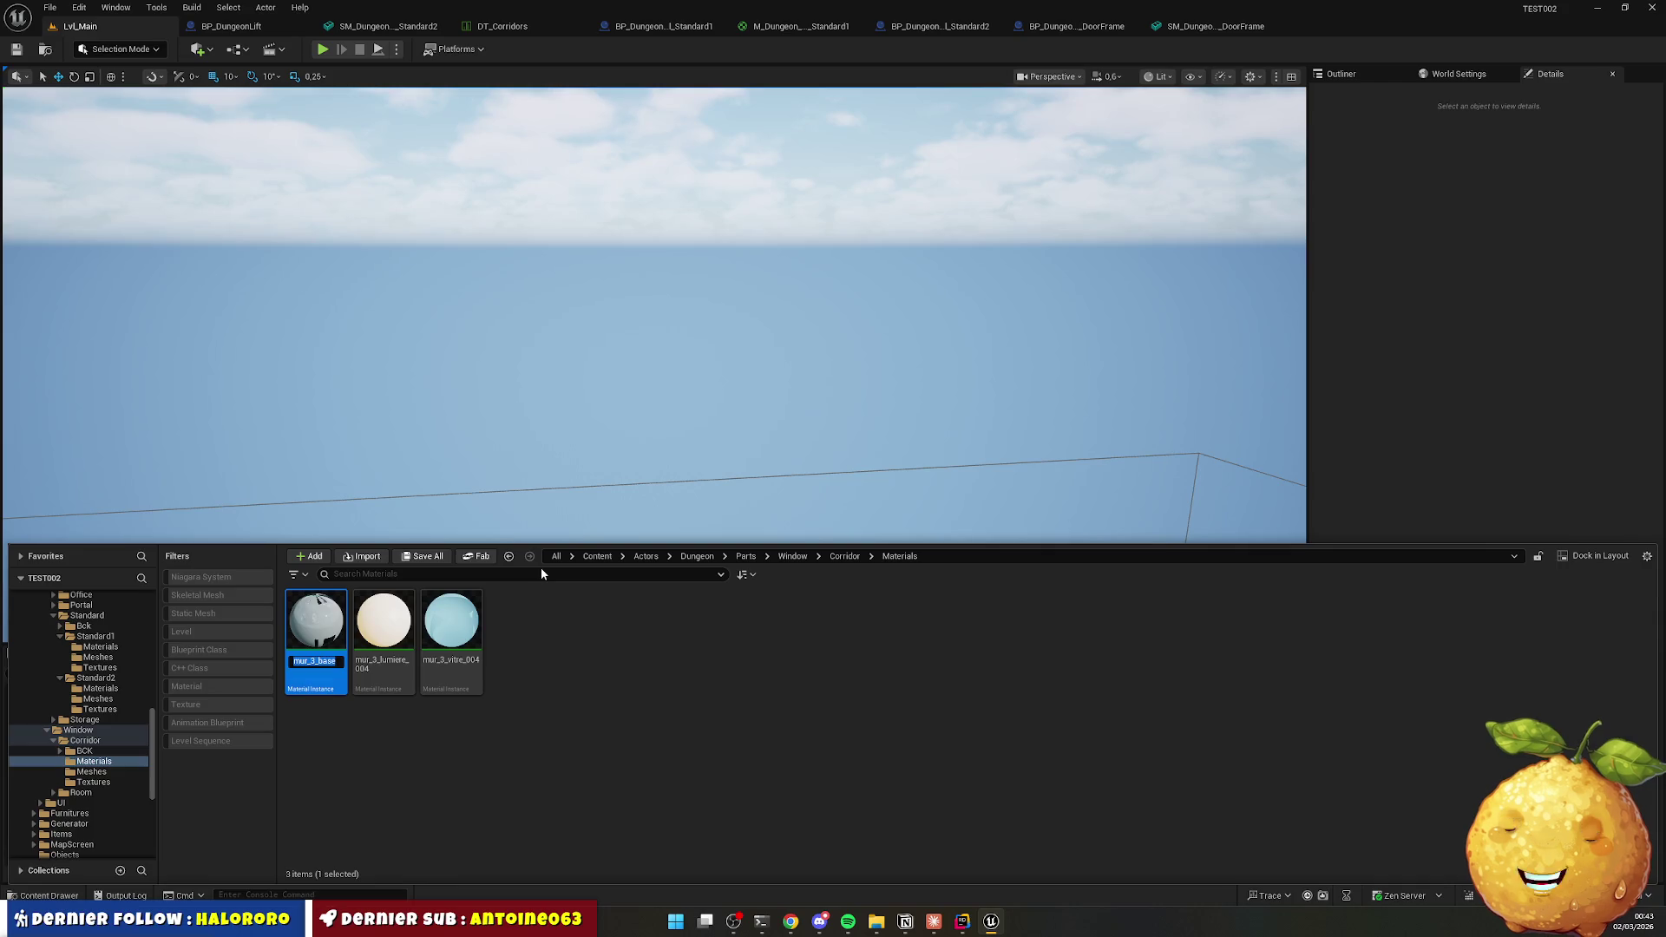
pyautogui.write('rridor_Body')
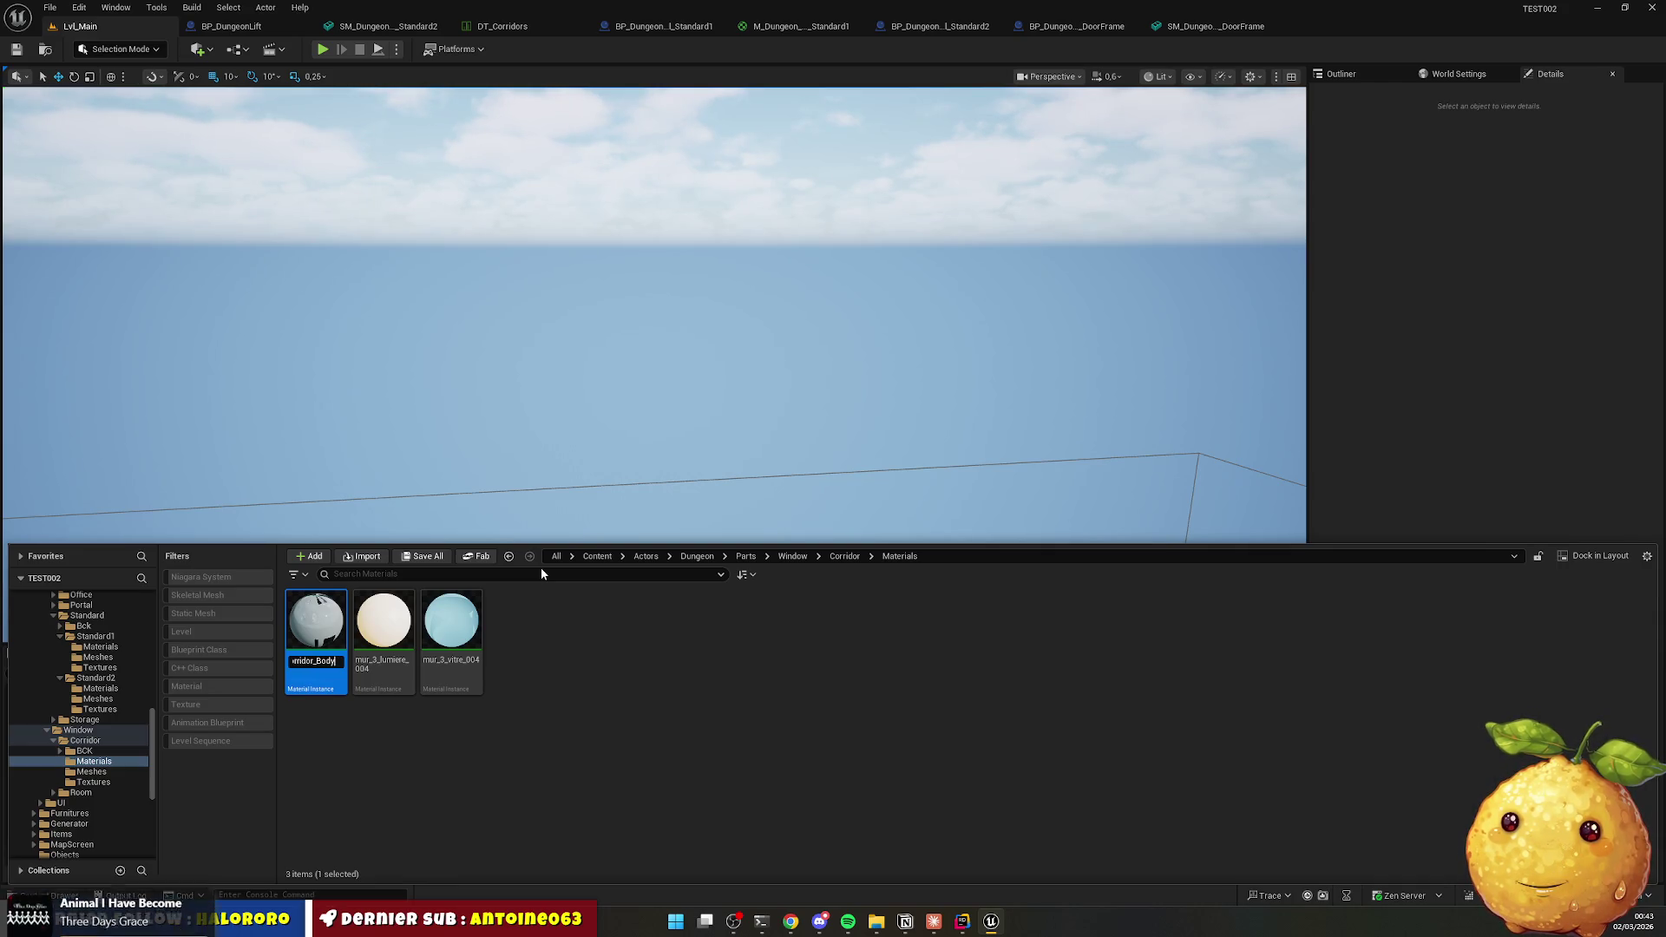
pyautogui.press('Return')
pyautogui.click(379, 631)
pyautogui.press('F2')
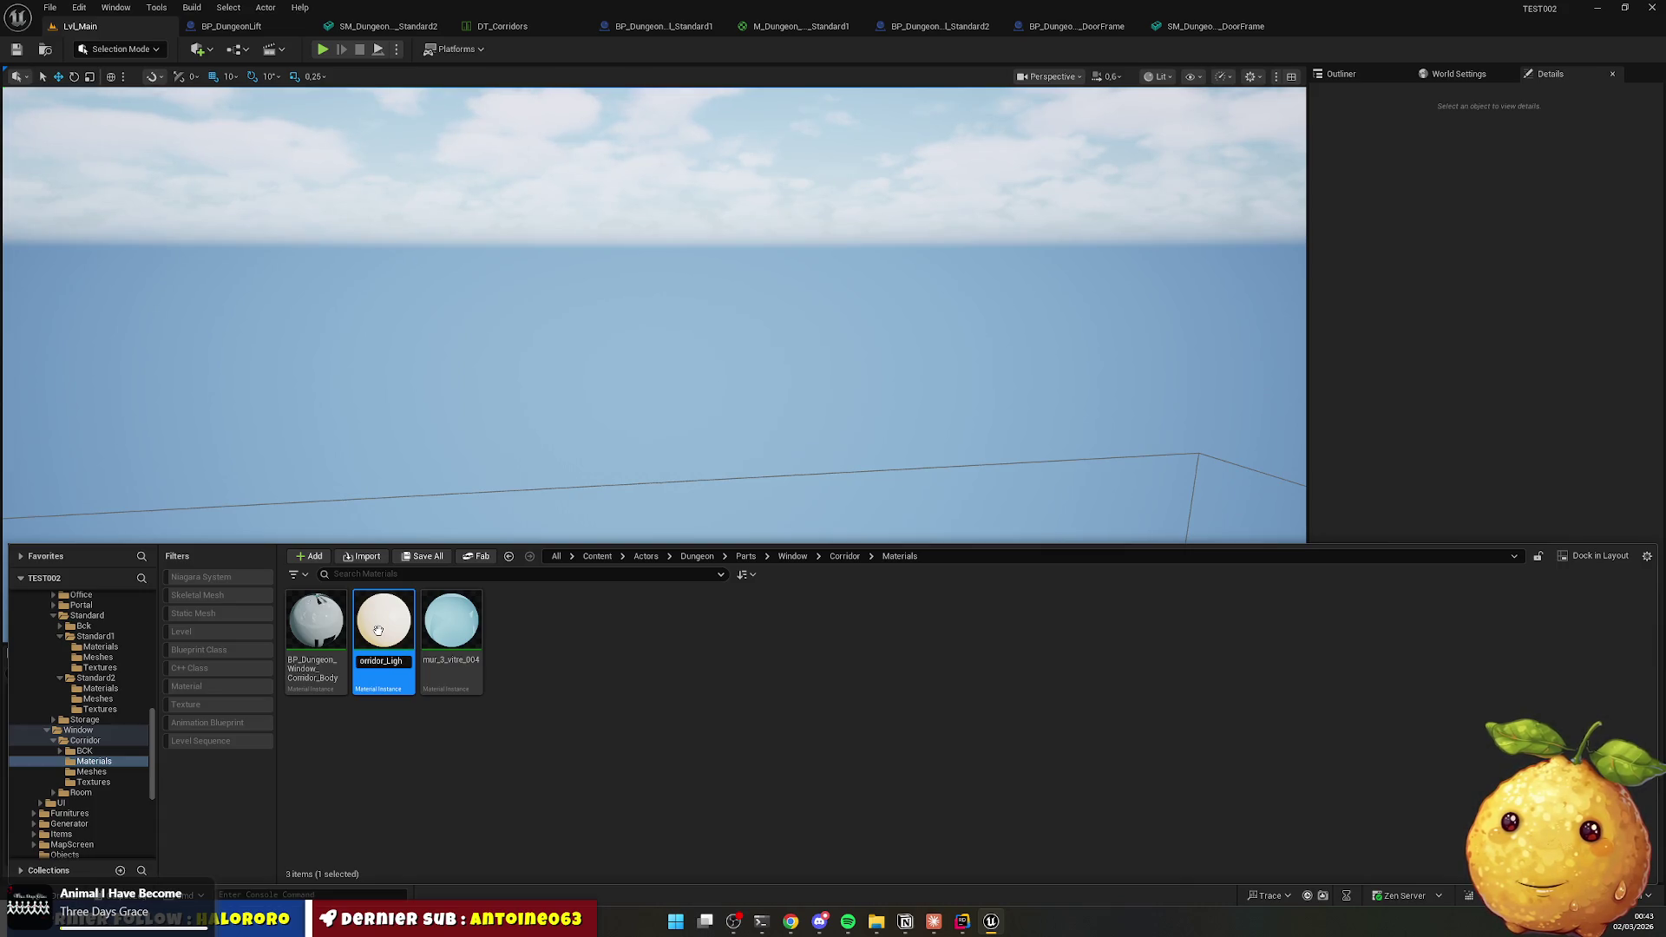
pyautogui.write('t')
pyautogui.press('Return')
pyautogui.click(469, 620)
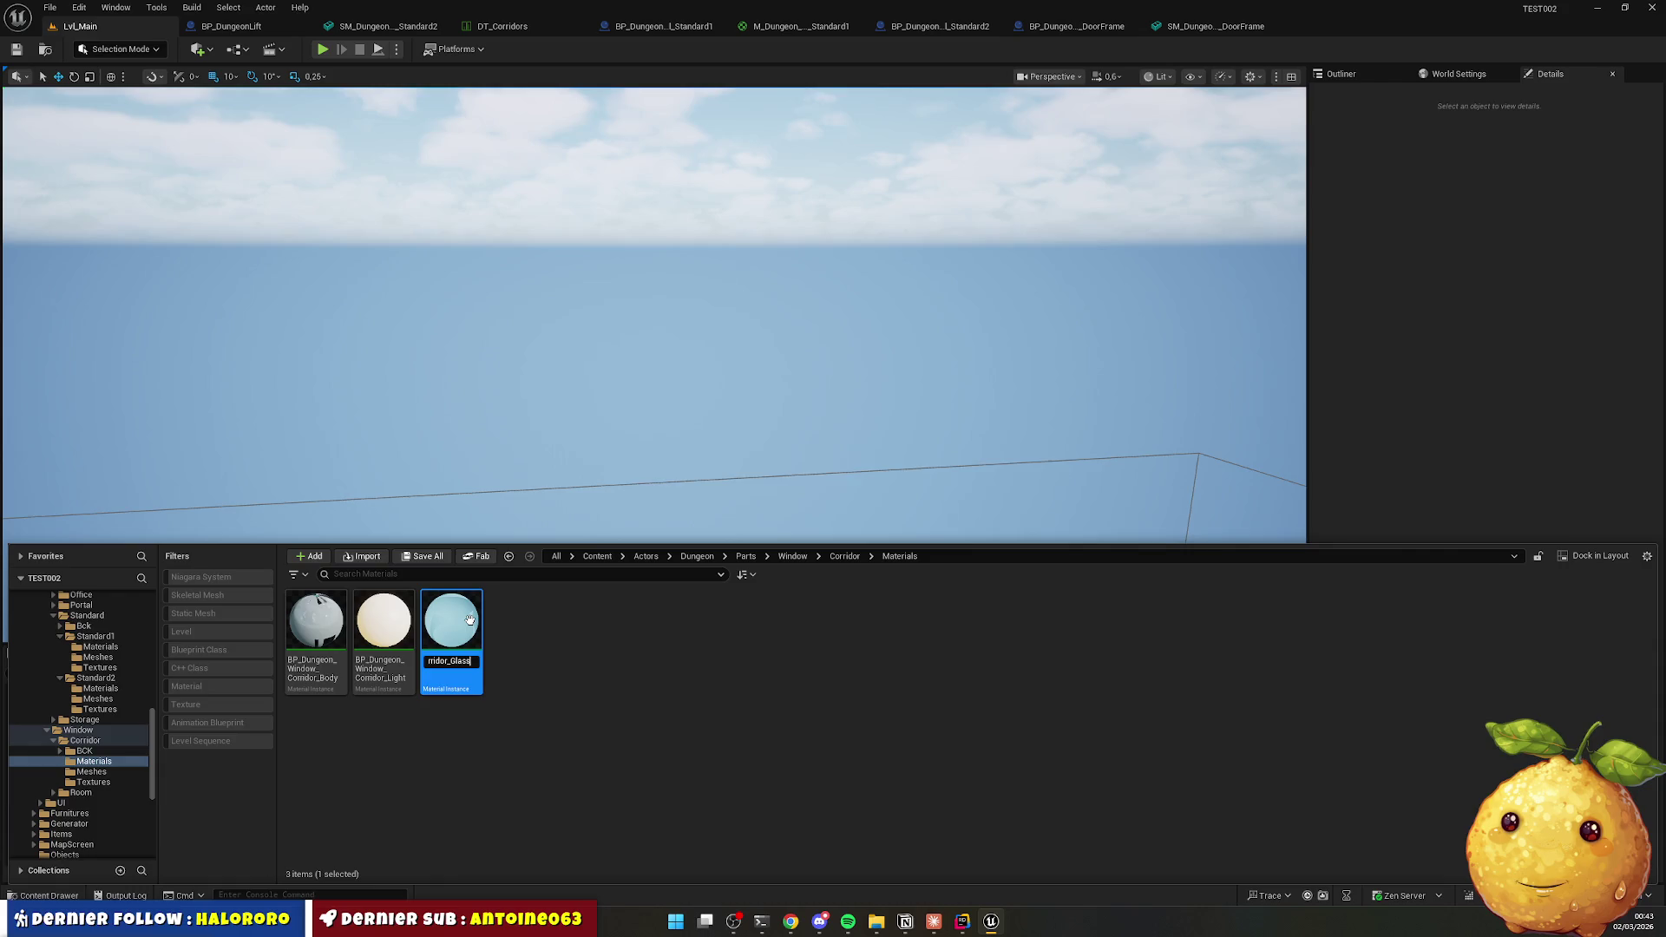
pyautogui.press('Return')
pyautogui.click(334, 631)
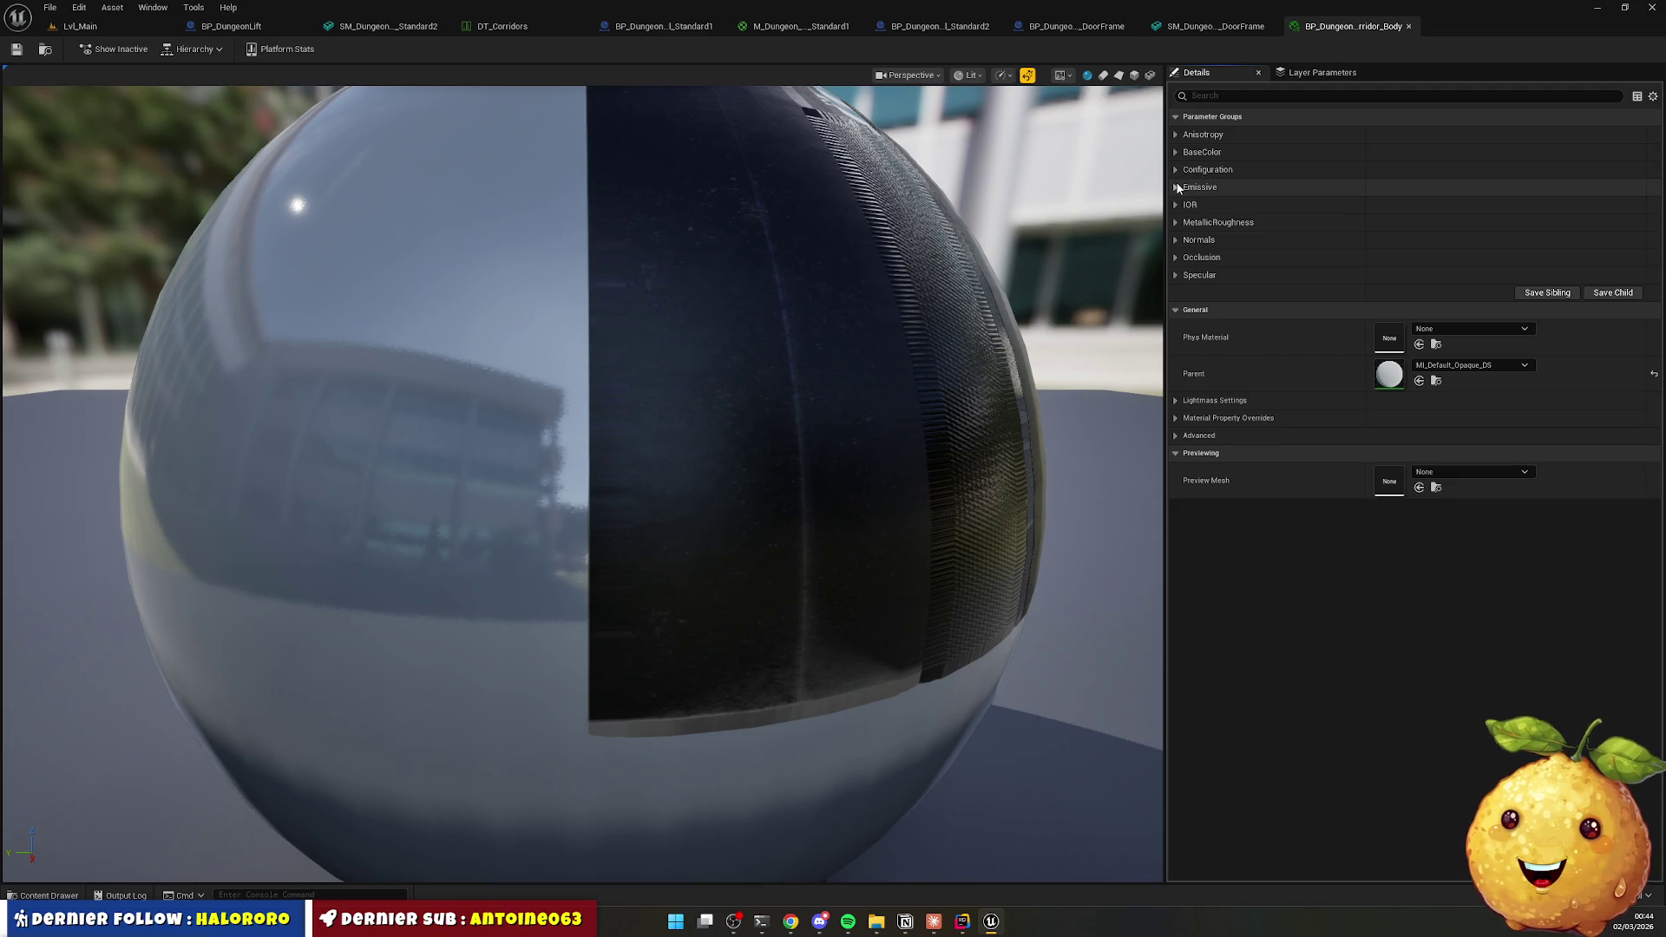
# Tick BaseColorTexture under BaseColor in the Body material instance, then show the Corridor folder.
pyautogui.click(1175, 152)
pyautogui.click(1198, 179)
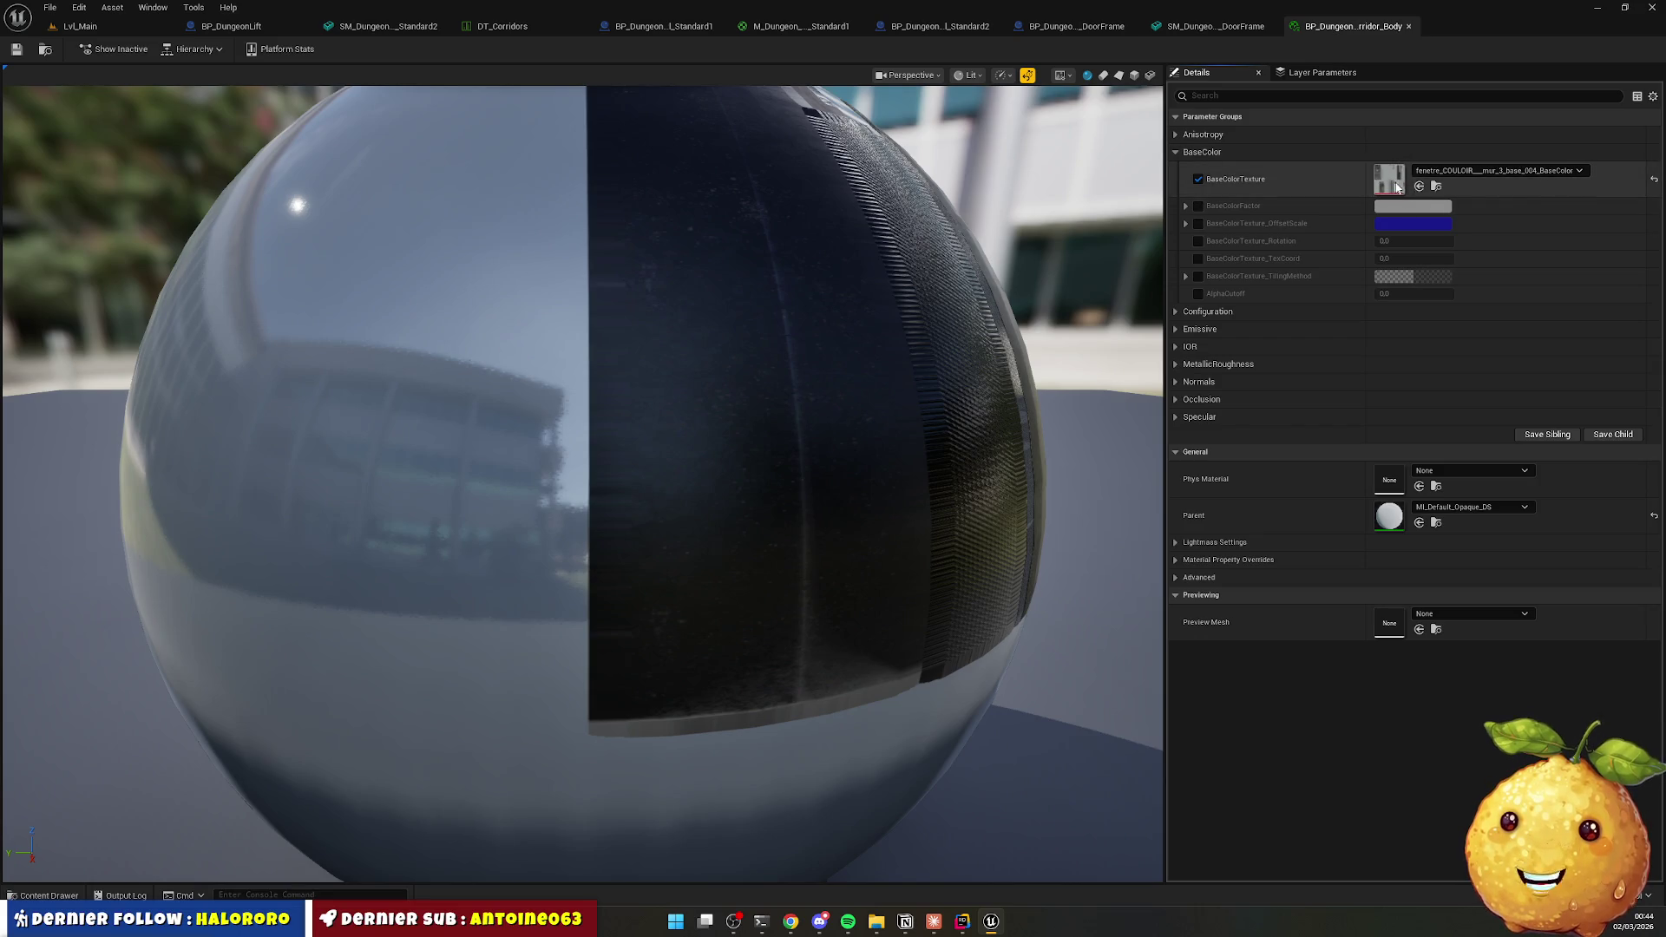
pyautogui.click(1175, 152)
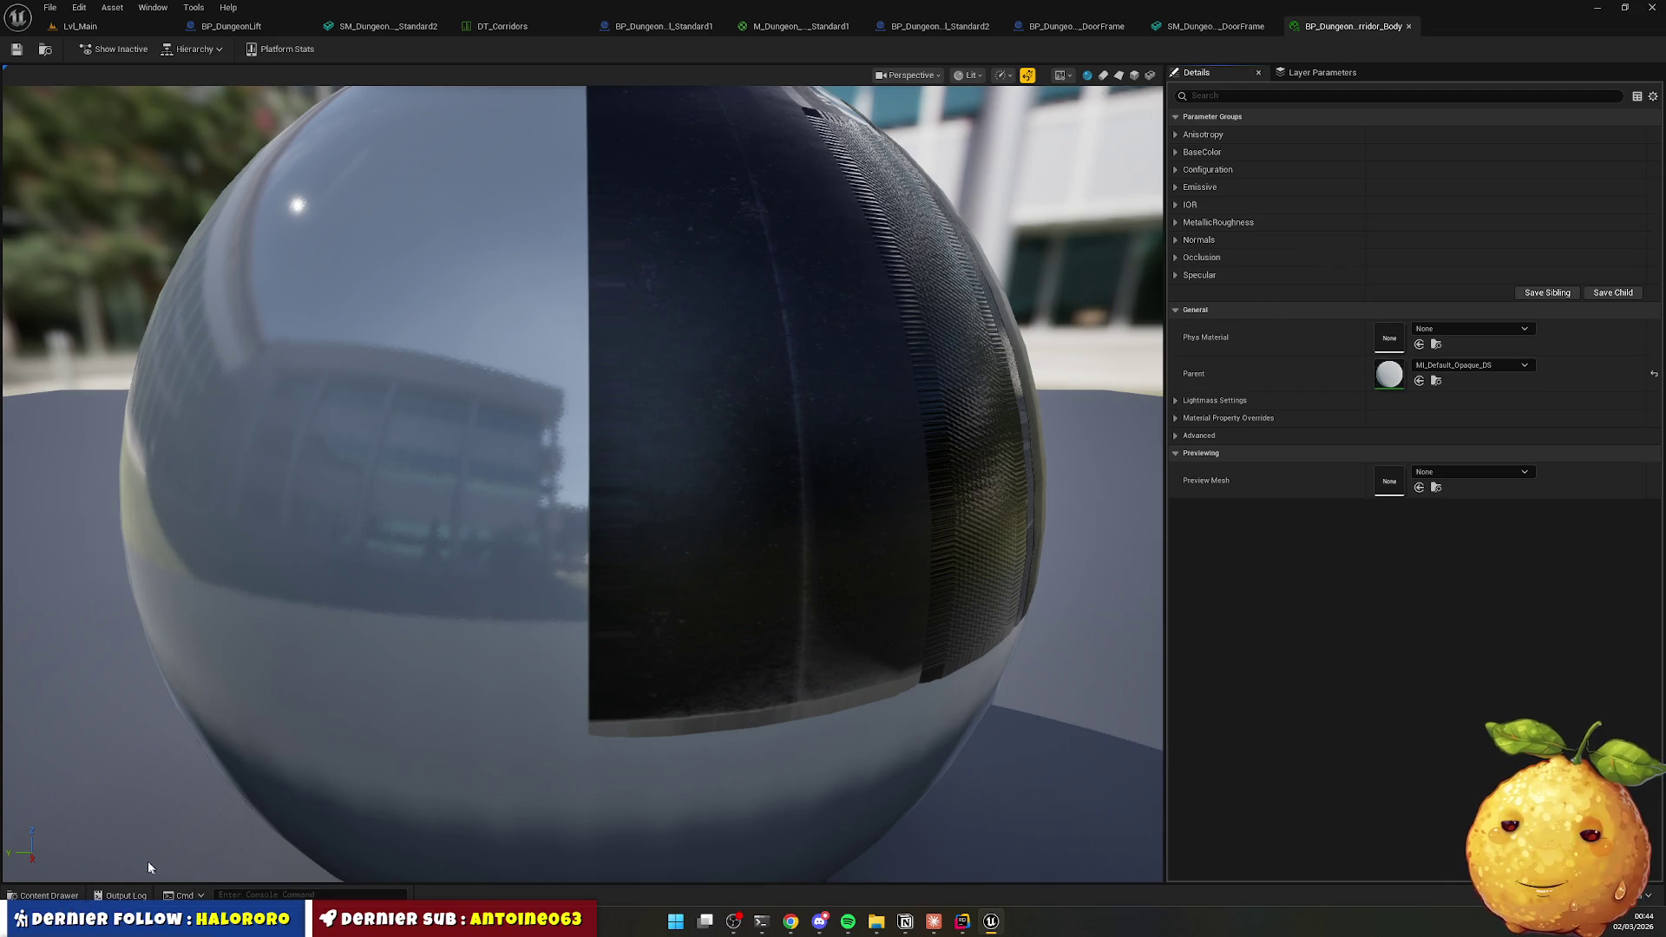
pyautogui.click(1175, 151)
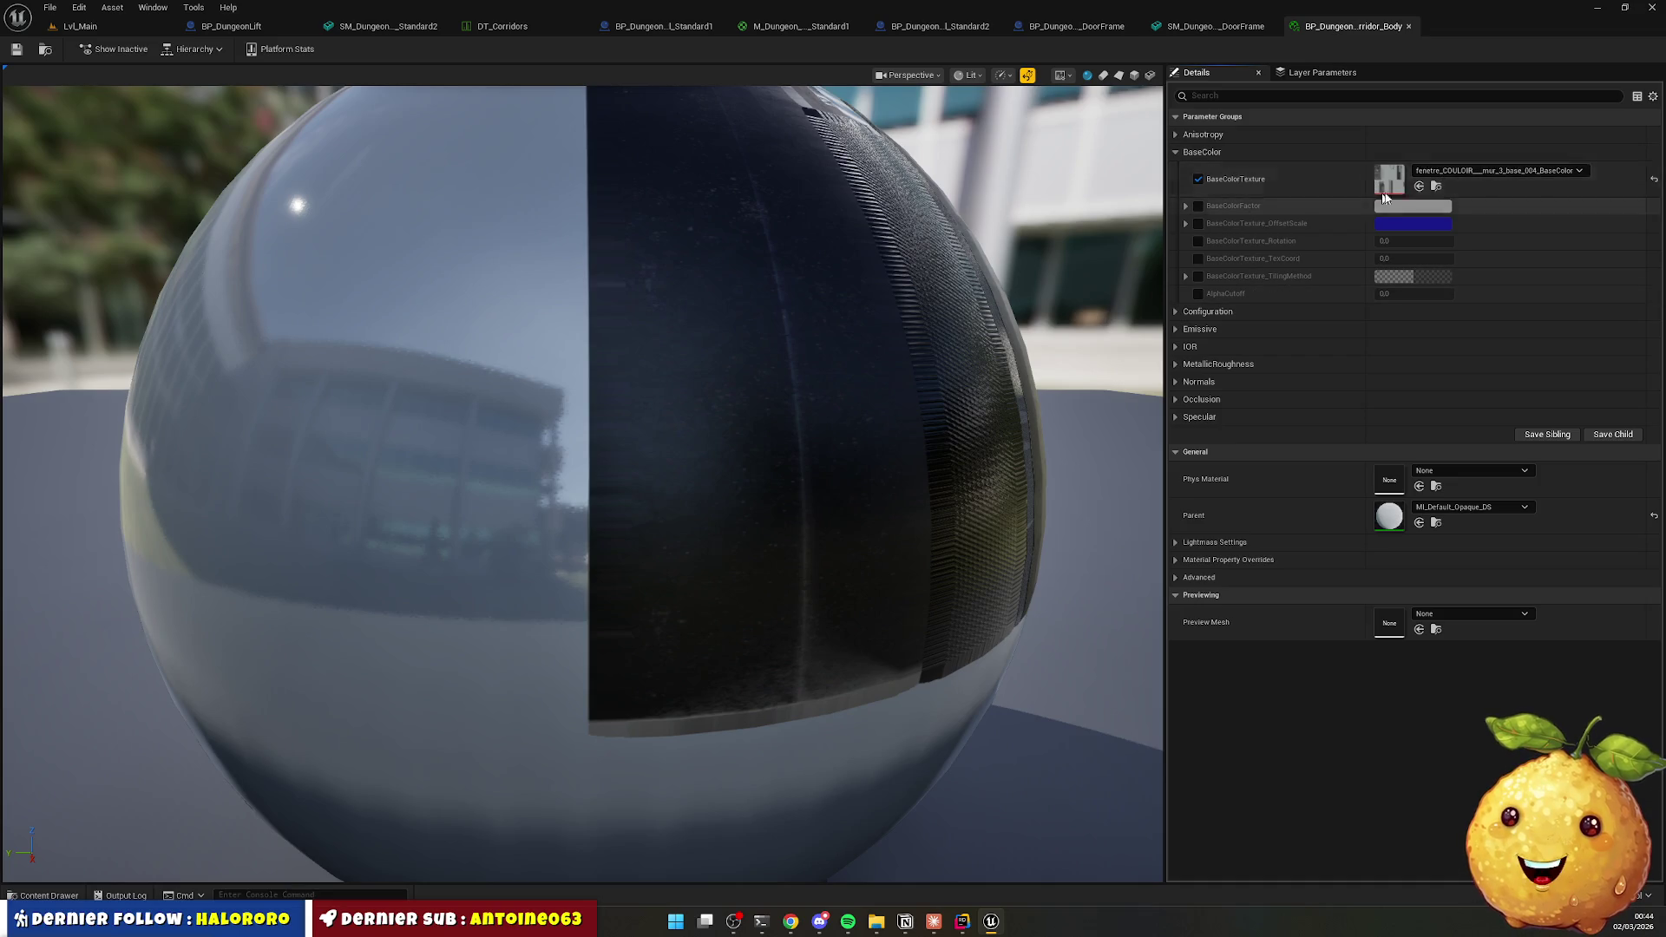
pyautogui.click(44, 895)
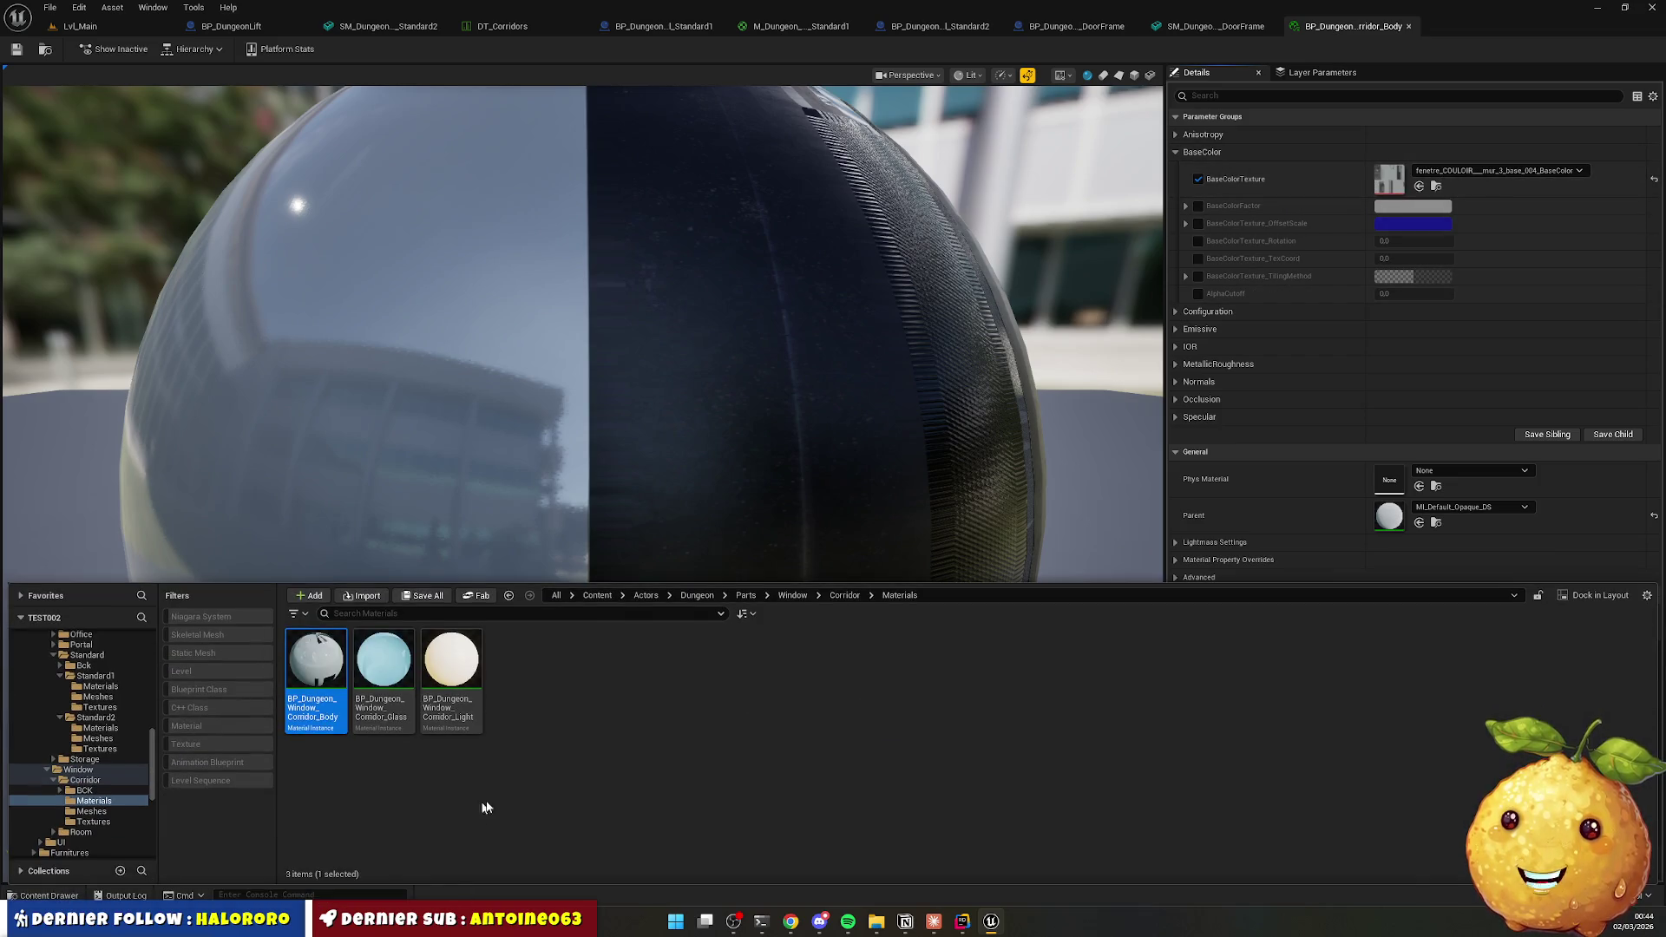
pyautogui.click(535, 776)
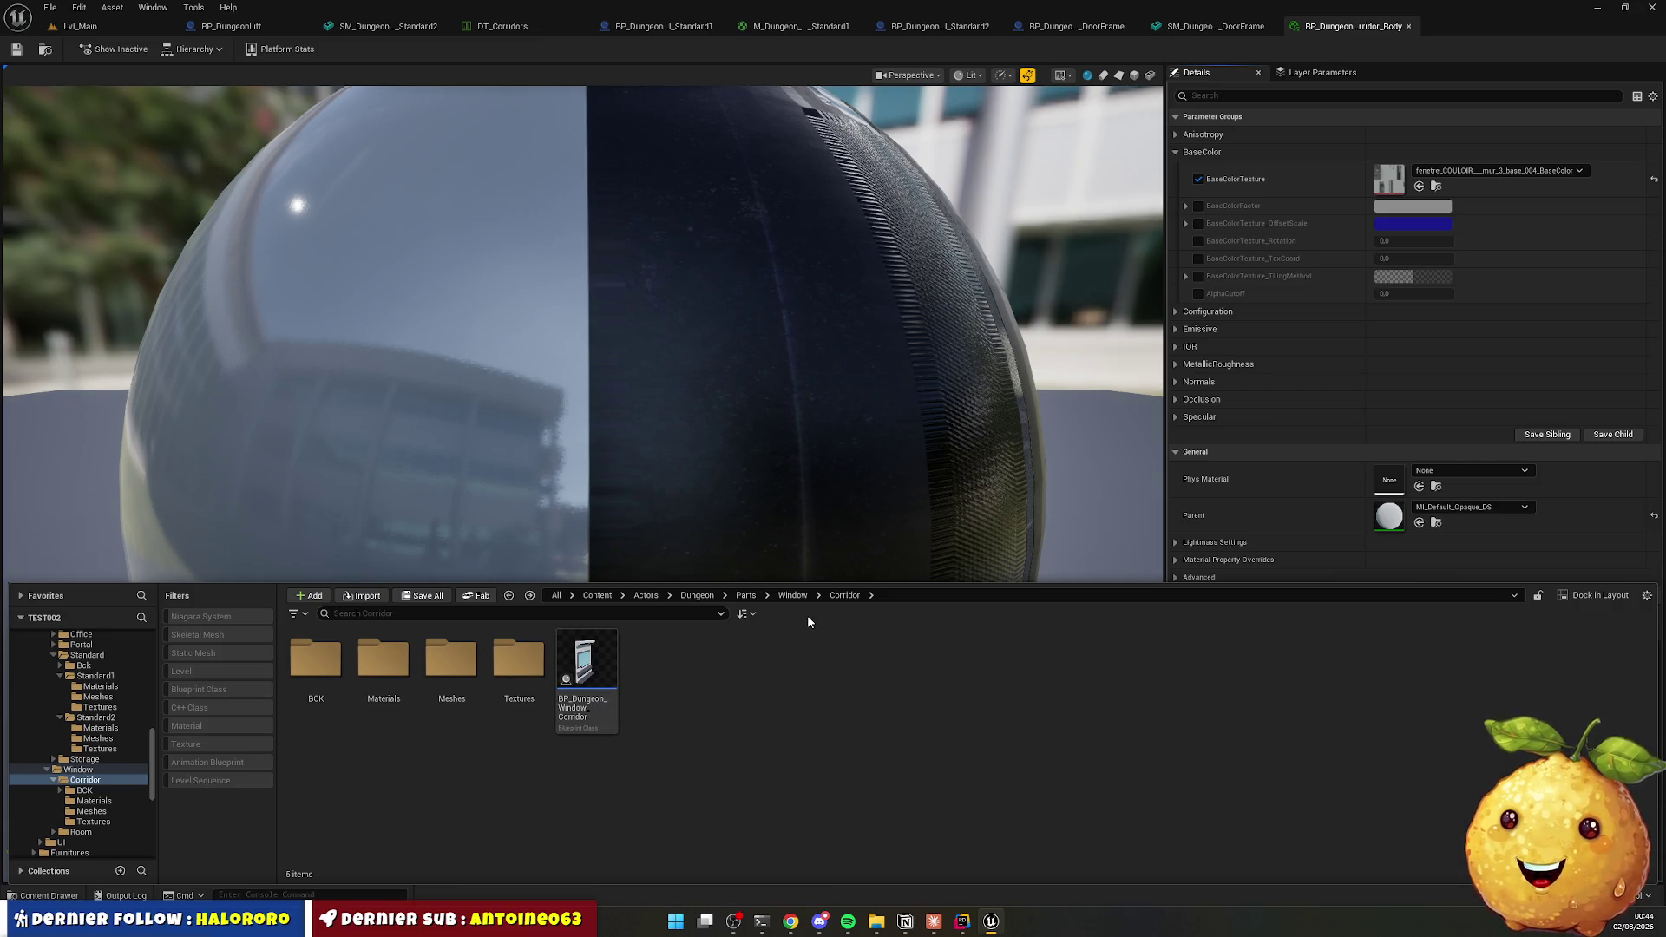
# Assign SM_Dungeon_Window_Corridor to BP_Dungeon_Window_Corridor's StaticMesh component and compile.
pyautogui.doubleClick(603, 666)
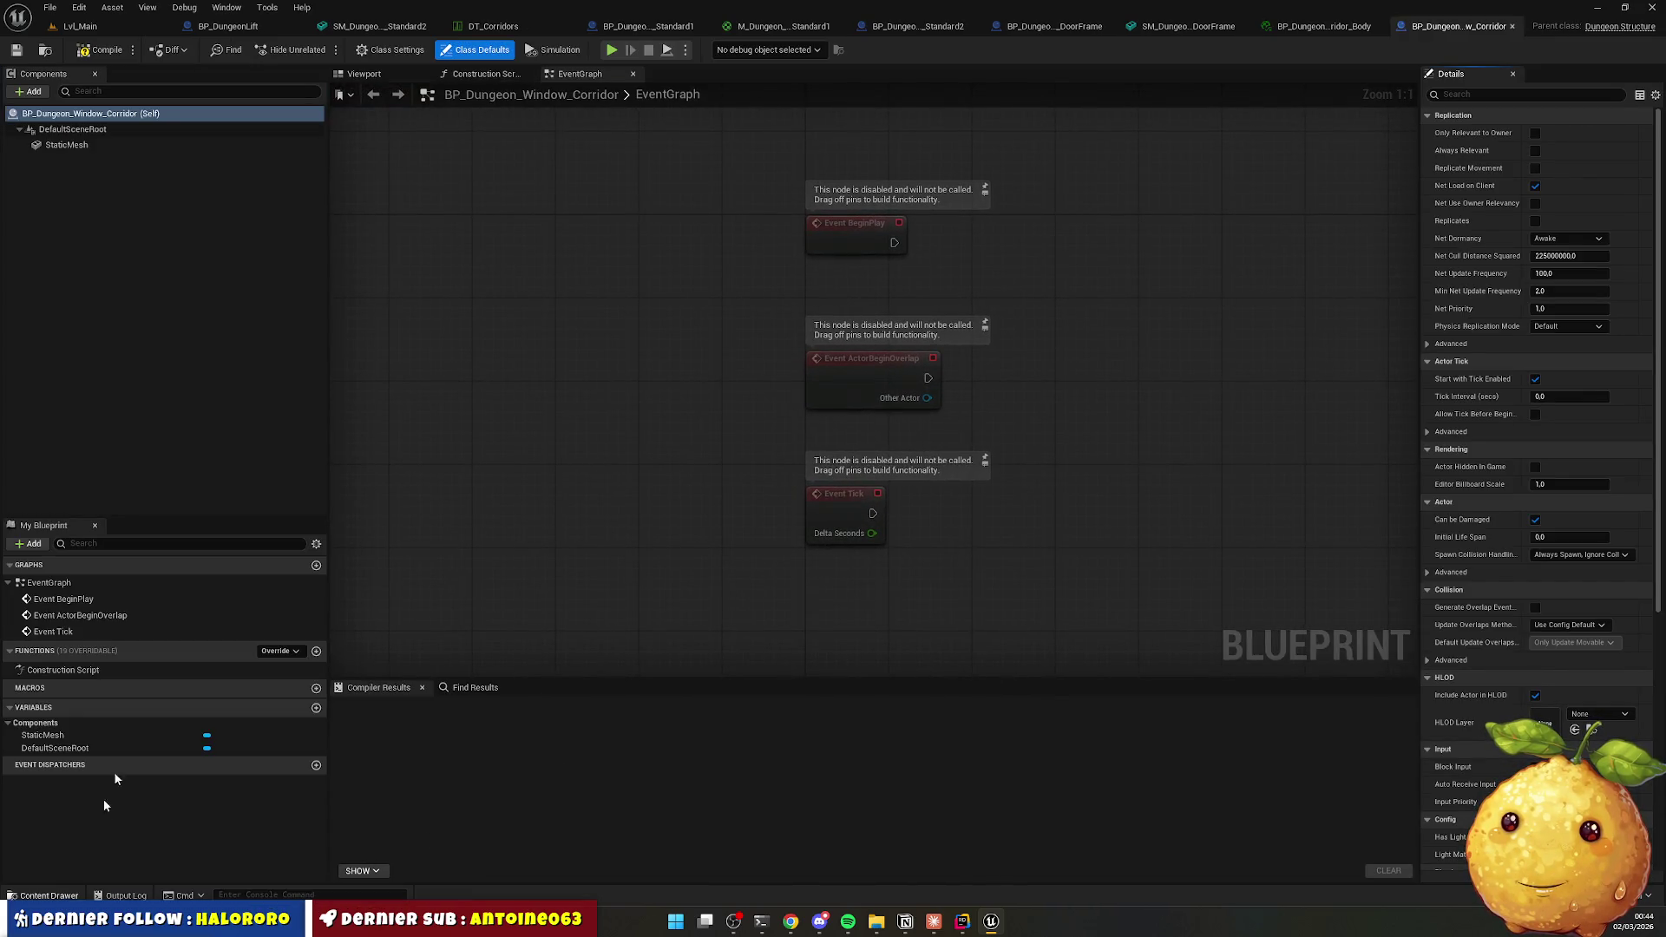
pyautogui.click(382, 74)
pyautogui.click(67, 144)
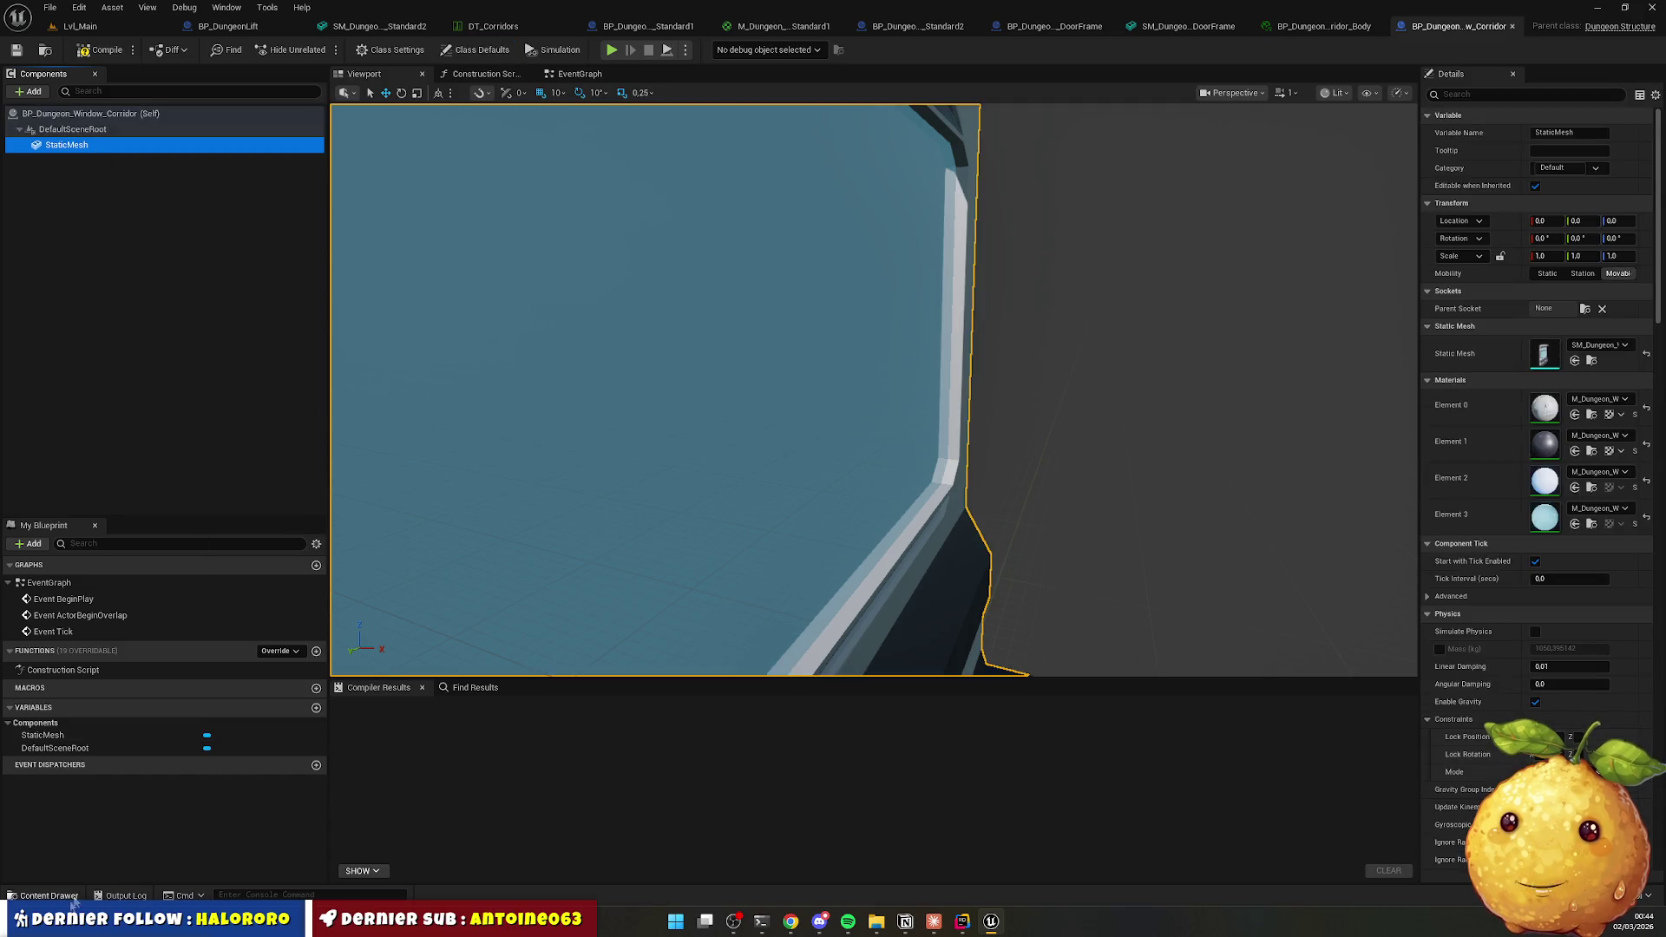
pyautogui.click(49, 896)
pyautogui.doubleClick(451, 629)
pyautogui.moveTo(316, 642)
pyautogui.mouseDown()
pyautogui.moveTo(1022, 520)
pyautogui.moveTo(1629, 353)
pyautogui.moveTo(1601, 356)
pyautogui.mouseUp()
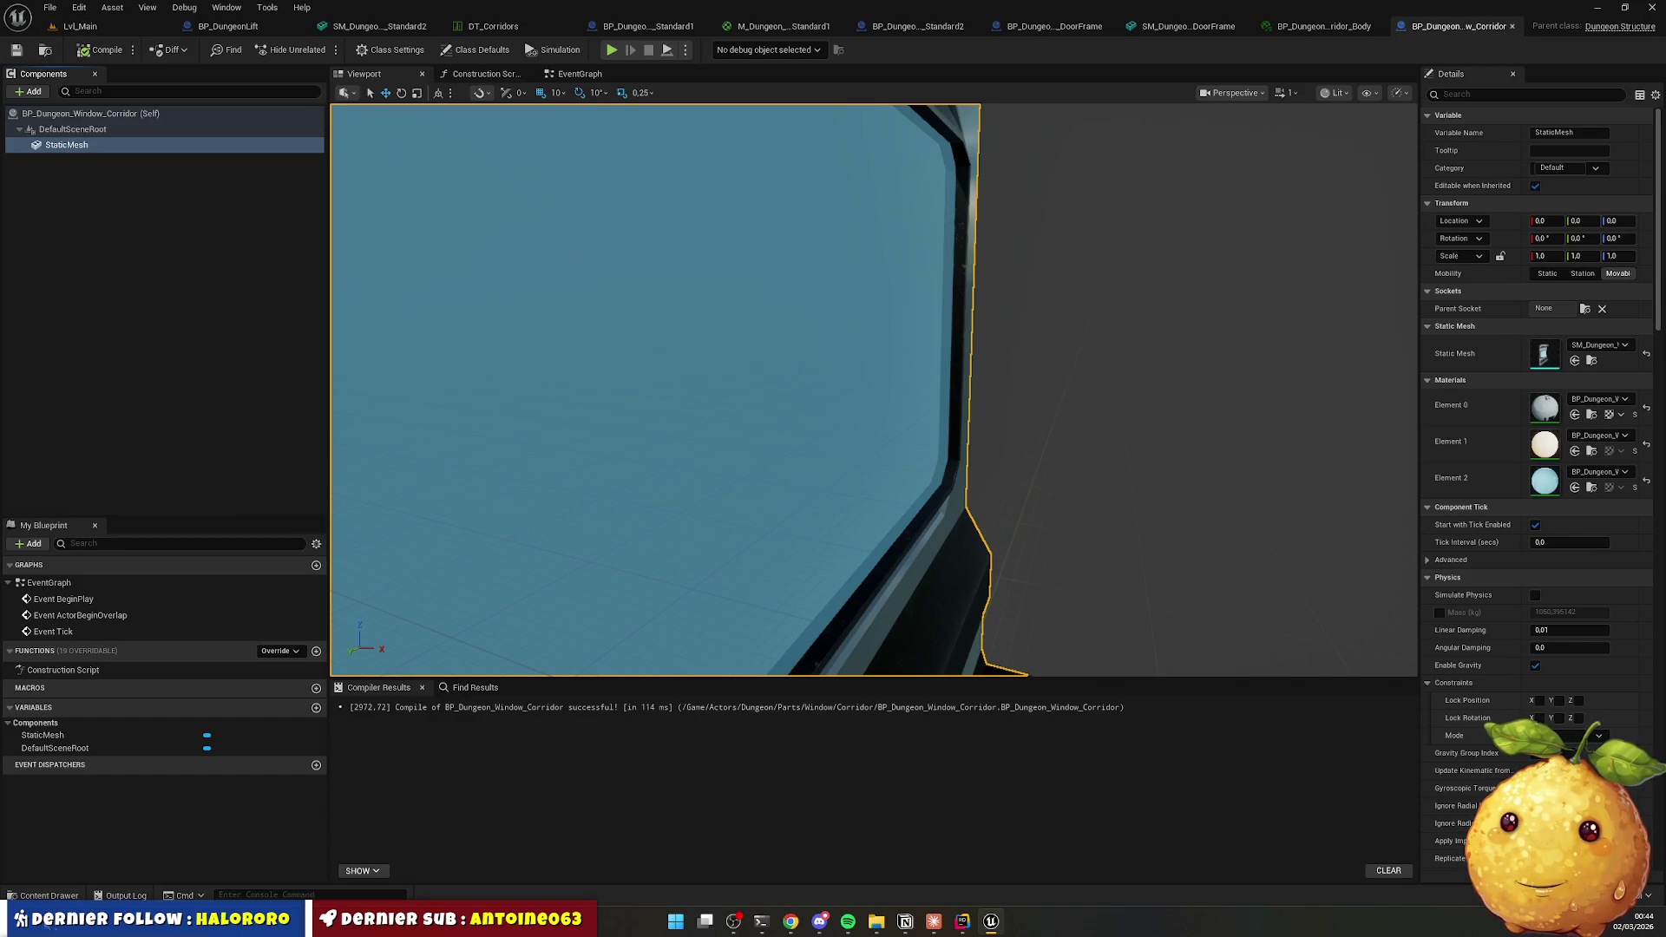
pyautogui.hotkey('ctrl', 'space')
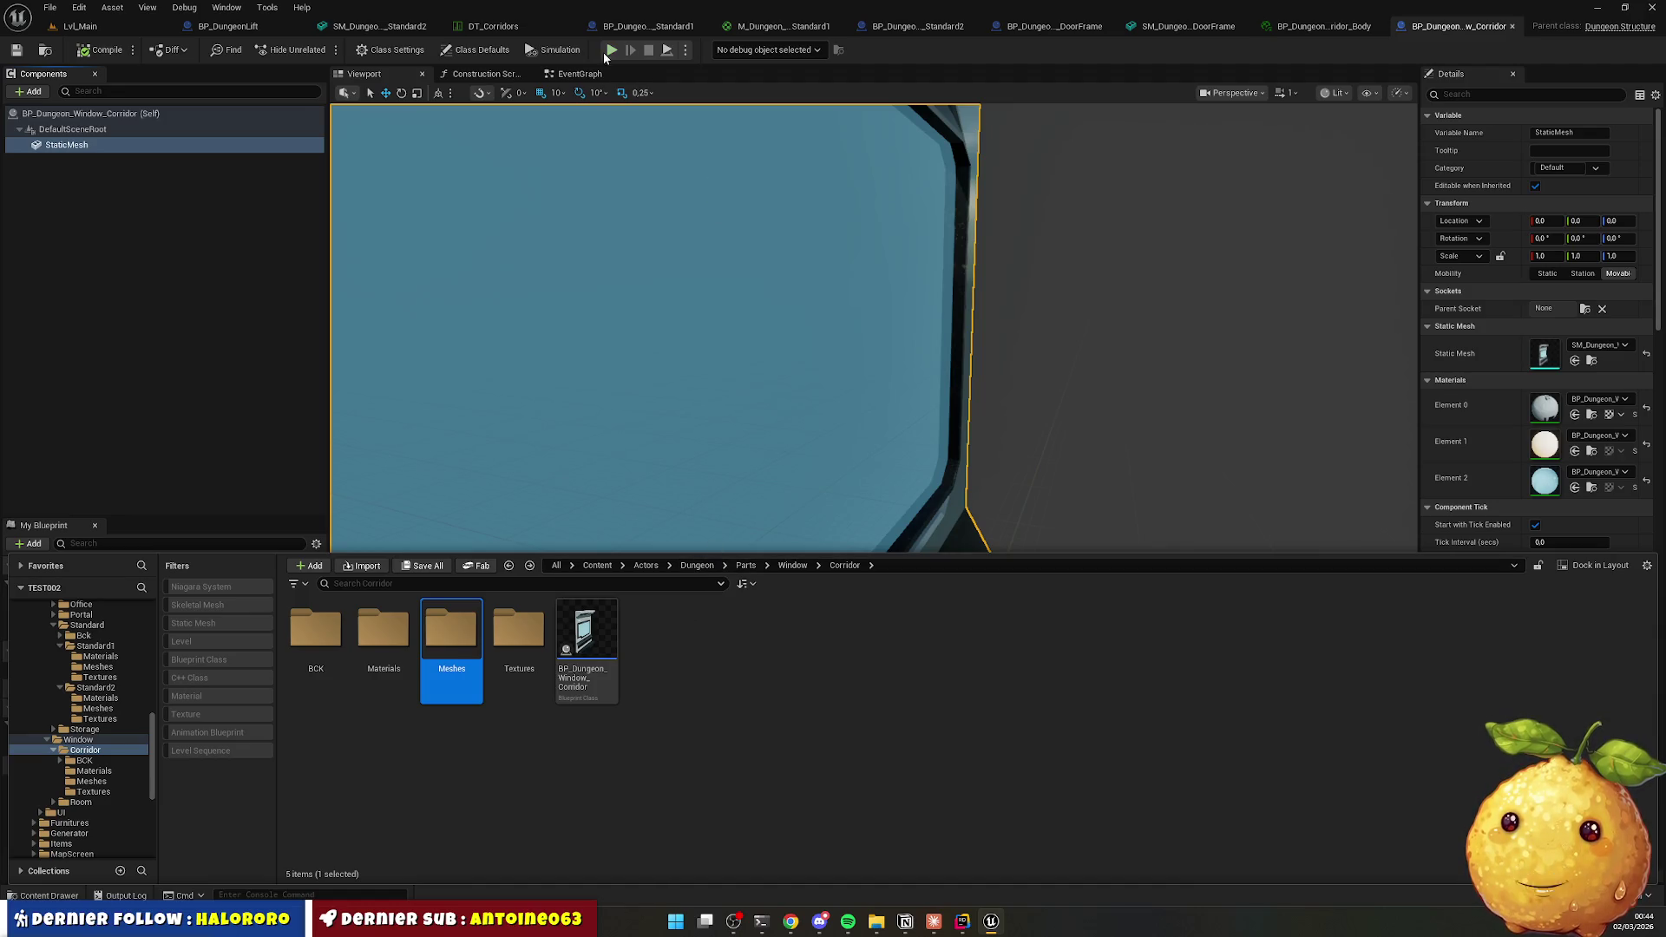
pyautogui.click(495, 26)
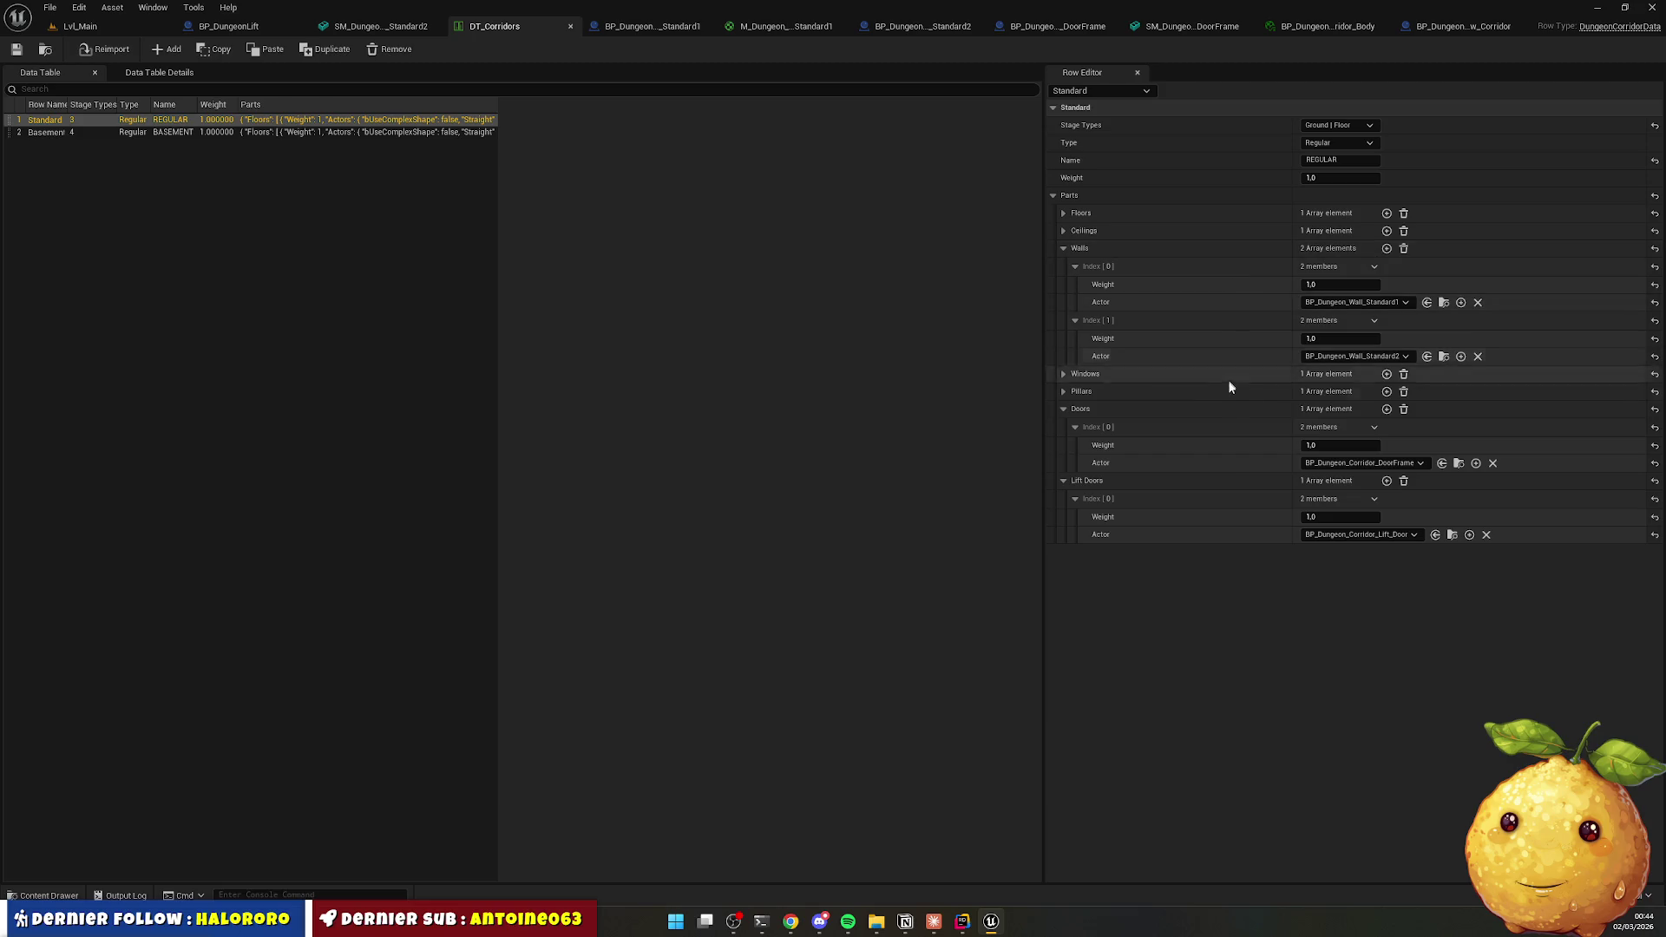
# Set BP_Dungeon_Window_Corridor as the Windows actor in DT_Corridors' Standard and Basement rows.
pyautogui.click(1063, 375)
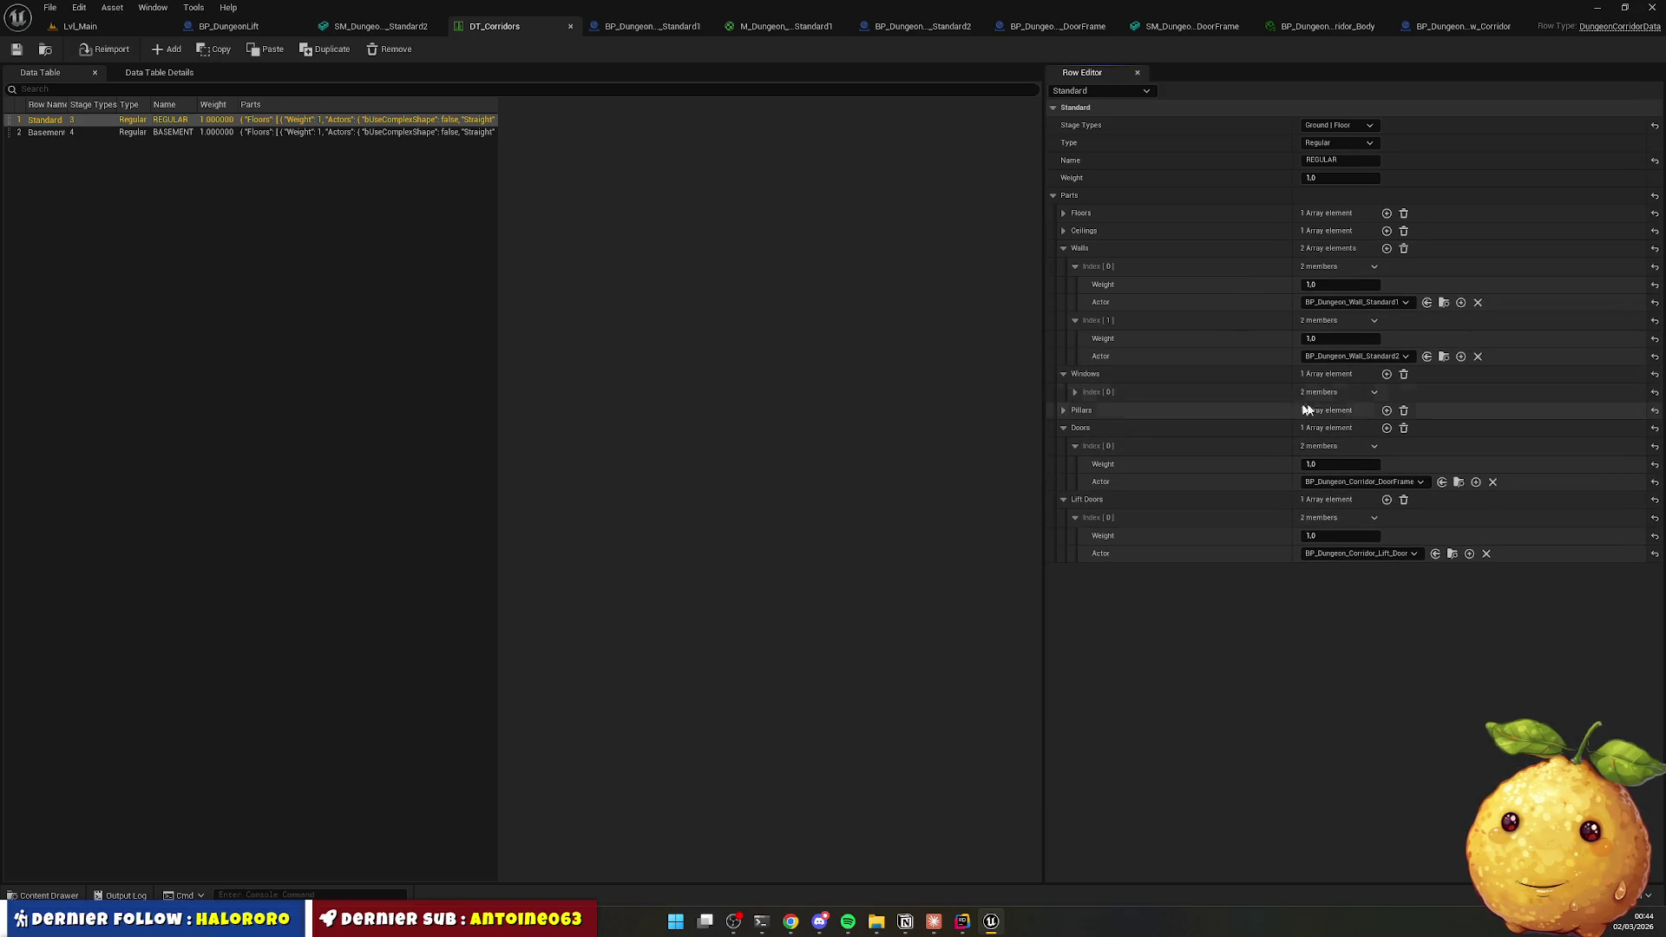
pyautogui.click(48, 896)
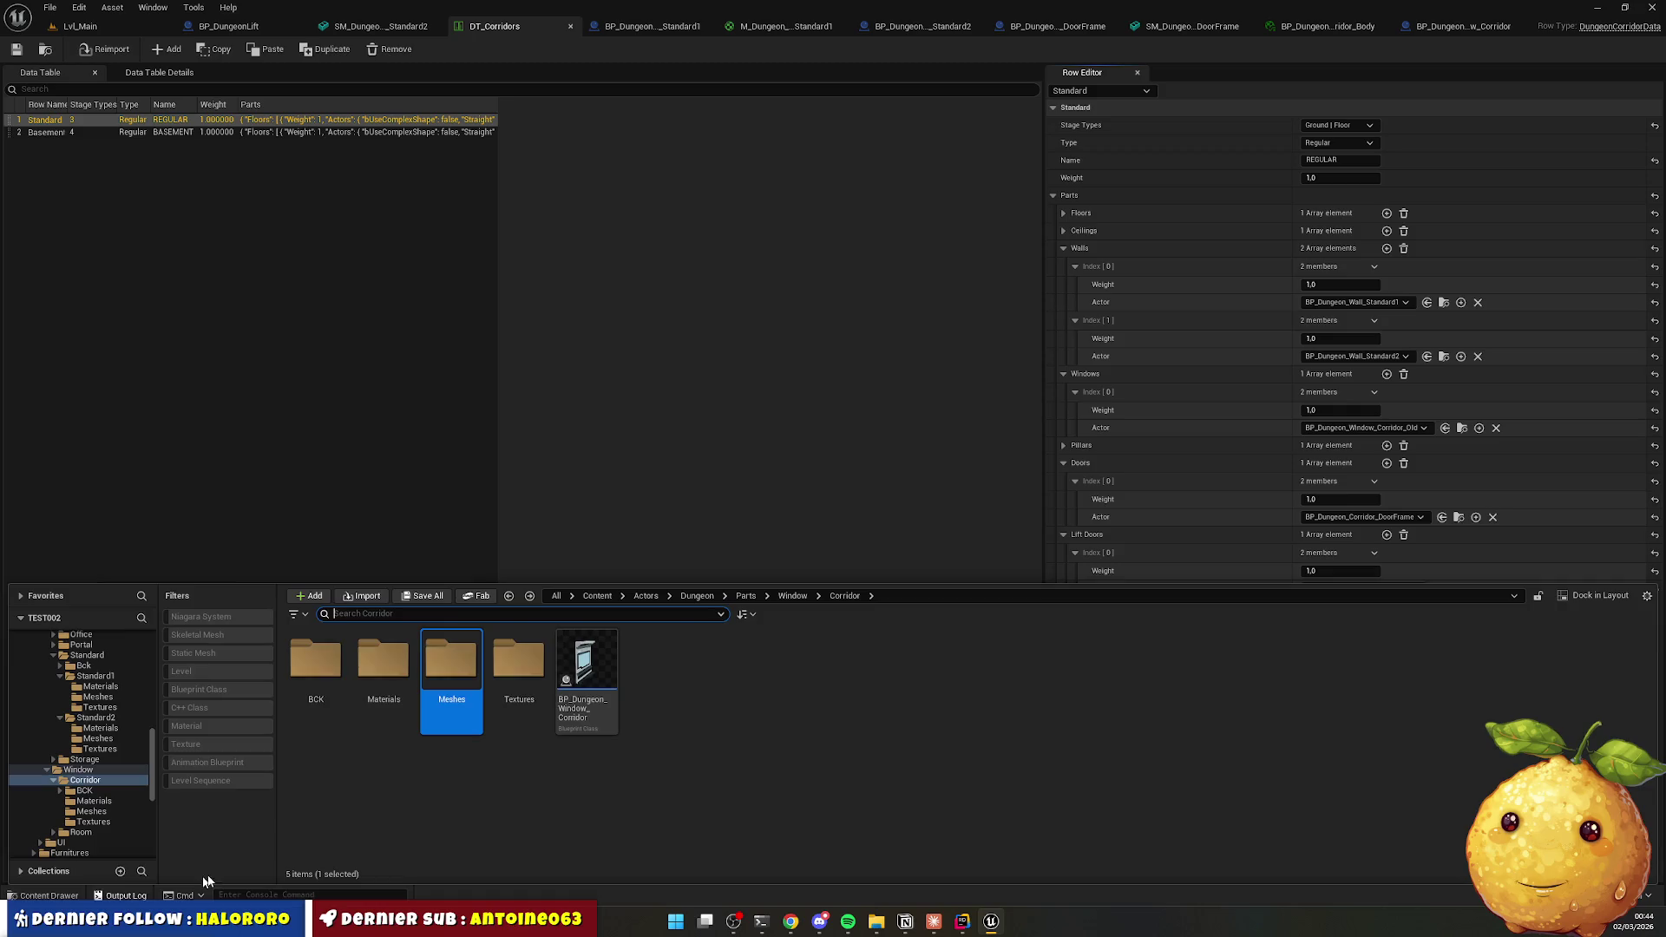
pyautogui.moveTo(584, 681)
pyautogui.mouseDown()
pyautogui.moveTo(1323, 481)
pyautogui.moveTo(1360, 427)
pyautogui.moveTo(1359, 476)
pyautogui.moveTo(1360, 428)
pyautogui.mouseUp()
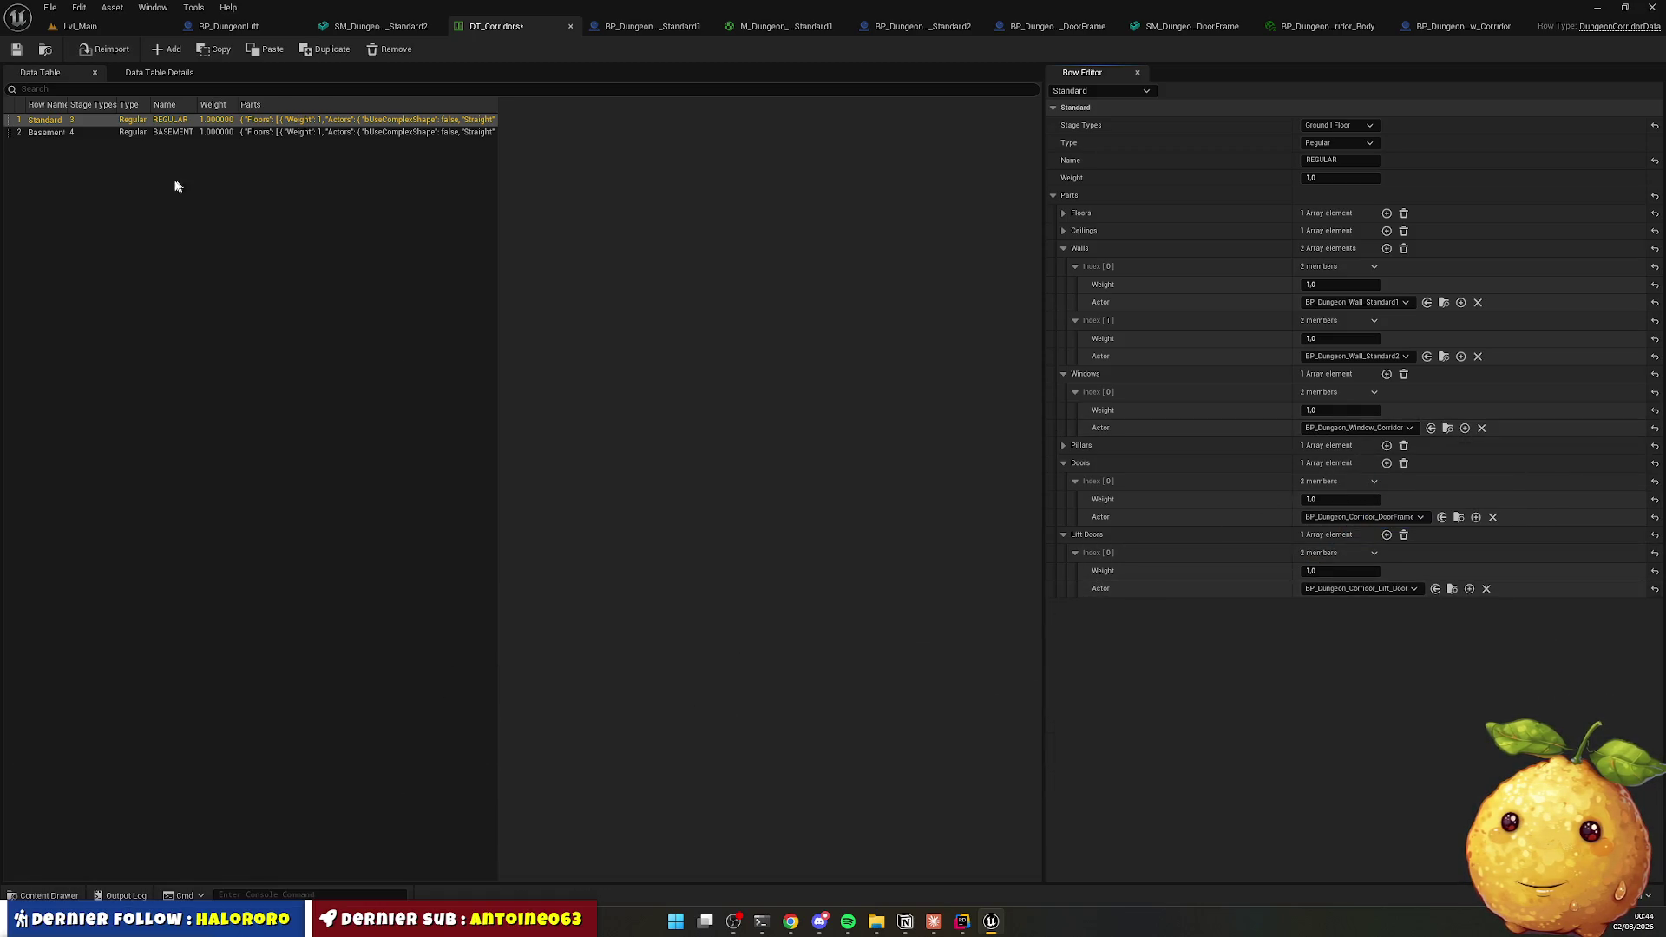
pyautogui.click(116, 132)
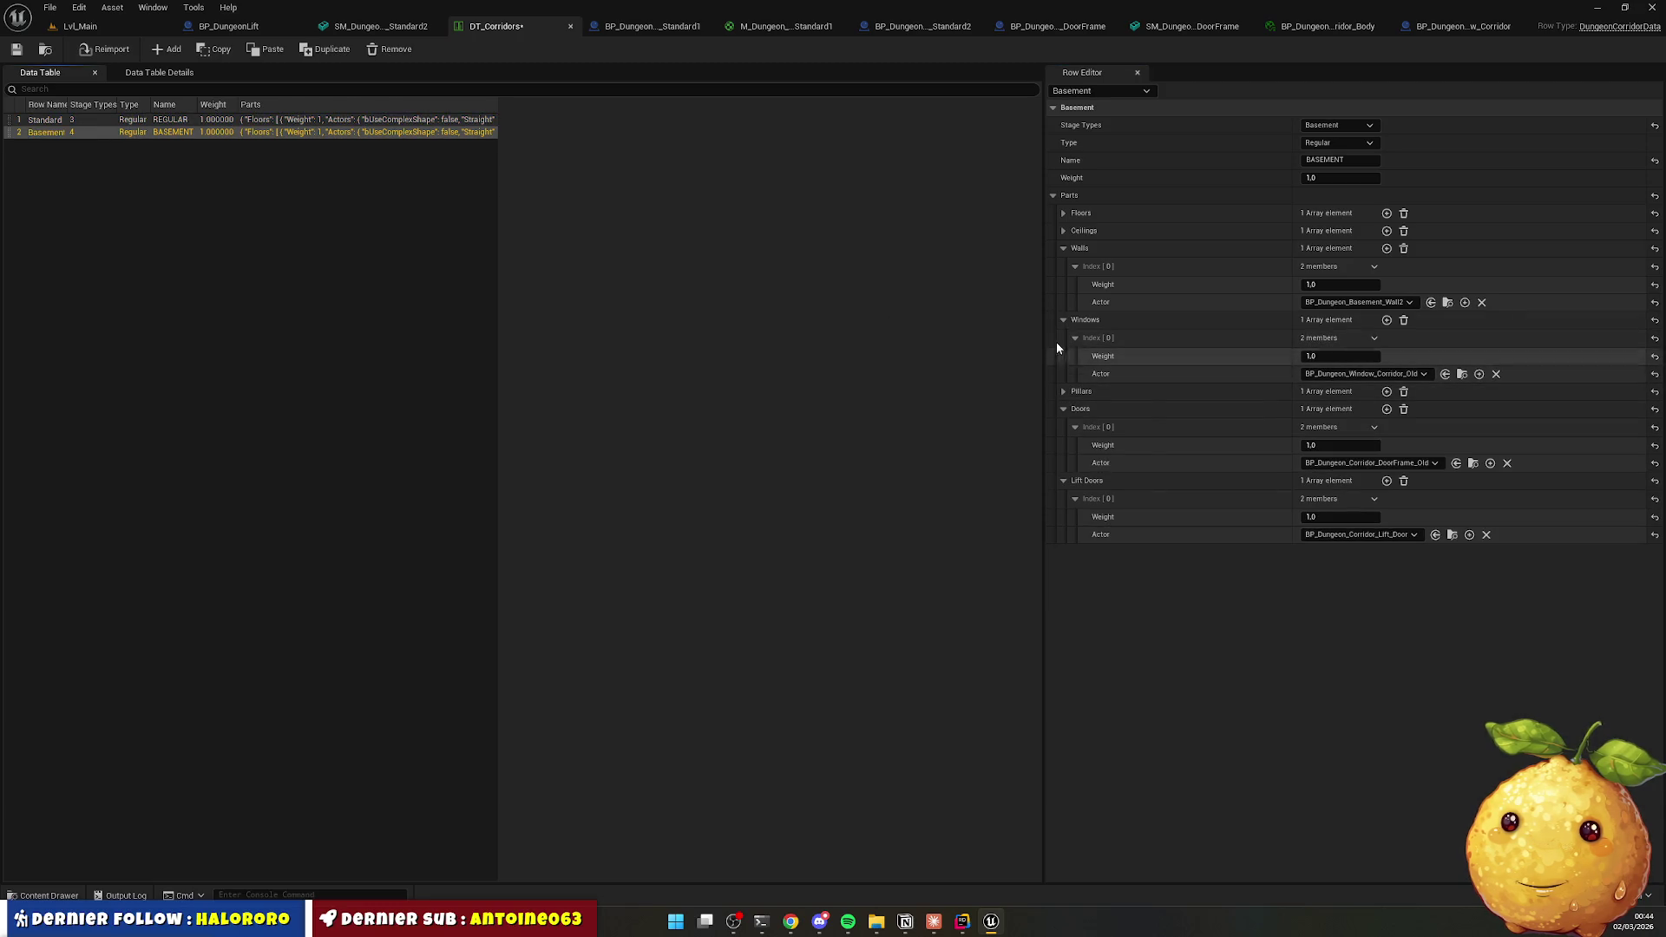
pyautogui.click(48, 895)
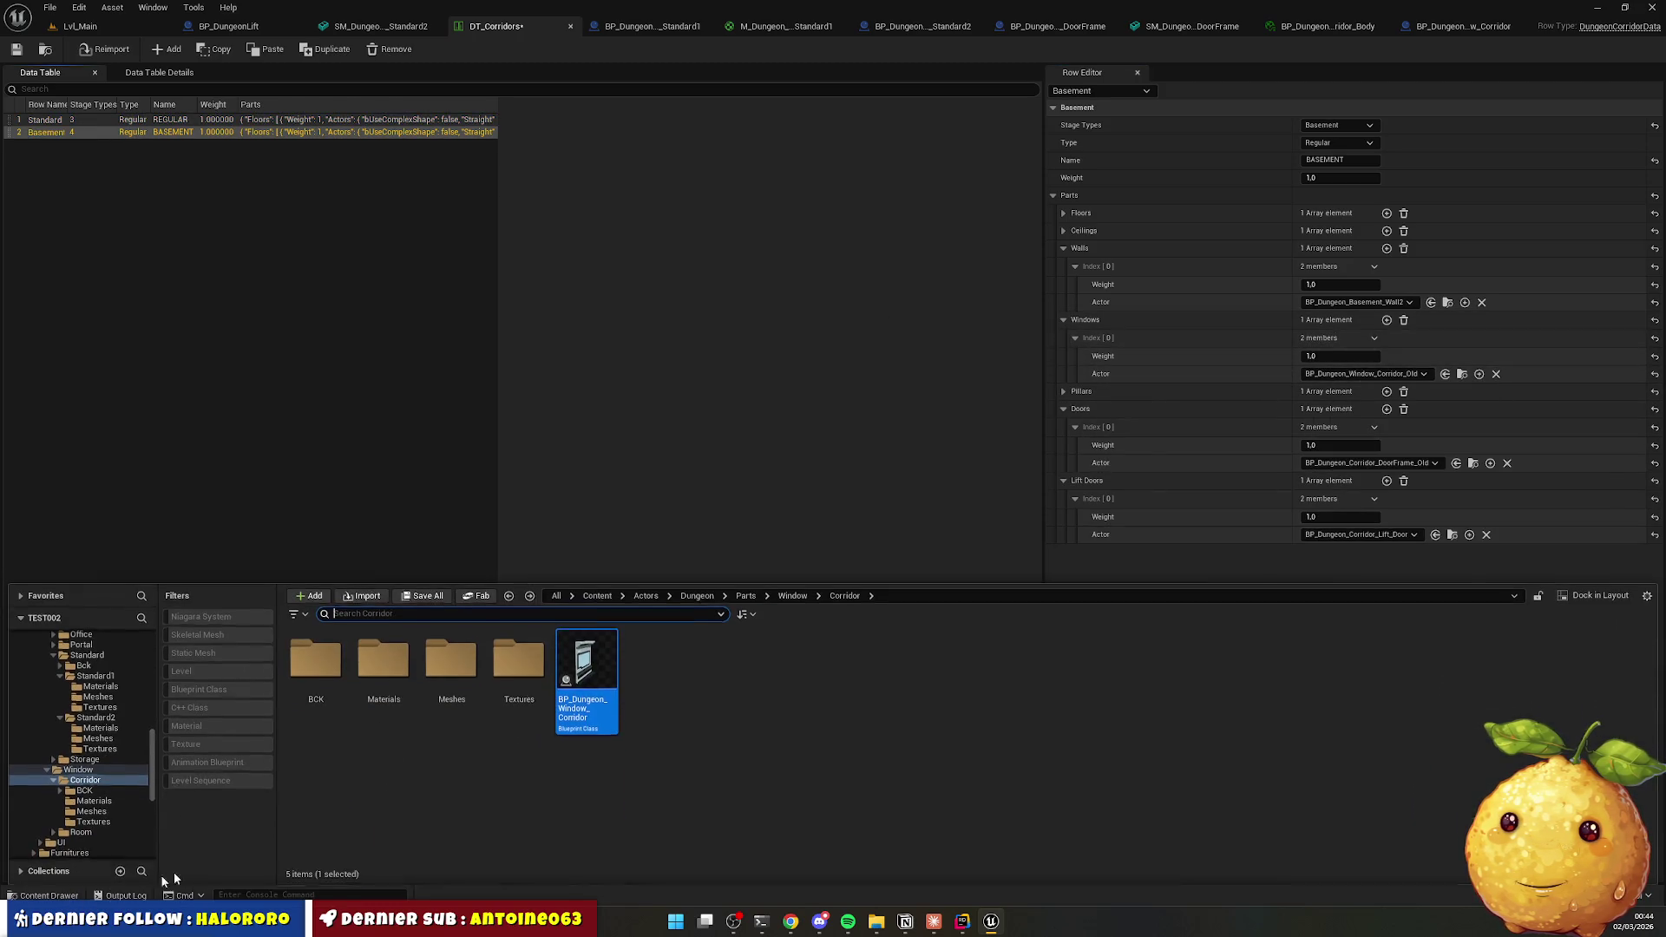
pyautogui.moveTo(584, 686)
pyautogui.mouseDown()
pyautogui.moveTo(1144, 382)
pyautogui.moveTo(1382, 372)
pyautogui.mouseUp()
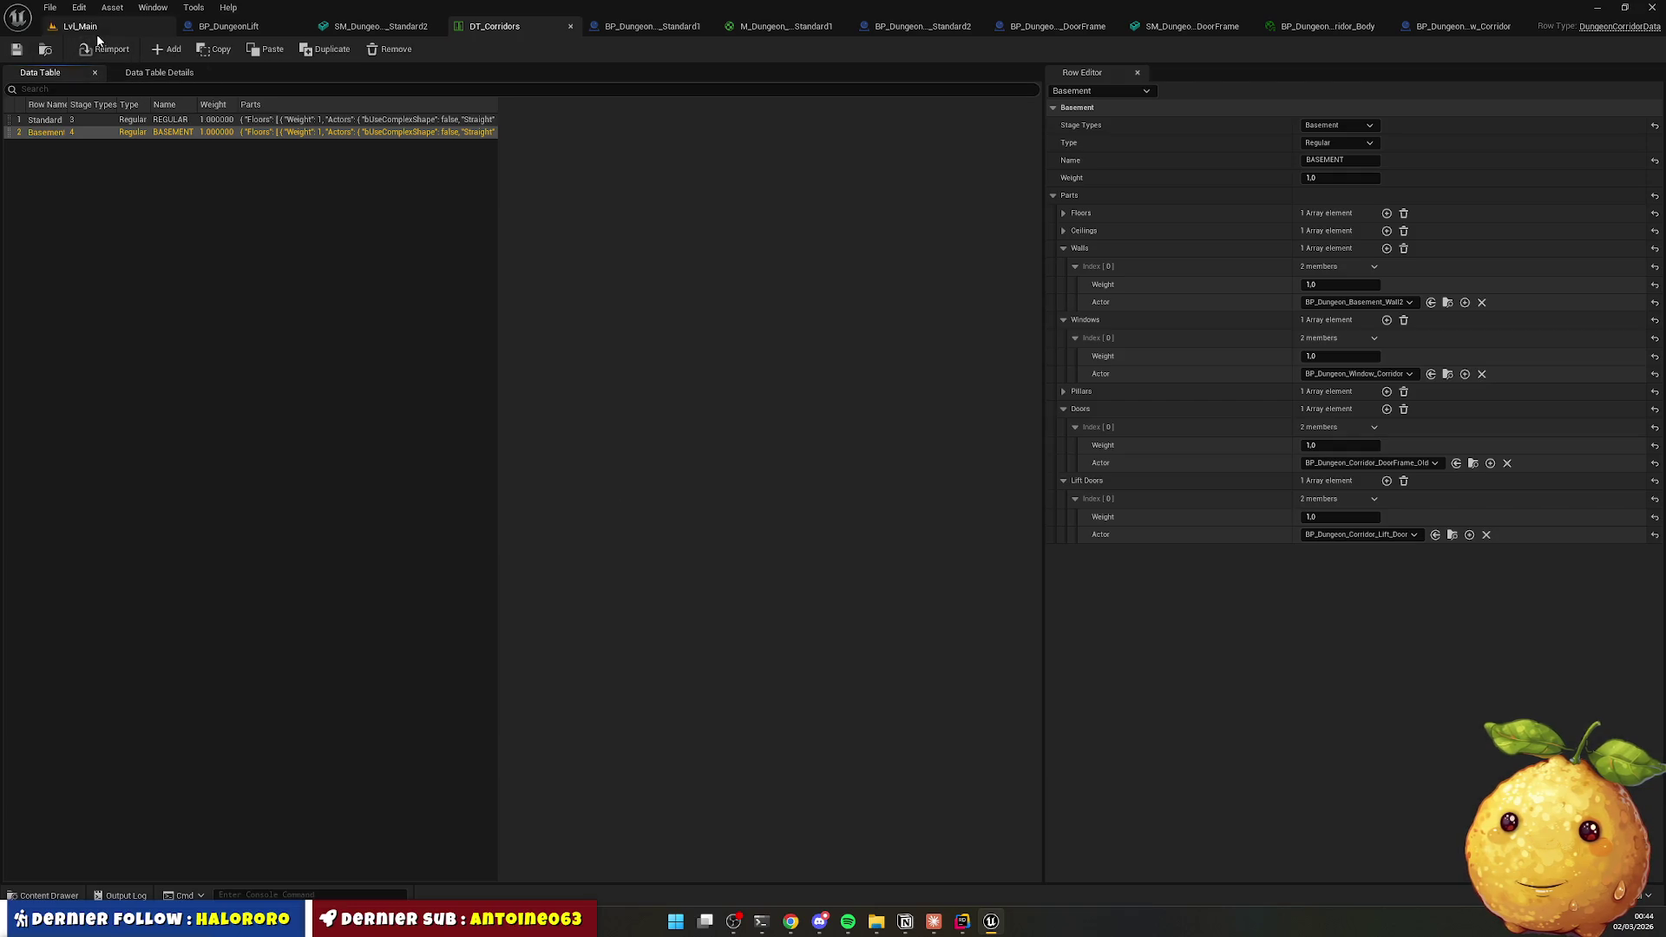
pyautogui.click(79, 26)
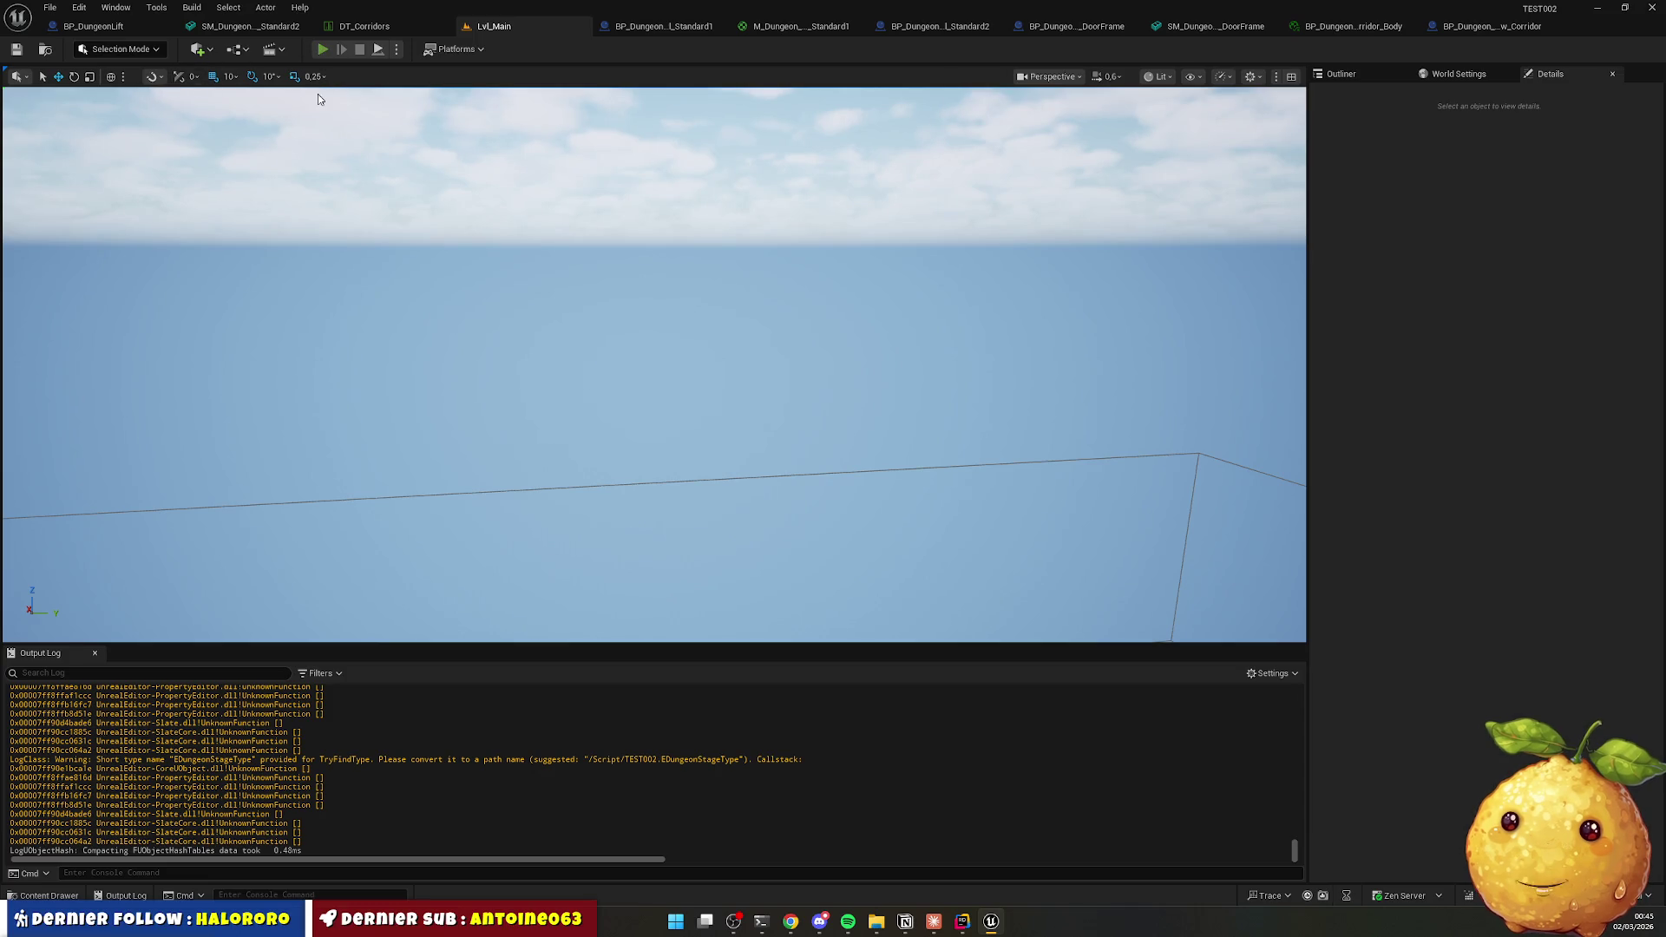
# Play-test Lvl_Main and look along the corridor at the new blue windows.
pyautogui.hotkey('alt', 'p')
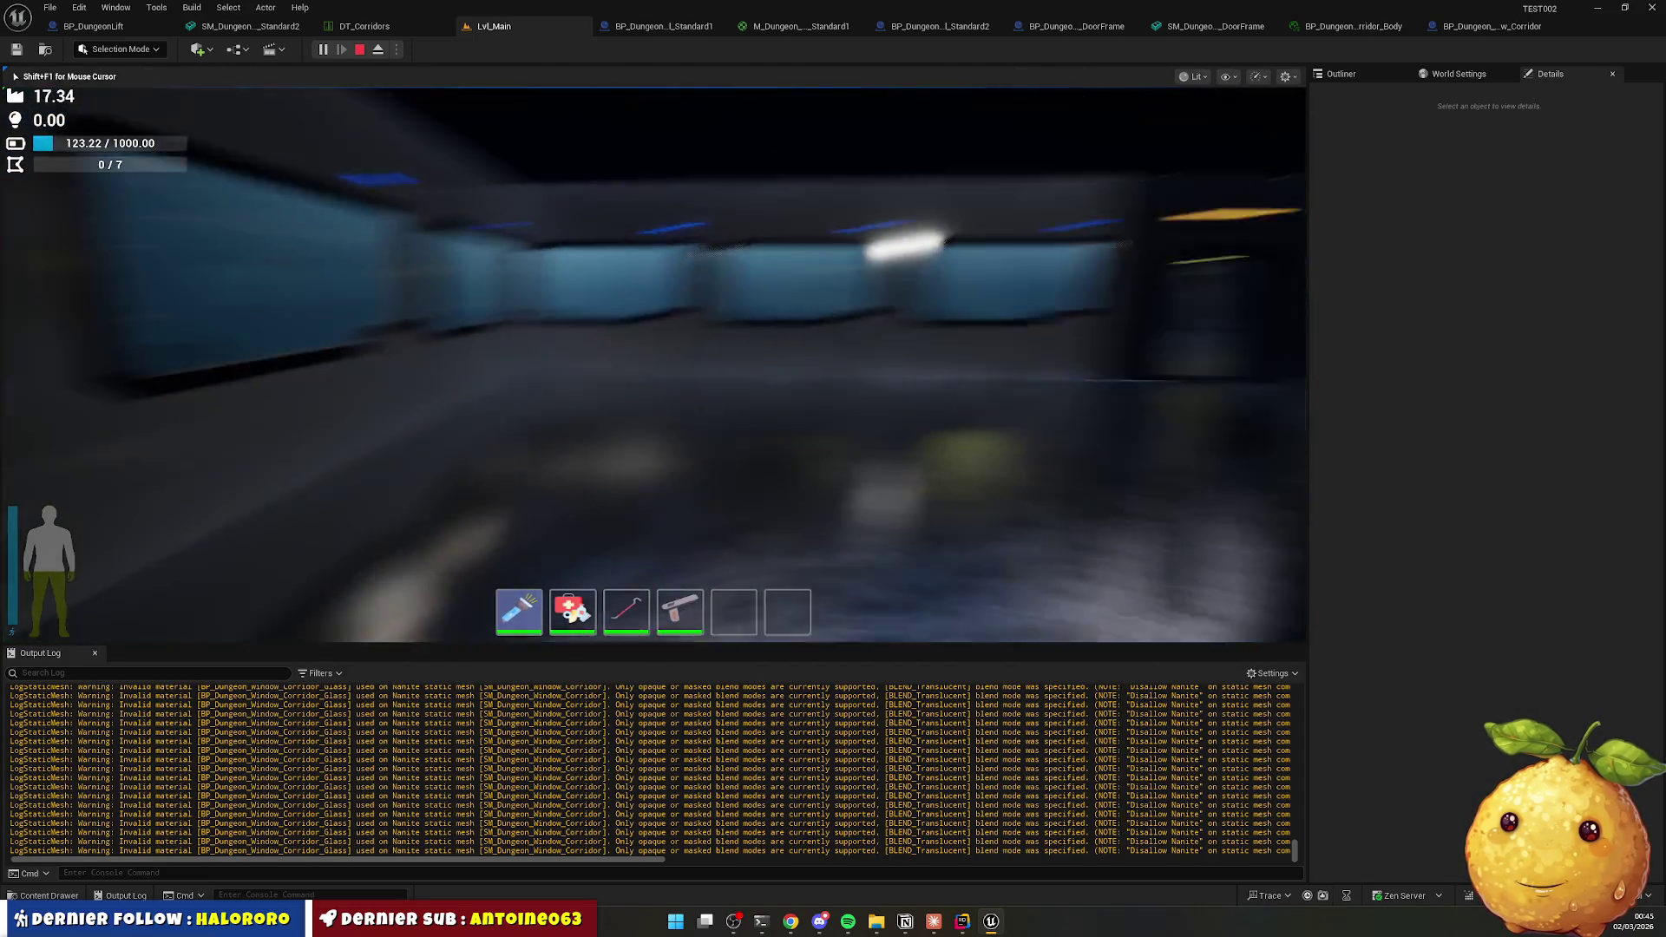
pyautogui.press('w')
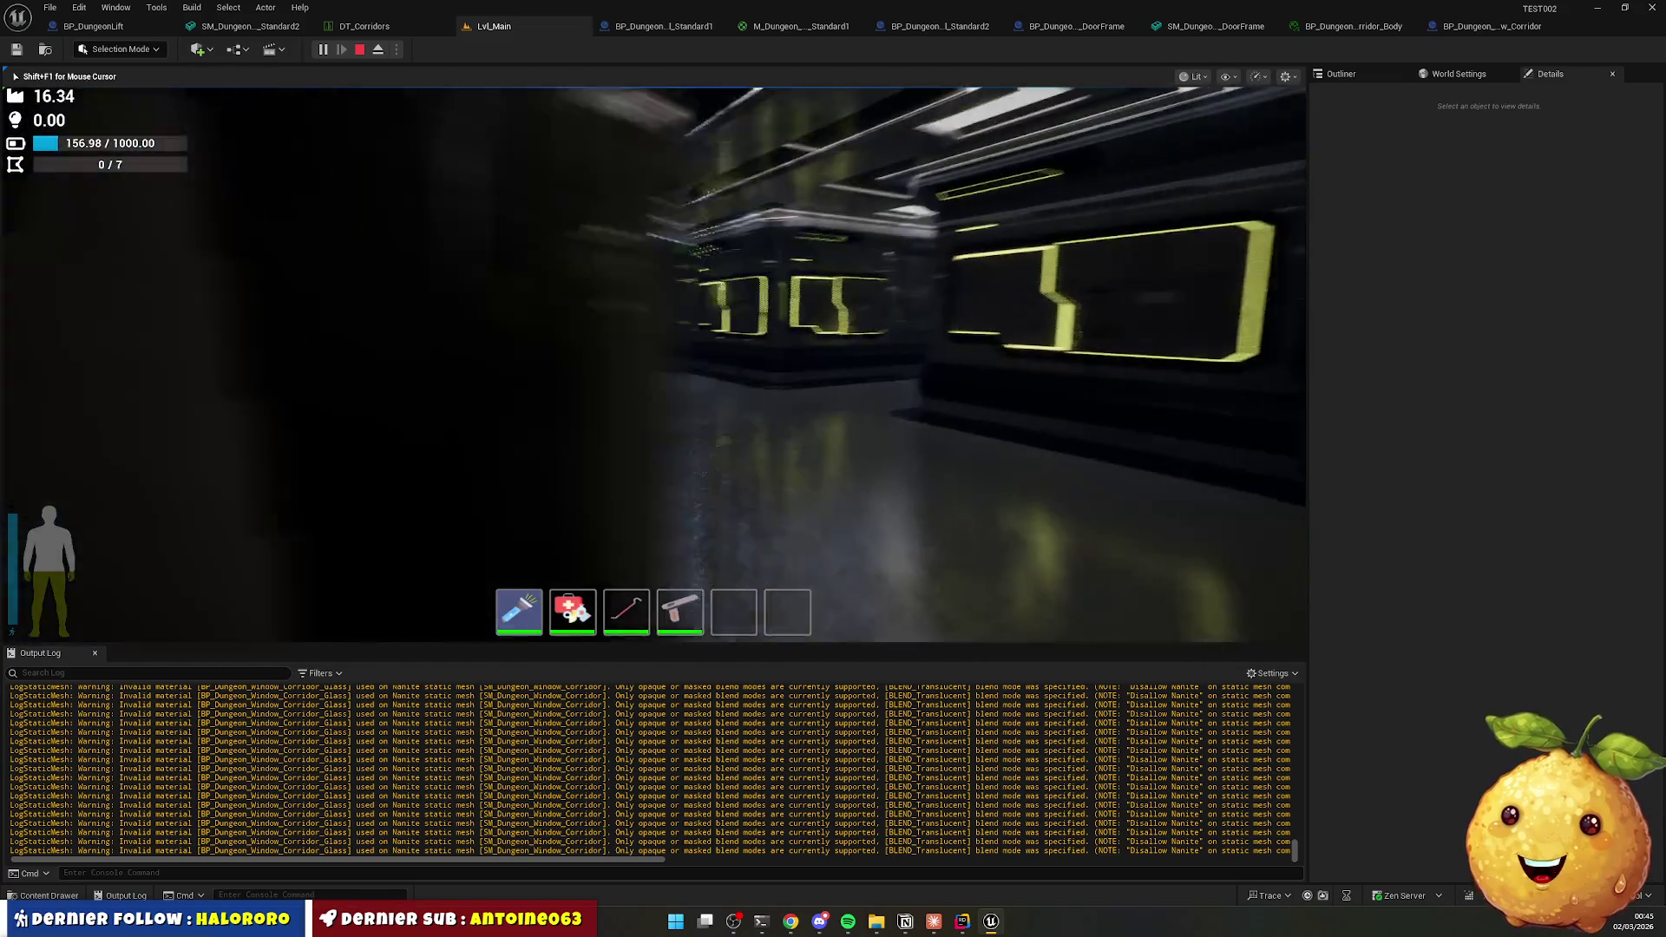
pyautogui.press('w')
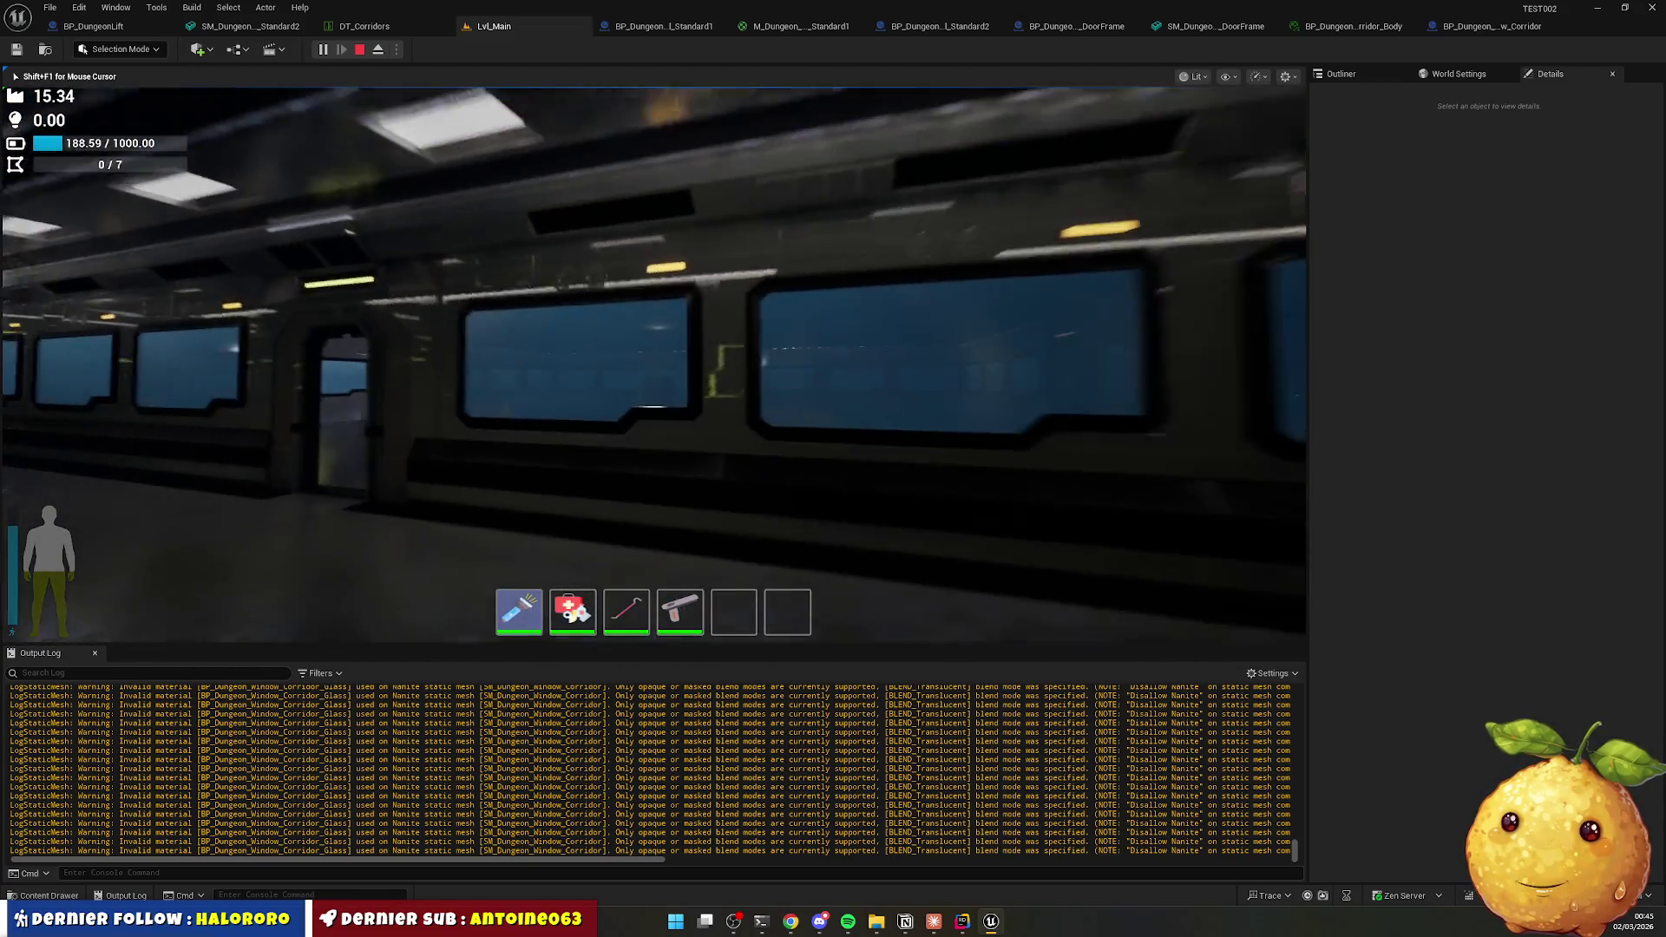
pyautogui.press('w')
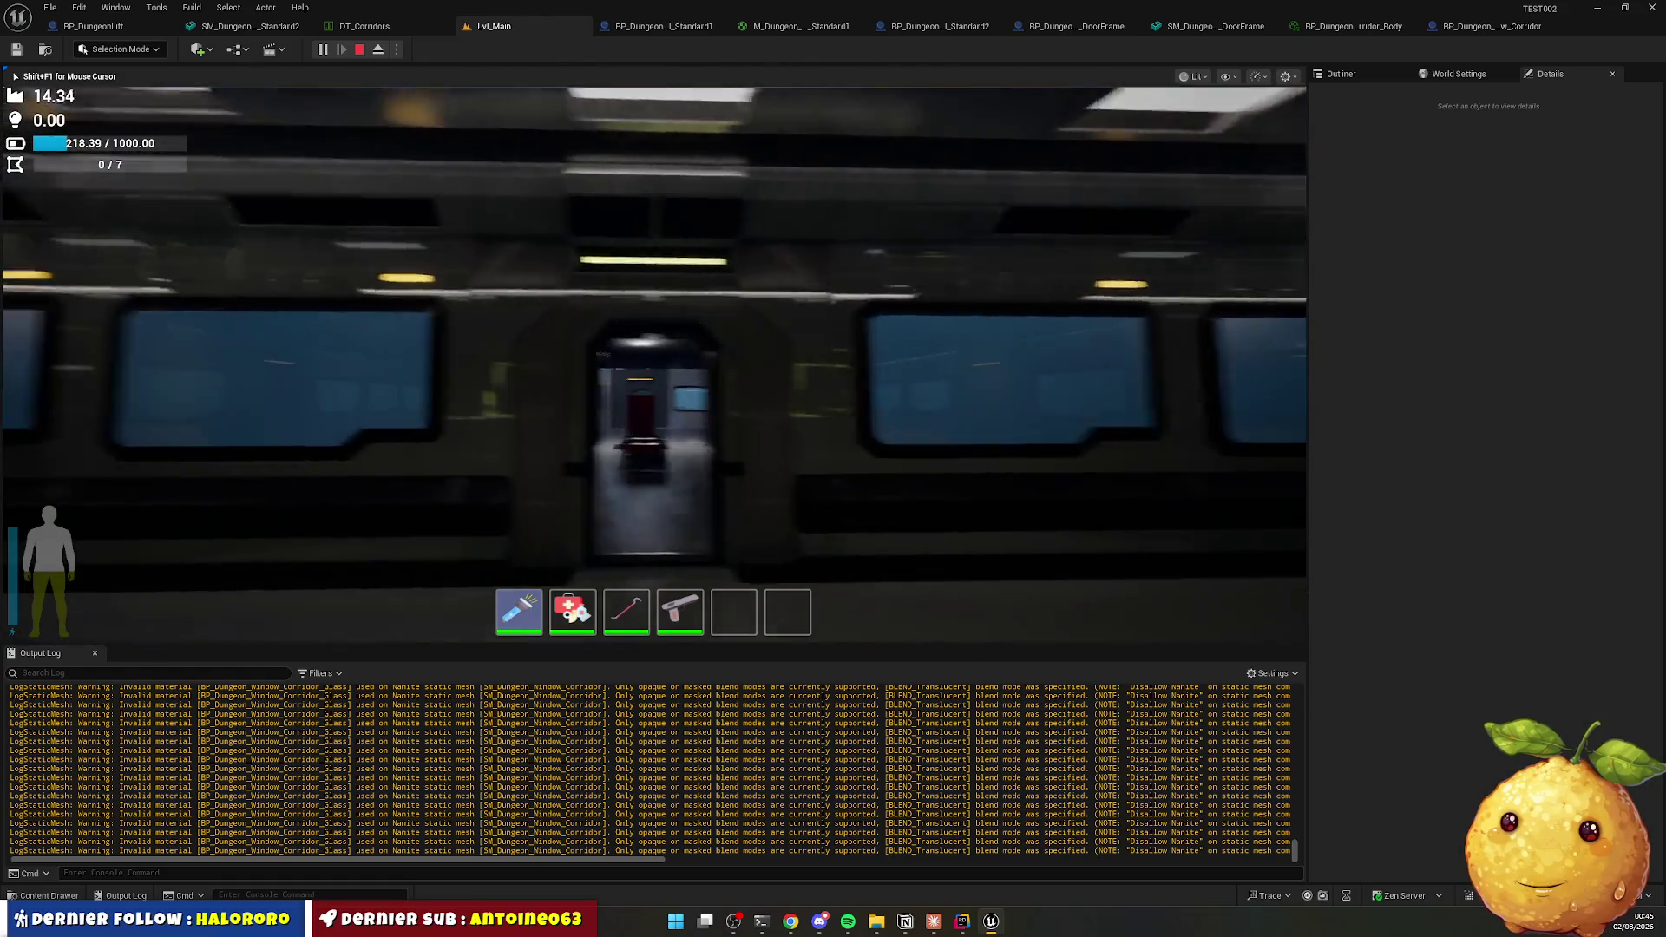